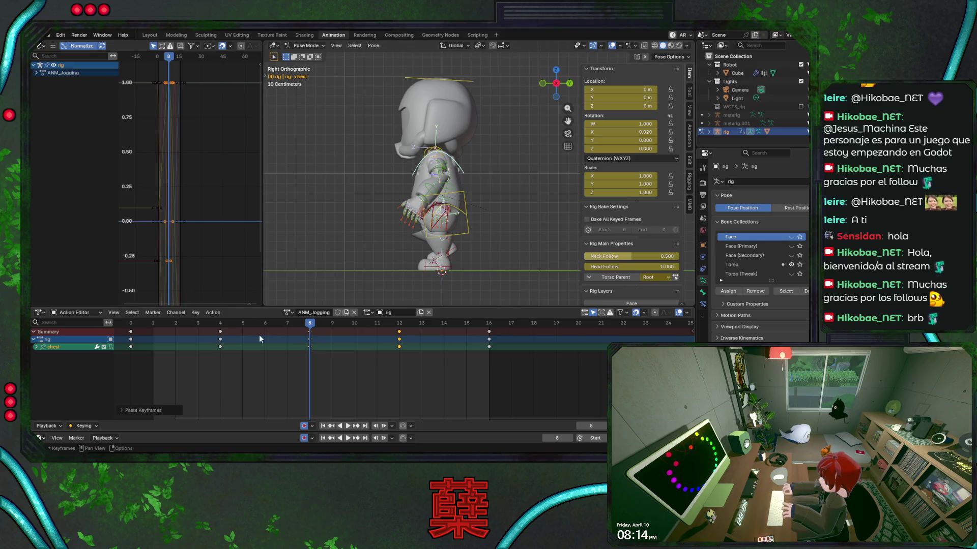
Copy the chest keys from frame 0, paste them at frame 16, and save.
{"action": "key", "text": "ctrl+z"}
{"action": "key", "text": "space"}
{"action": "key", "text": "space"}
{"action": "left_click", "coordinate": [483, 325]}
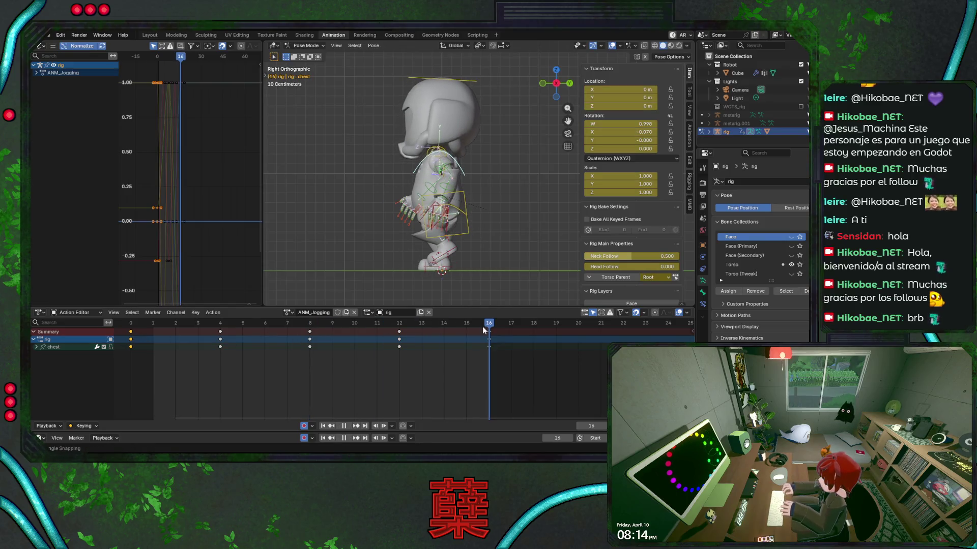
{"action": "key", "text": "ctrl+v"}
{"action": "key", "text": "ctrl+s"}
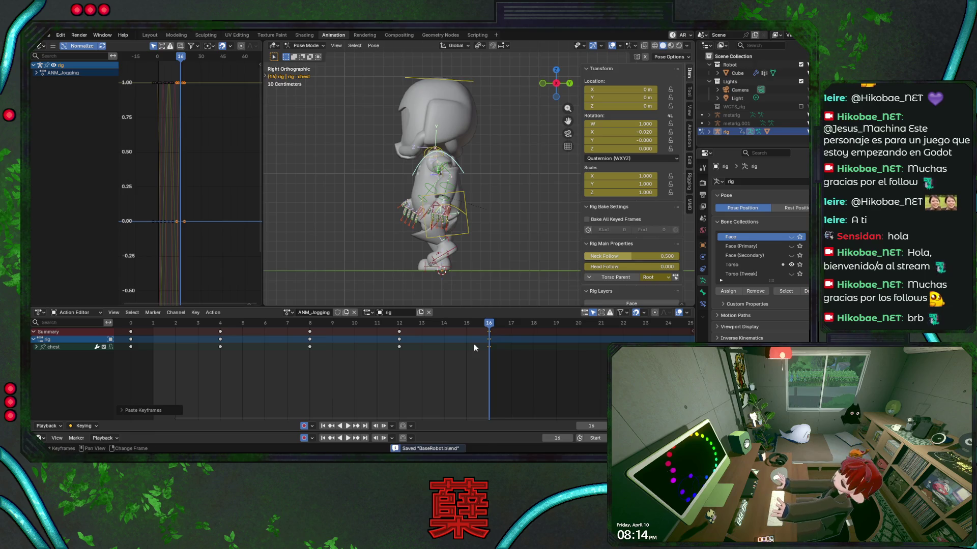
{"action": "key", "text": "space"}
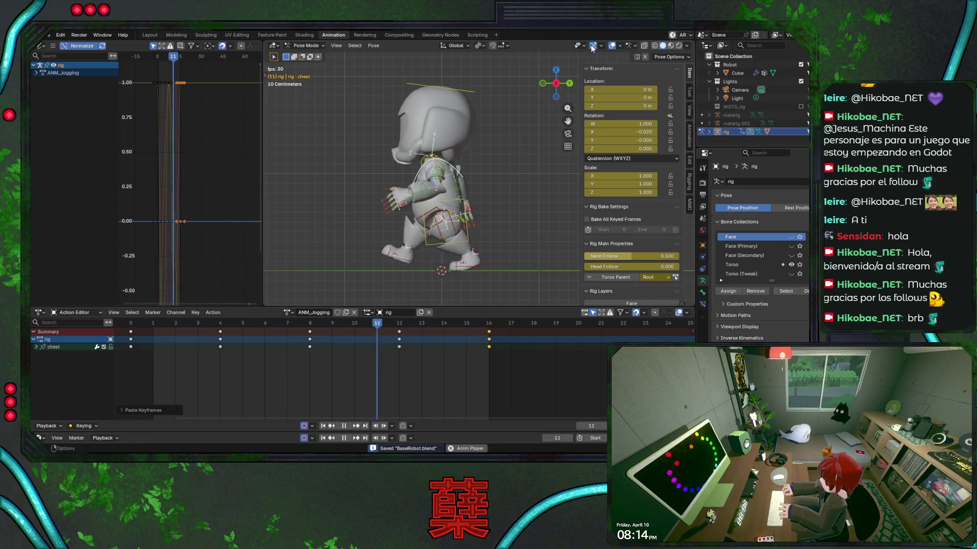
Paste the head bone's pose at frame 12, save, and preview the loop with overlays hidden.
{"action": "left_click", "coordinate": [437, 85]}
{"action": "key", "text": "space"}
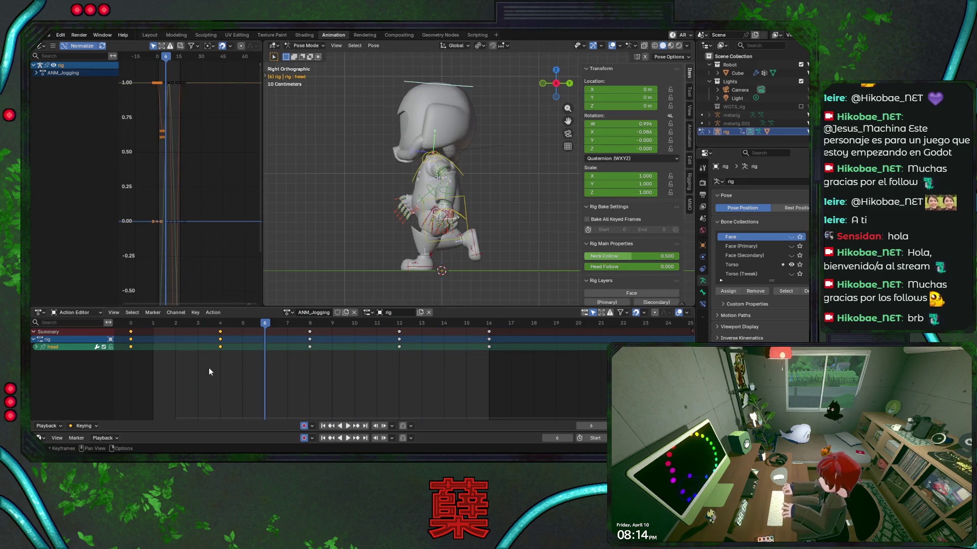
{"action": "left_click_drag", "start_coordinate": [262, 326], "coordinate": [393, 325]}
{"action": "key", "text": "ctrl+v"}
{"action": "key", "text": "ctrl+s"}
{"action": "key", "text": "space"}
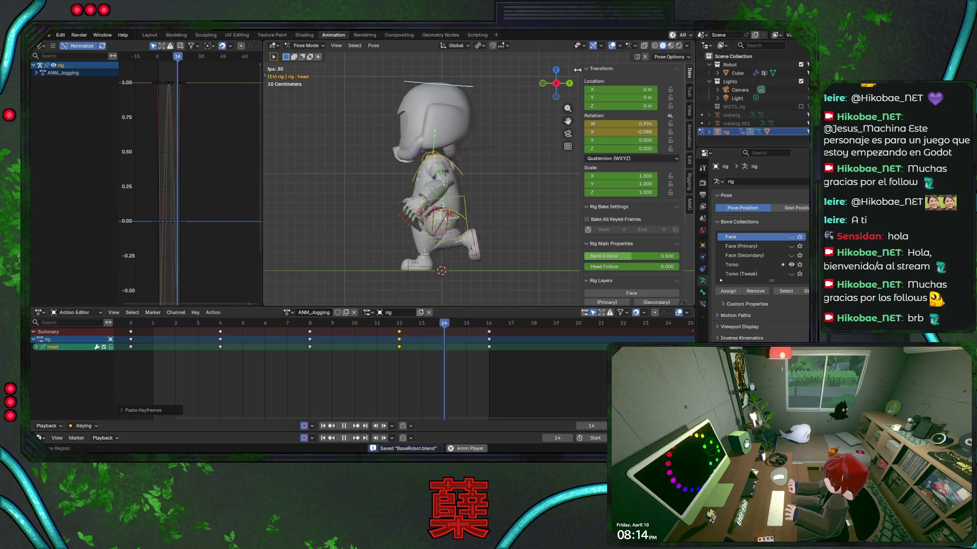
{"action": "left_click", "coordinate": [612, 45]}
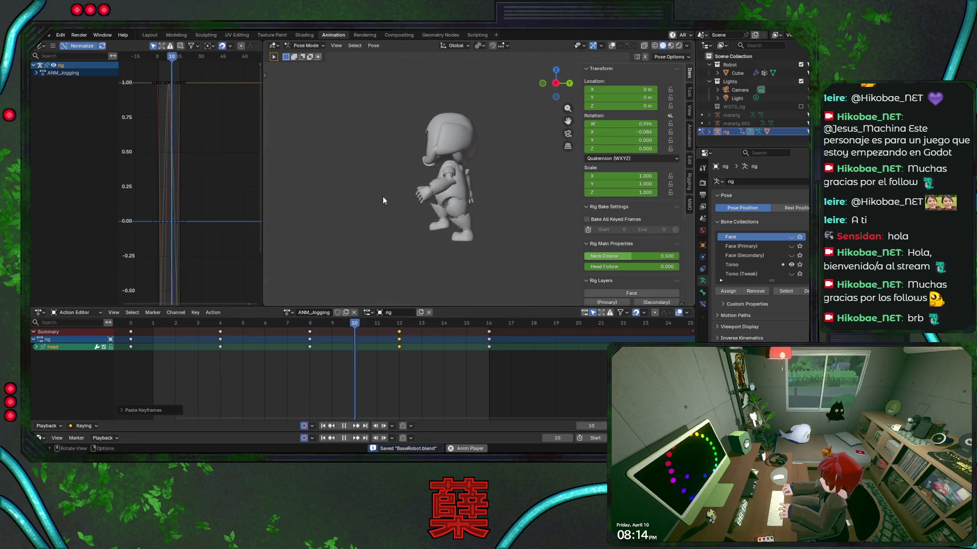
{"action": "mouse_move", "coordinate": [498, 249]}
{"action": "middle_mouse_down"}
{"action": "mouse_move", "coordinate": [495, 221]}
{"action": "mouse_move", "coordinate": [465, 233]}
{"action": "mouse_move", "coordinate": [479, 241]}
{"action": "mouse_move", "coordinate": [496, 237]}
{"action": "mouse_move", "coordinate": [491, 229]}
{"action": "mouse_move", "coordinate": [320, 213]}
{"action": "mouse_move", "coordinate": [339, 225]}
{"action": "mouse_move", "coordinate": [328, 224]}
{"action": "mouse_move", "coordinate": [657, 230]}
{"action": "mouse_move", "coordinate": [512, 214]}
{"action": "mouse_move", "coordinate": [498, 201]}
{"action": "middle_mouse_up"}
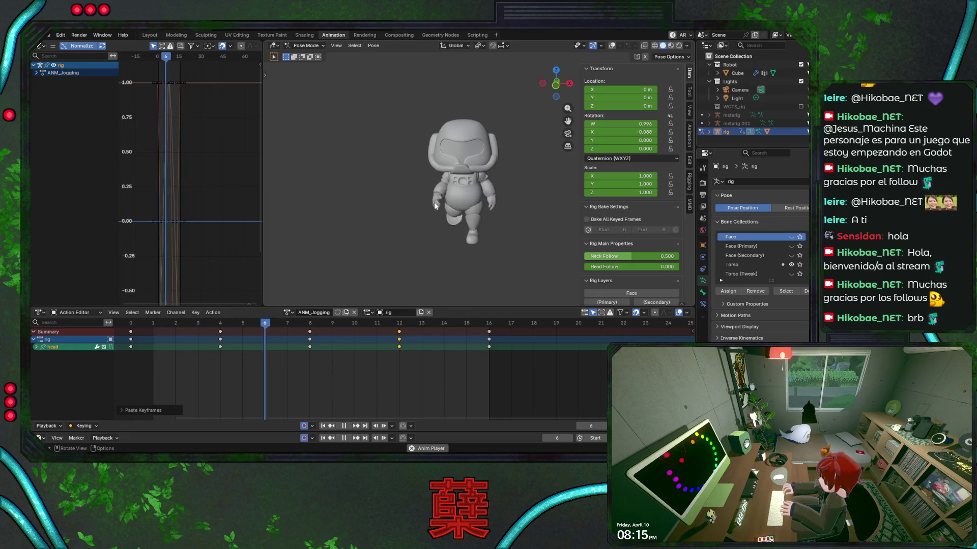
{"action": "middle_click_drag", "start_coordinate": [525, 168], "coordinate": [427, 190]}
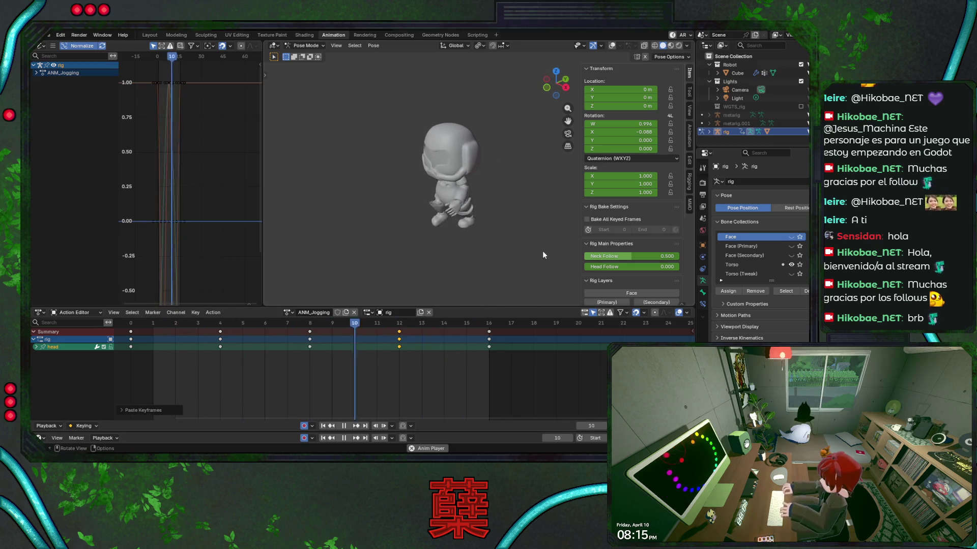
{"action": "middle_click_drag", "start_coordinate": [558, 227], "coordinate": [493, 200]}
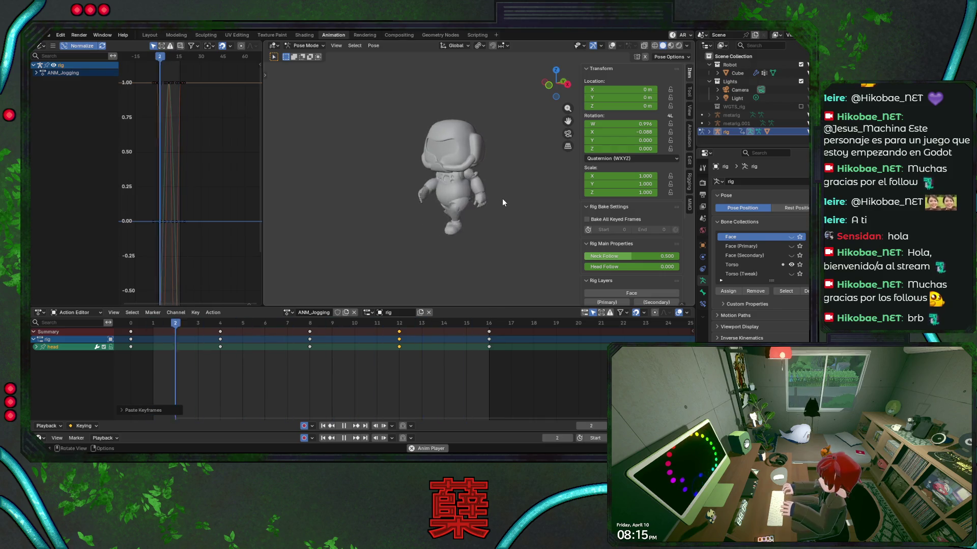
{"action": "key", "text": "KP_3"}
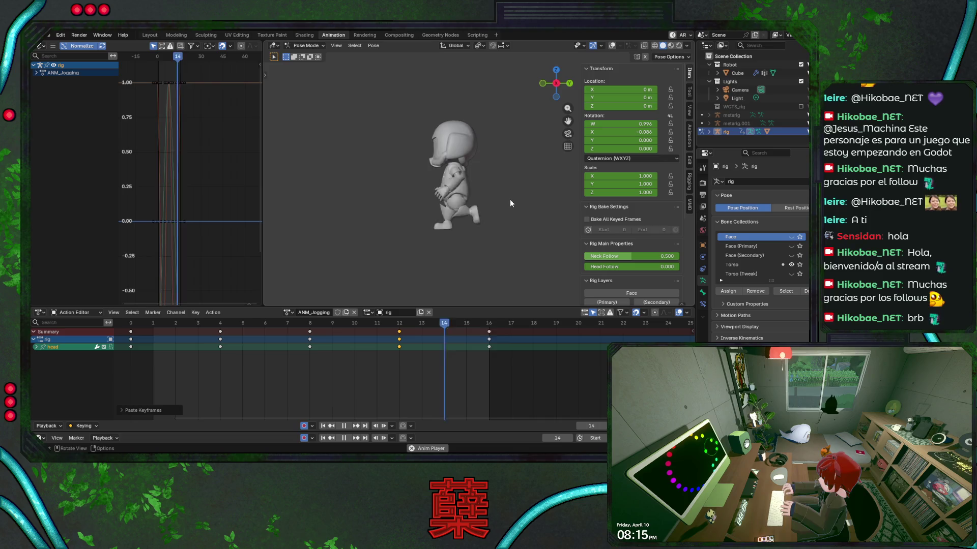
{"action": "key", "text": "KP_1"}
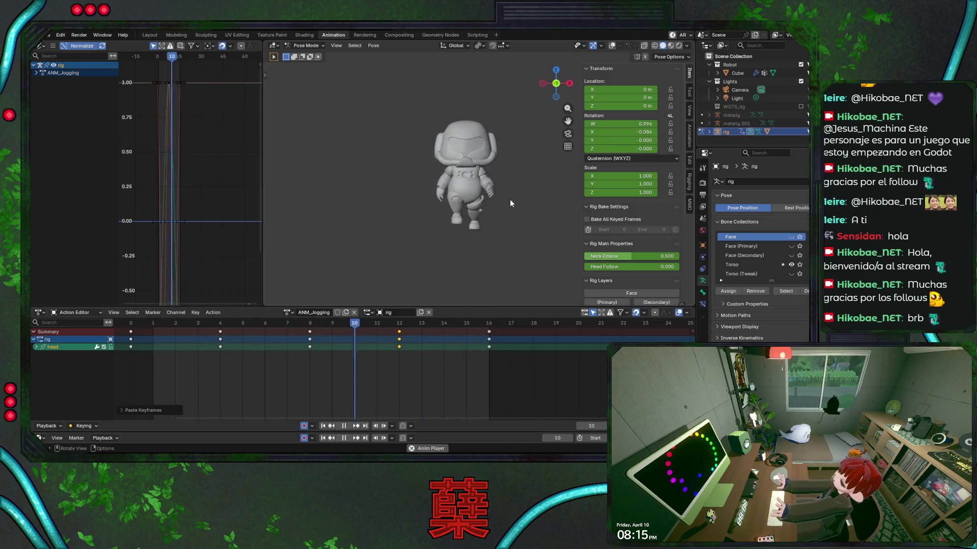
{"action": "key", "text": "ctrl+KP_1"}
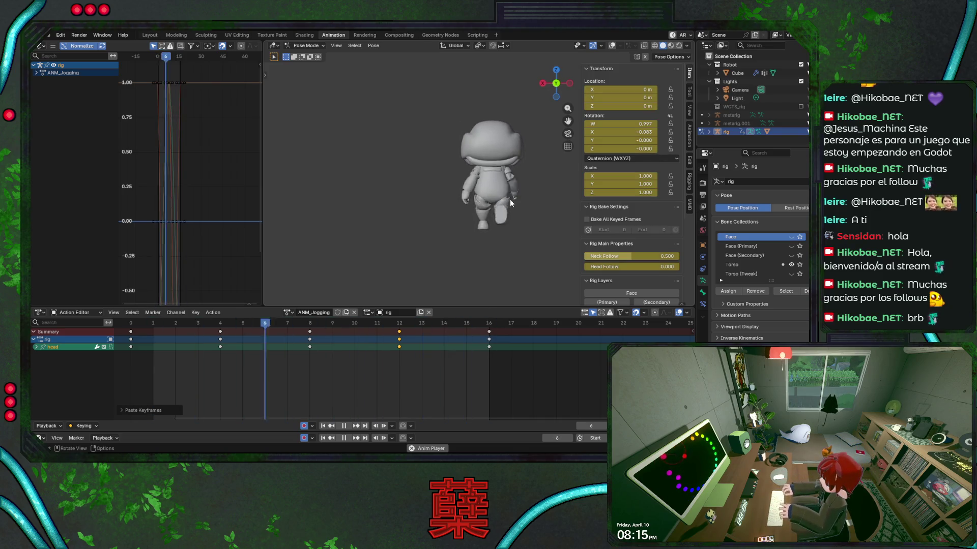
{"action": "key", "text": "KP_7"}
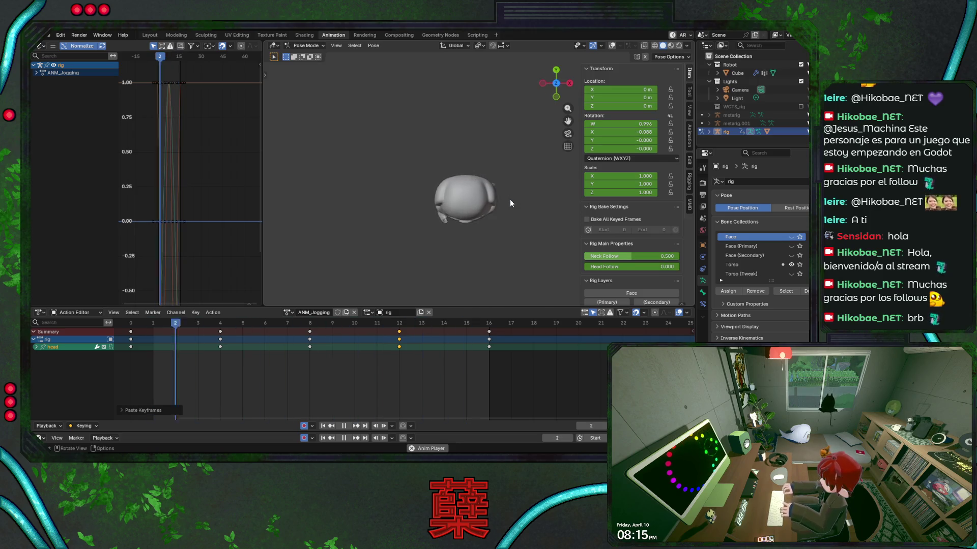
{"action": "key", "text": "KP_1"}
{"action": "key", "text": "KP_3"}
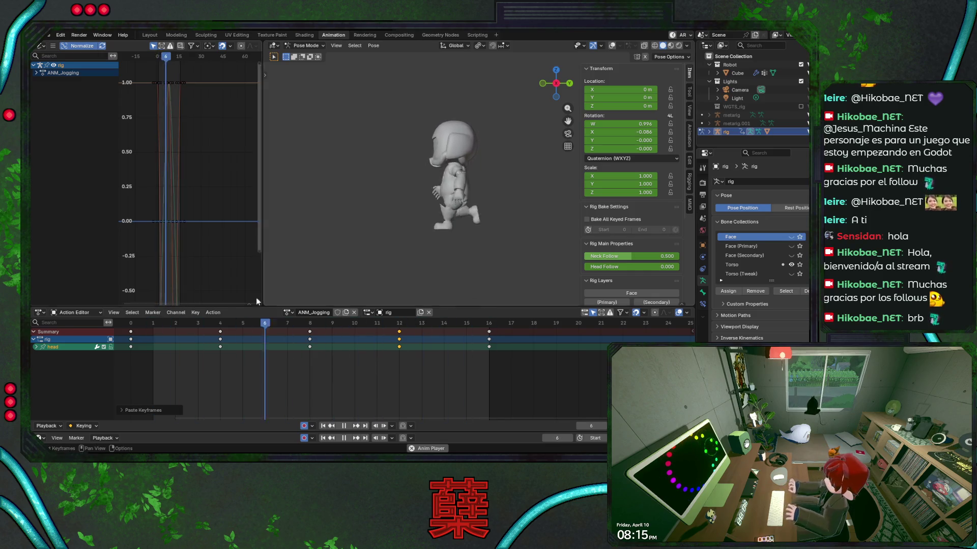
{"action": "key", "text": "Escape"}
{"action": "key", "text": "ctrl+s"}
{"action": "key", "text": "ctrl+shift+space"}
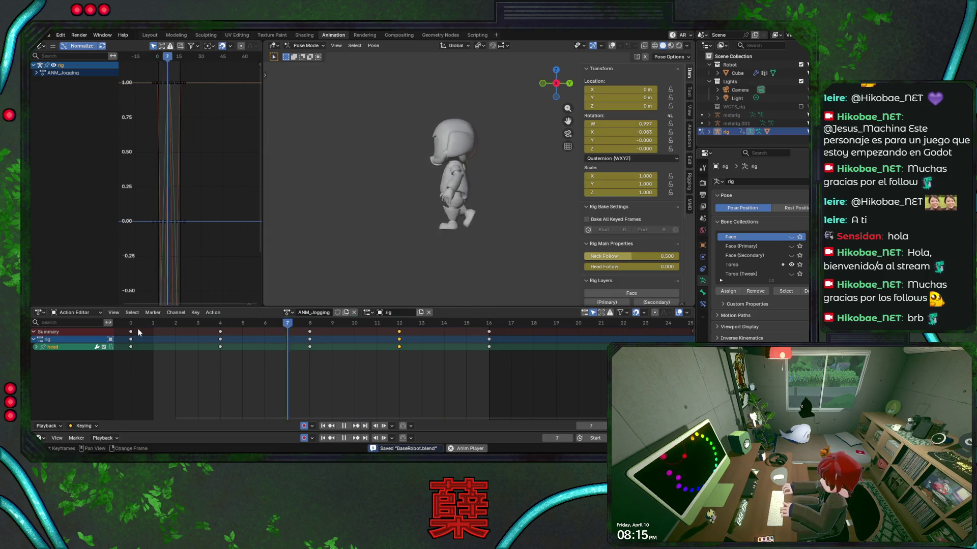
{"action": "key", "text": "Escape"}
{"action": "key", "text": "ctrl+s"}
Restore the overlays, switch to front view and select the hips bone.
{"action": "left_click", "coordinate": [608, 47]}
{"action": "key", "text": "KP_1"}
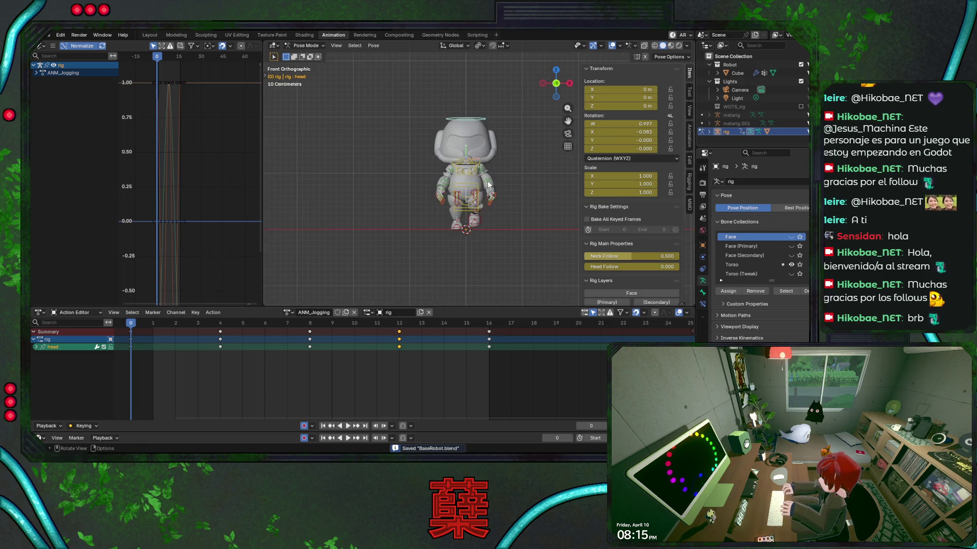
{"action": "key", "text": "space"}
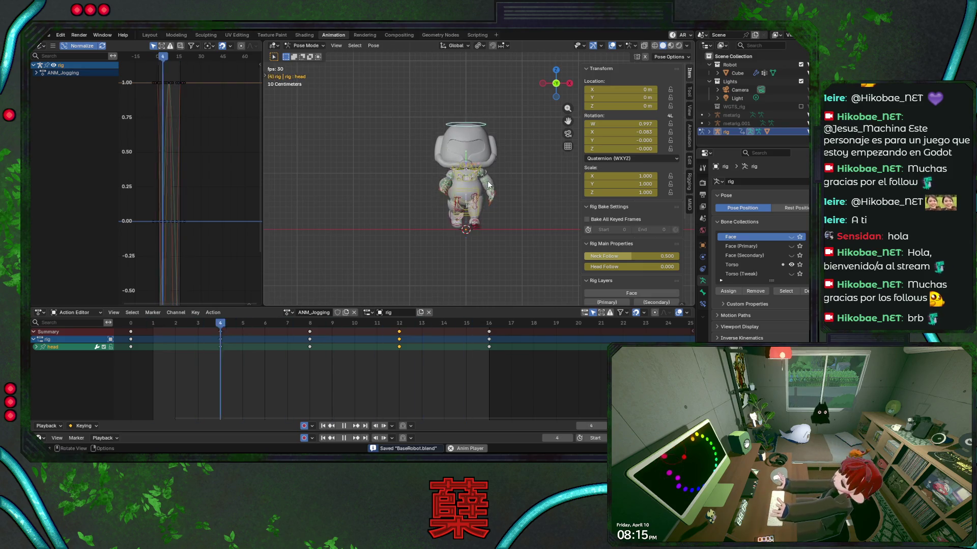
{"action": "left_click", "coordinate": [473, 223]}
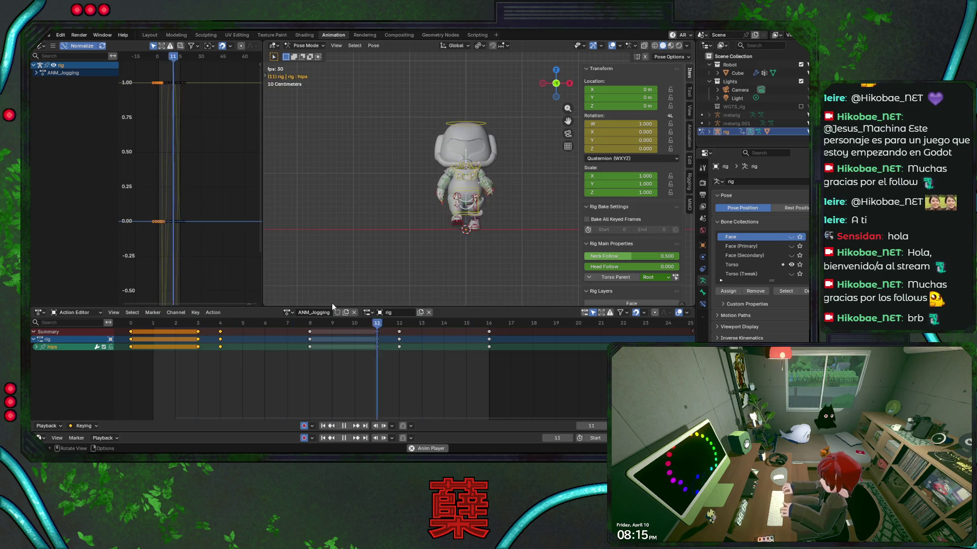
{"action": "key", "text": "space"}
{"action": "left_click", "coordinate": [131, 325]}
{"action": "key", "text": "ctrl+s"}
{"action": "key", "text": "space"}
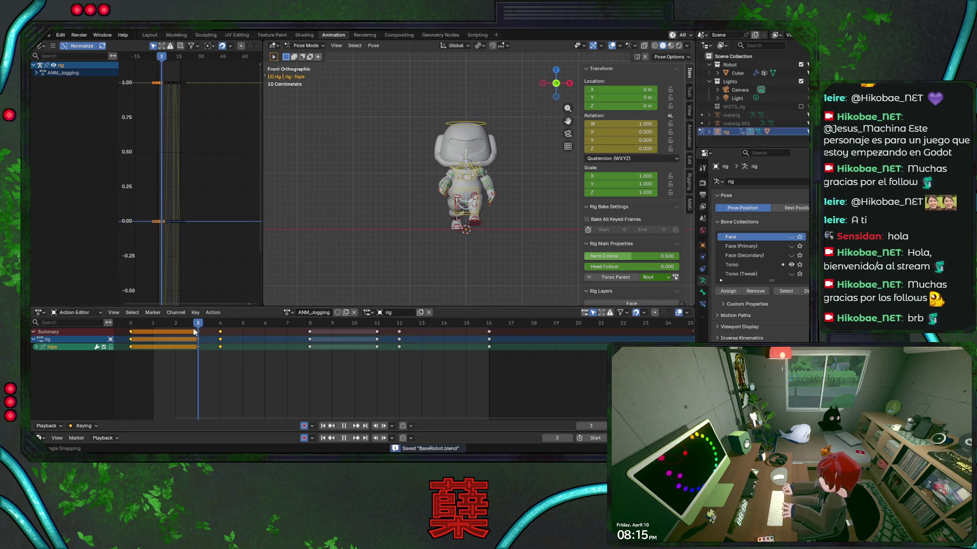
Shift the hips keys at frames 3–4 and 11–12 one frame earlier and save.
{"action": "key", "text": "space"}
{"action": "left_click_drag", "start_coordinate": [196, 339], "coordinate": [174, 339]}
{"action": "left_click_drag", "start_coordinate": [366, 358], "coordinate": [407, 331]}
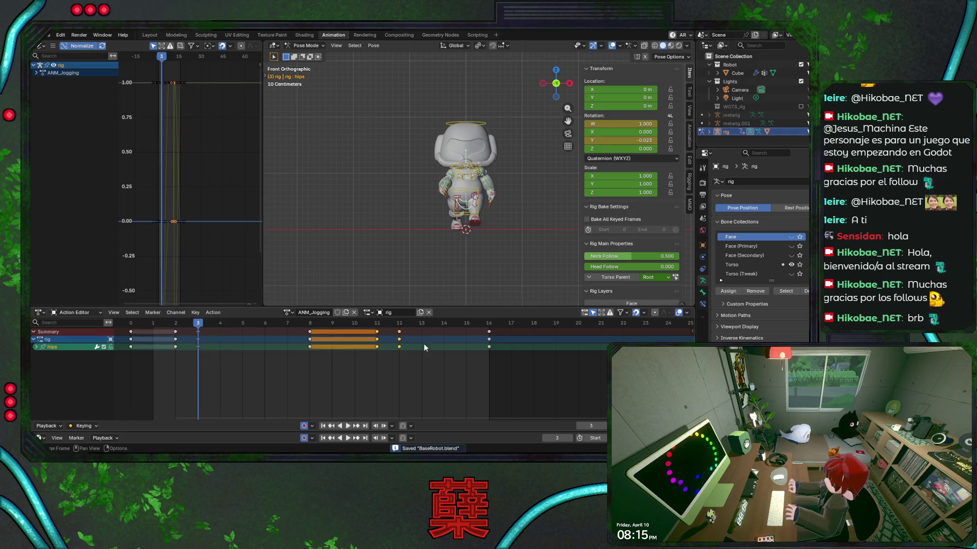
{"action": "key", "text": "g"}
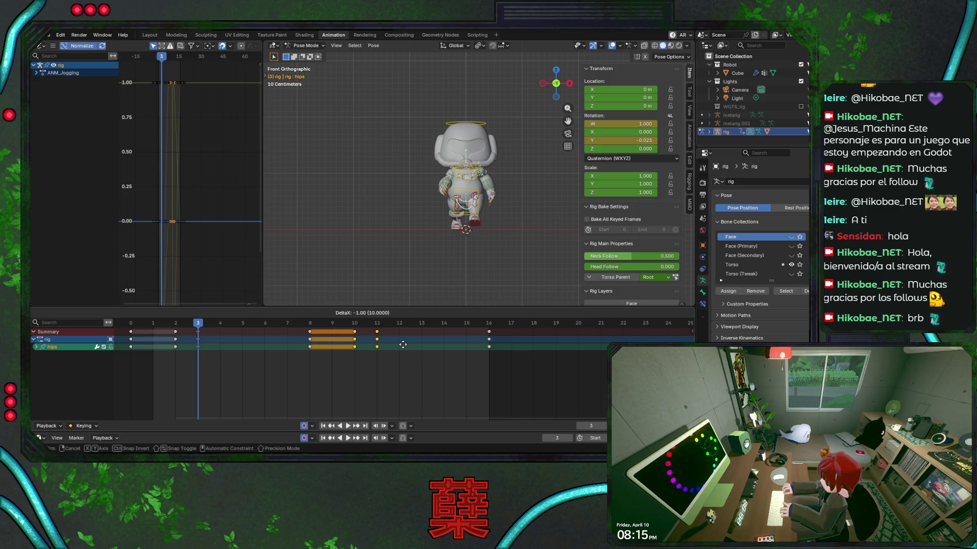
{"action": "left_click", "coordinate": [403, 345]}
{"action": "key", "text": "ctrl+s"}
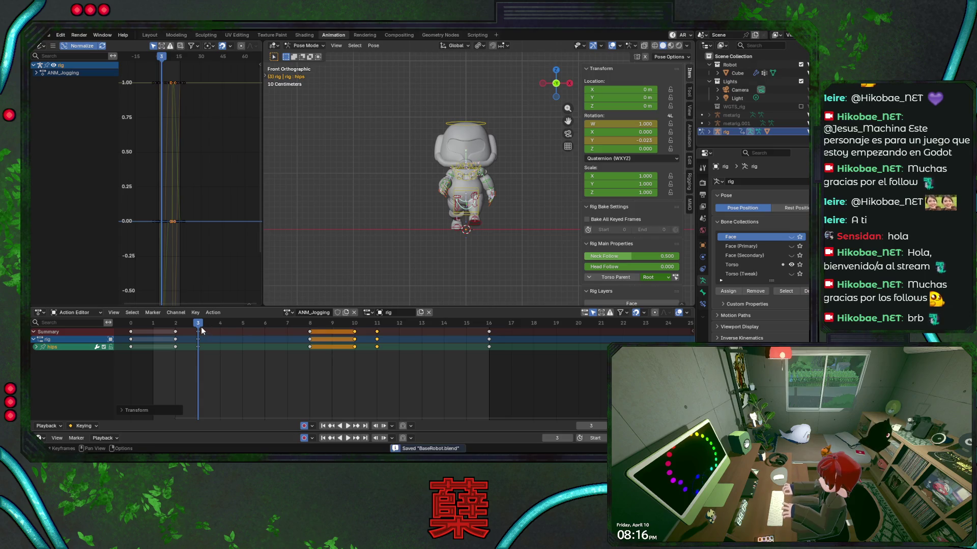
Review the retimed jog, save, and fit all hips curves in the Graph Editor.
{"action": "key", "text": "space"}
{"action": "left_click", "coordinate": [131, 324]}
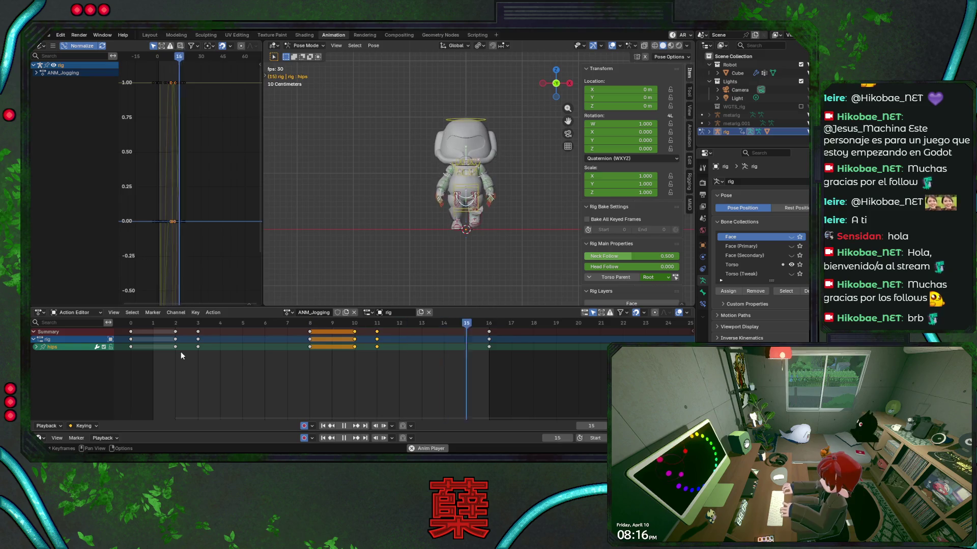
{"action": "key", "text": "space"}
{"action": "key", "text": "ctrl+s"}
{"action": "scroll", "coordinate": [191, 183], "scroll_direction": "up", "scroll_amount": 1}
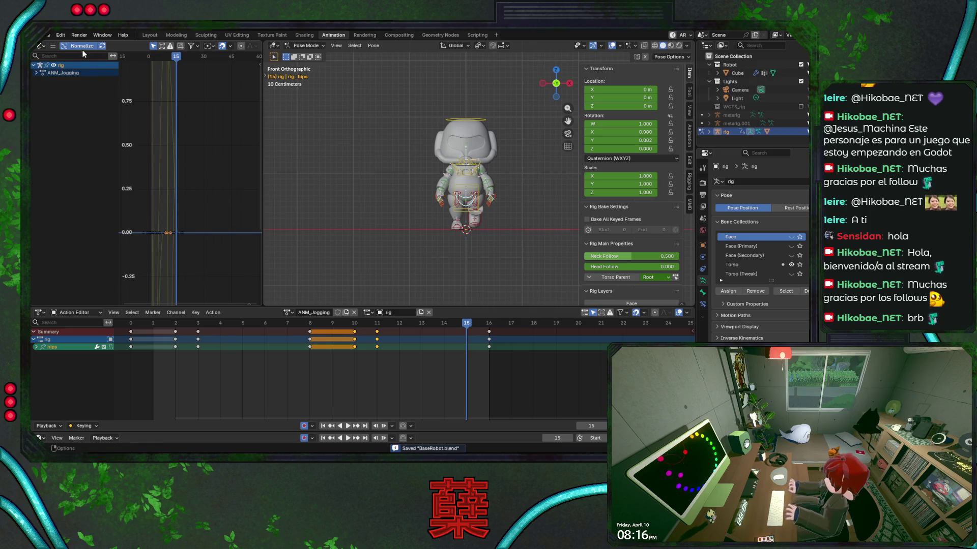
{"action": "key", "text": "Home"}
{"action": "scroll", "coordinate": [195, 183], "scroll_direction": "up", "scroll_amount": 1}
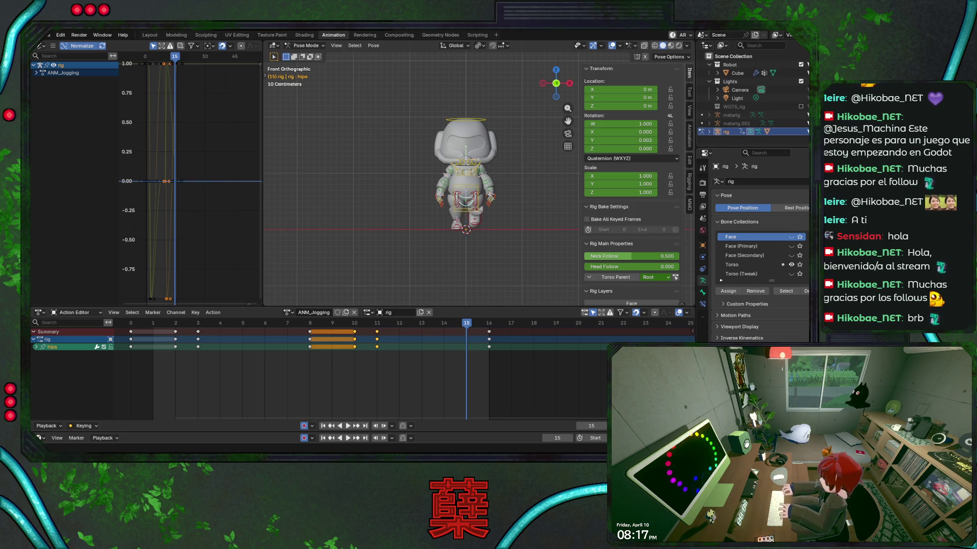
{"action": "key", "text": "alt+a"}
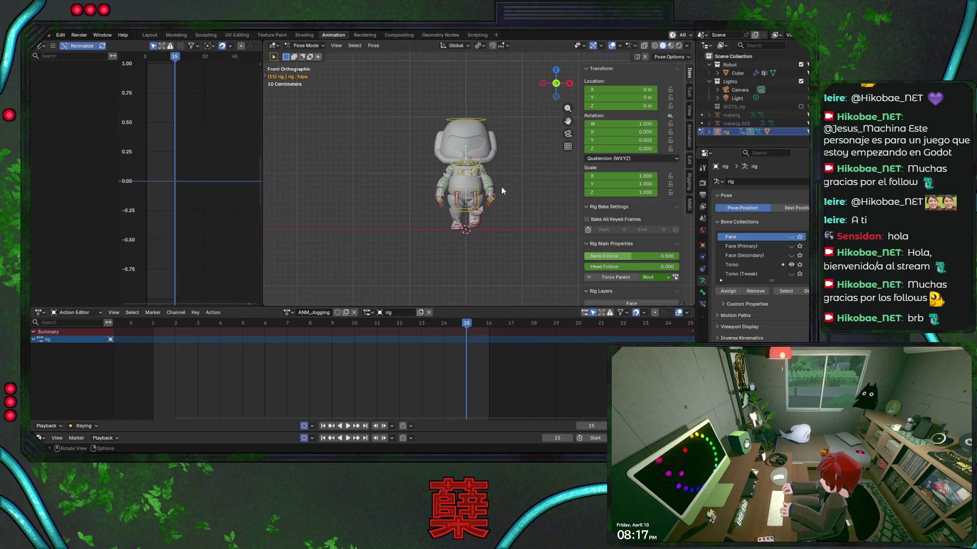
Save and play the jog cycle from the side view, then the front view.
{"action": "key", "text": "KP_3"}
{"action": "key", "text": "ctrl+s"}
{"action": "key", "text": "space"}
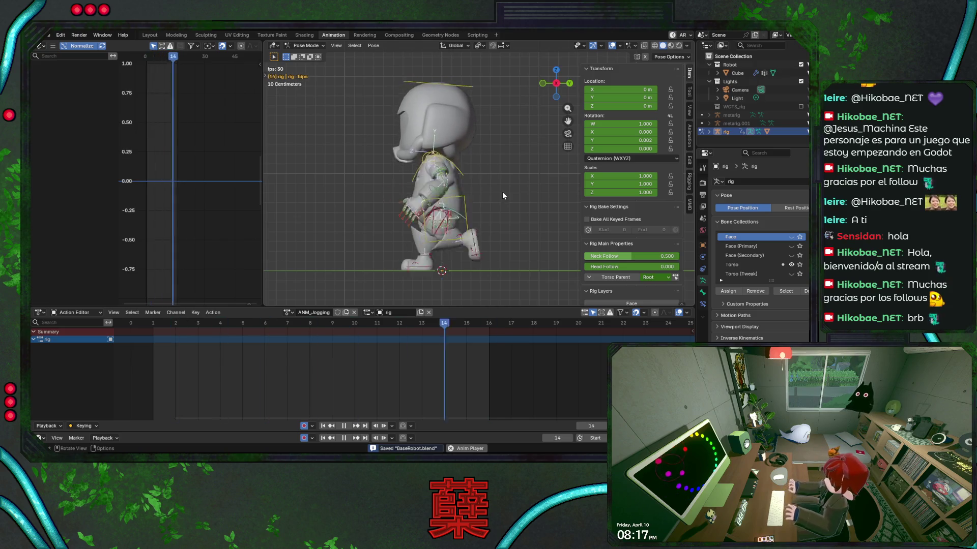
{"action": "key", "text": "KP_1"}
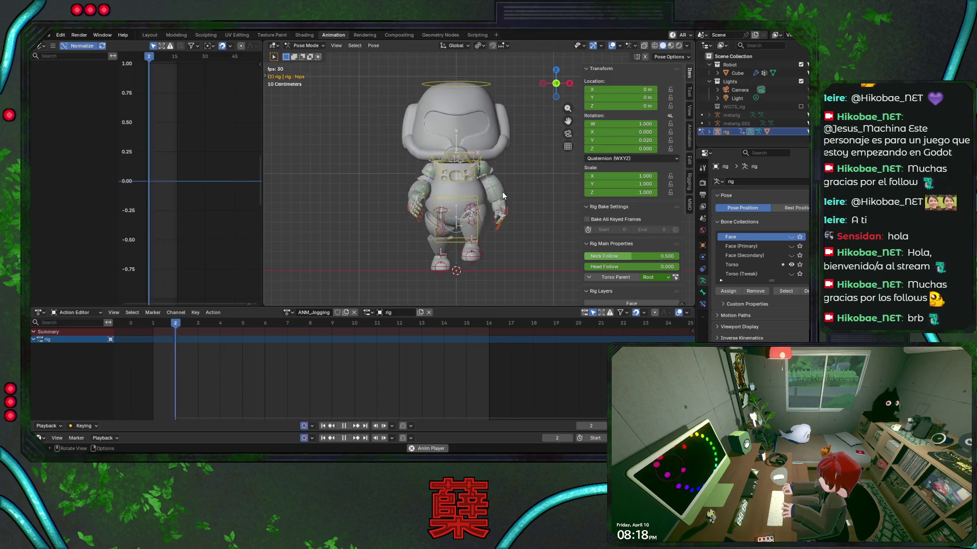
{"action": "key", "text": "space"}
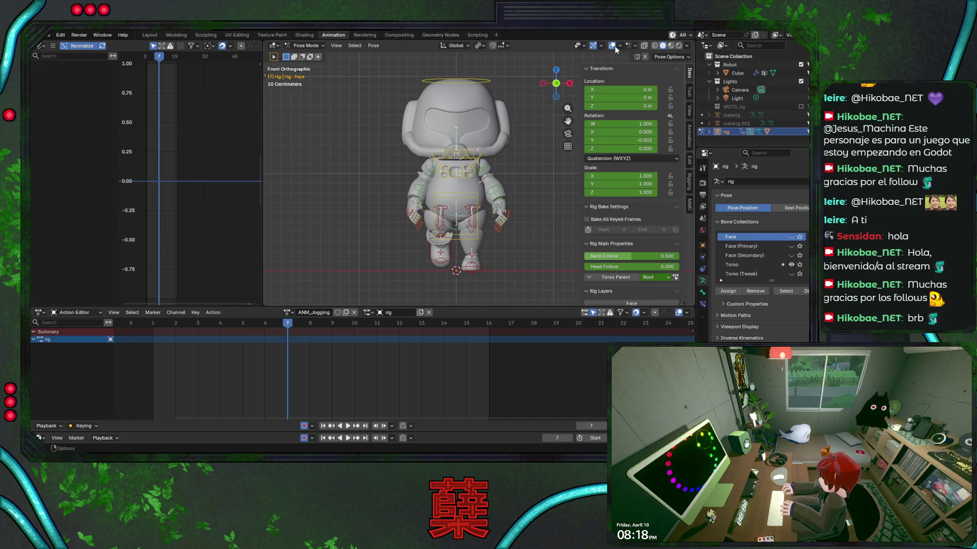
Zoom in, select the chest bone and move to frame 4.
{"action": "left_click", "coordinate": [613, 46]}
{"action": "left_click", "coordinate": [614, 46]}
{"action": "scroll", "coordinate": [451, 225], "scroll_direction": "up", "scroll_amount": 3}
{"action": "key", "text": "ctrl+s"}
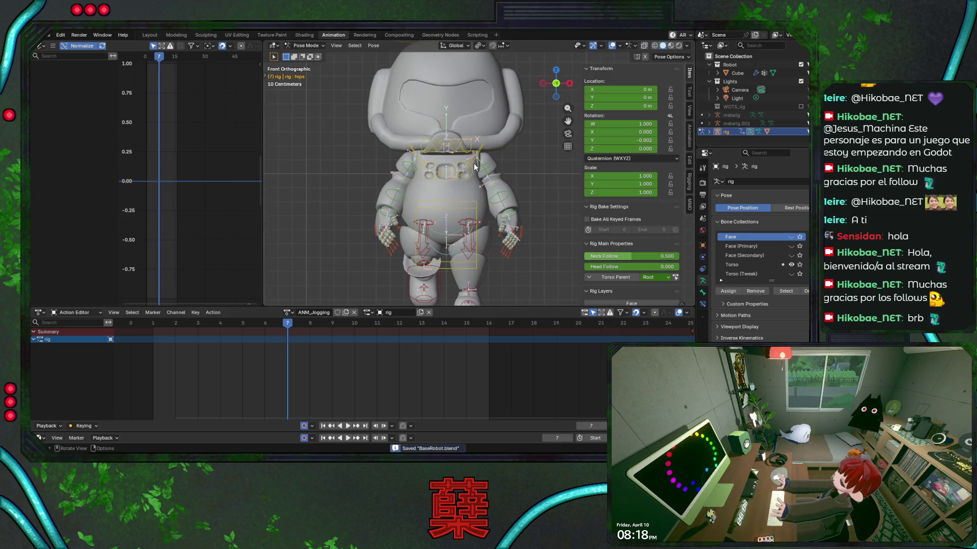
{"action": "left_click", "coordinate": [451, 224]}
{"action": "left_click_drag", "start_coordinate": [286, 326], "coordinate": [221, 325]}
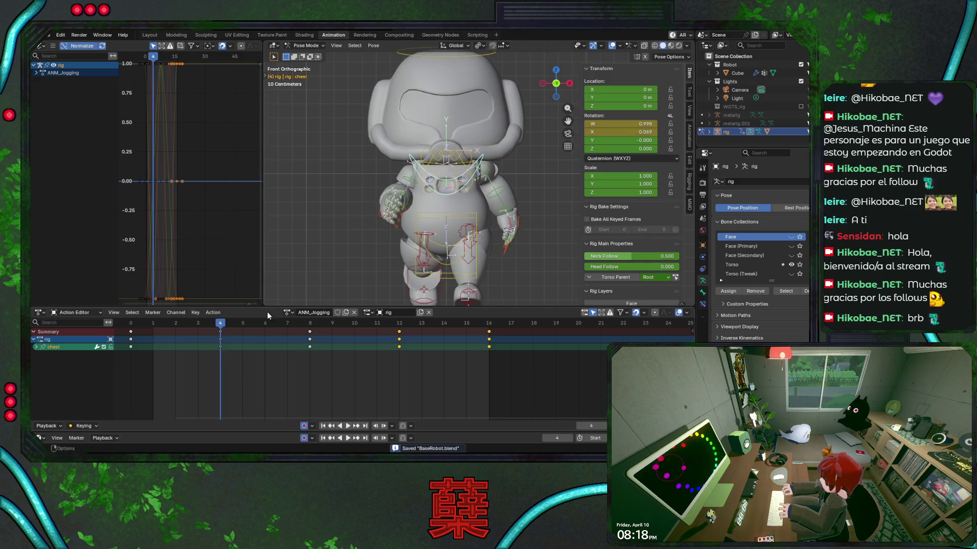
Give the chest bone a first rotation at frame 4.
{"action": "key", "text": "r"}
{"action": "right_click", "coordinate": [523, 193]}
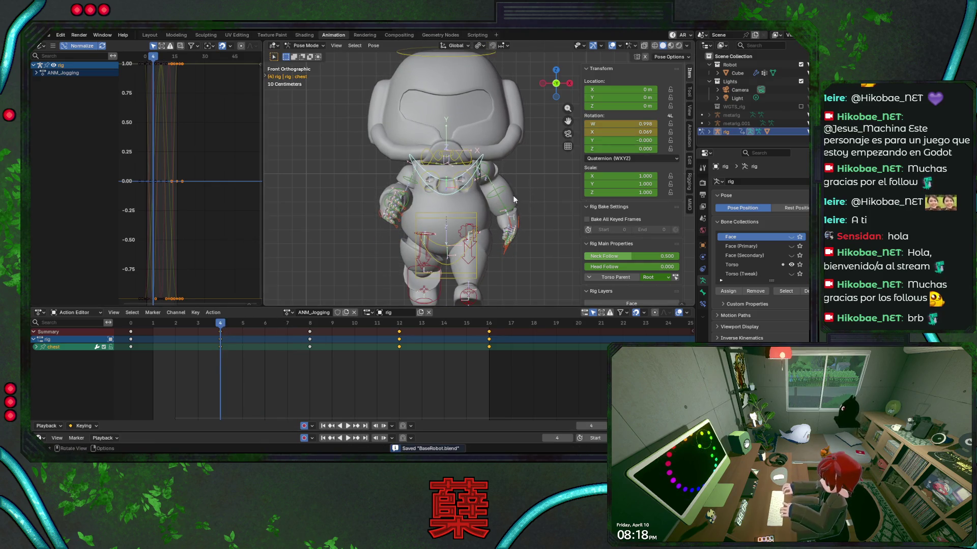
{"action": "key", "text": "space"}
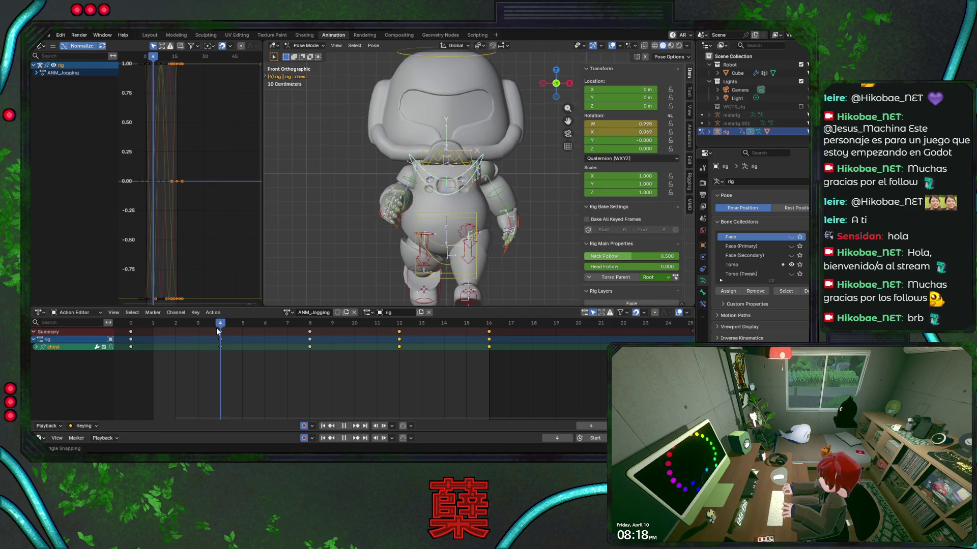
{"action": "key", "text": "r"}
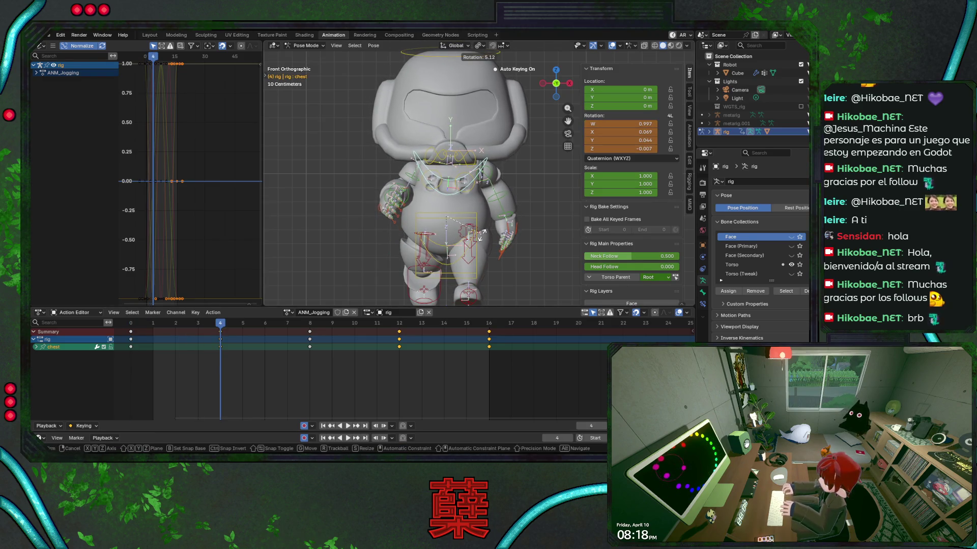
{"action": "left_click", "coordinate": [482, 233]}
Try twisting the torso around local Z, local Y and global Z, cancelling each.
{"action": "left_click", "coordinate": [478, 232]}
{"action": "key", "text": "r"}
{"action": "key", "text": "z"}
{"action": "key", "text": "z"}
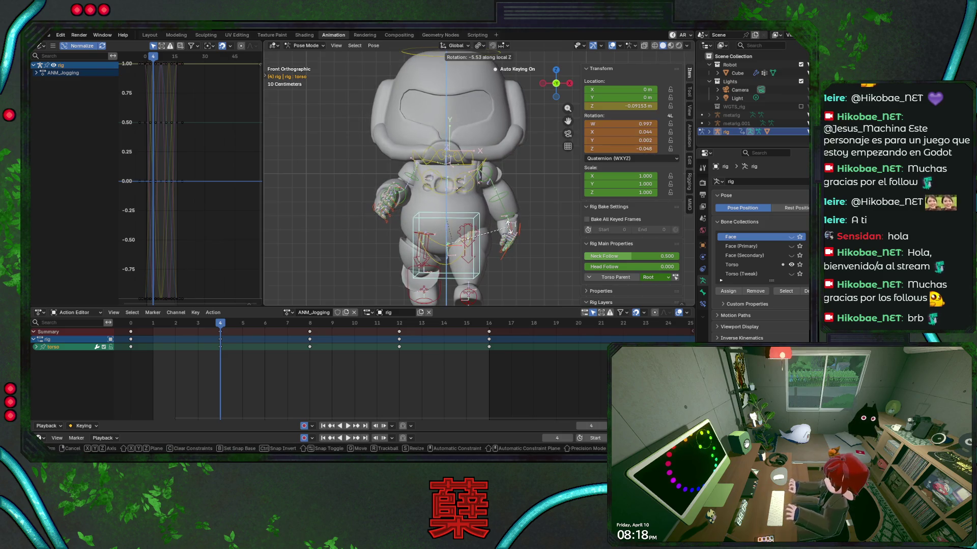
{"action": "right_click", "coordinate": [511, 231]}
{"action": "key", "text": "r"}
{"action": "key", "text": "y"}
{"action": "key", "text": "y"}
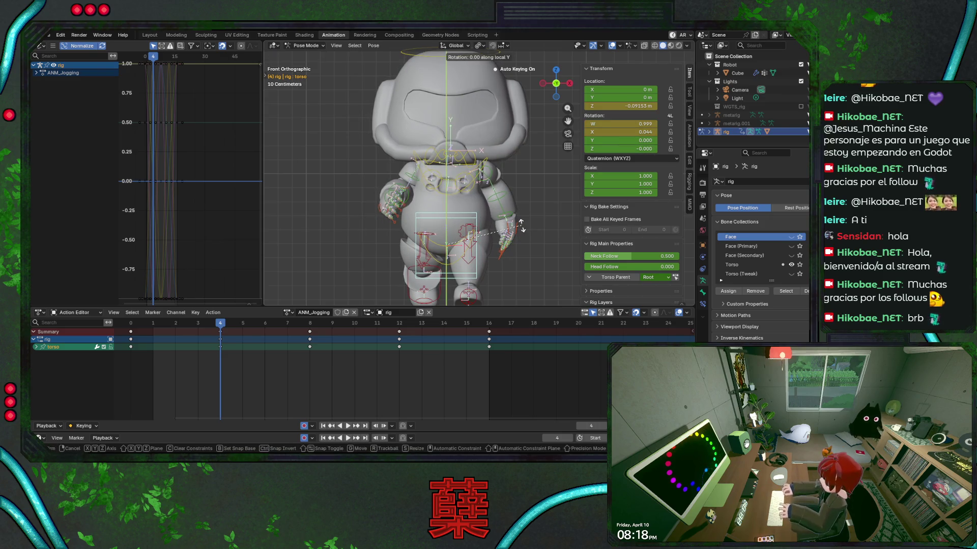
{"action": "right_click", "coordinate": [513, 235]}
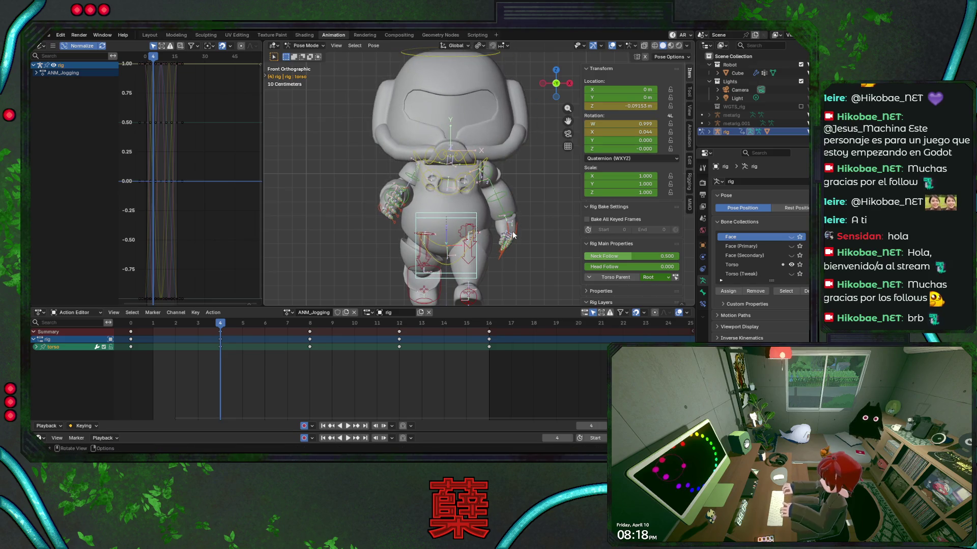
{"action": "key", "text": "r"}
{"action": "key", "text": "z"}
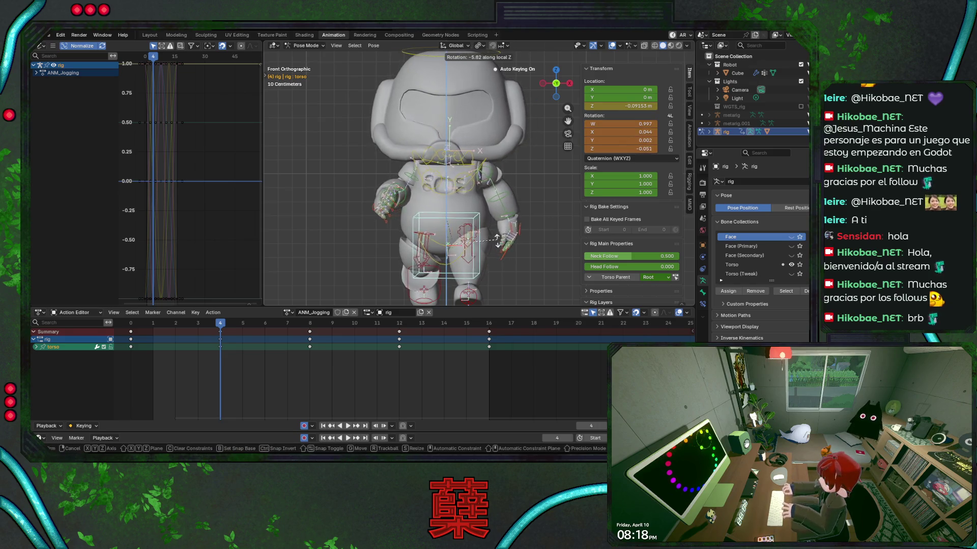
{"action": "right_click", "coordinate": [496, 253]}
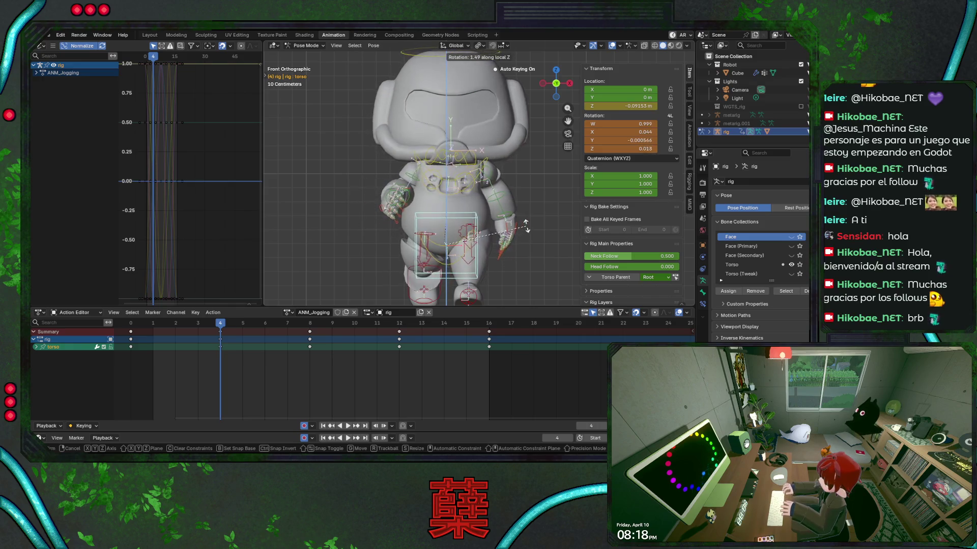
Try rotating the hips around local Z, then cancel it.
{"action": "left_click", "coordinate": [452, 265]}
{"action": "key", "text": "r"}
{"action": "key", "text": "z"}
{"action": "key", "text": "z"}
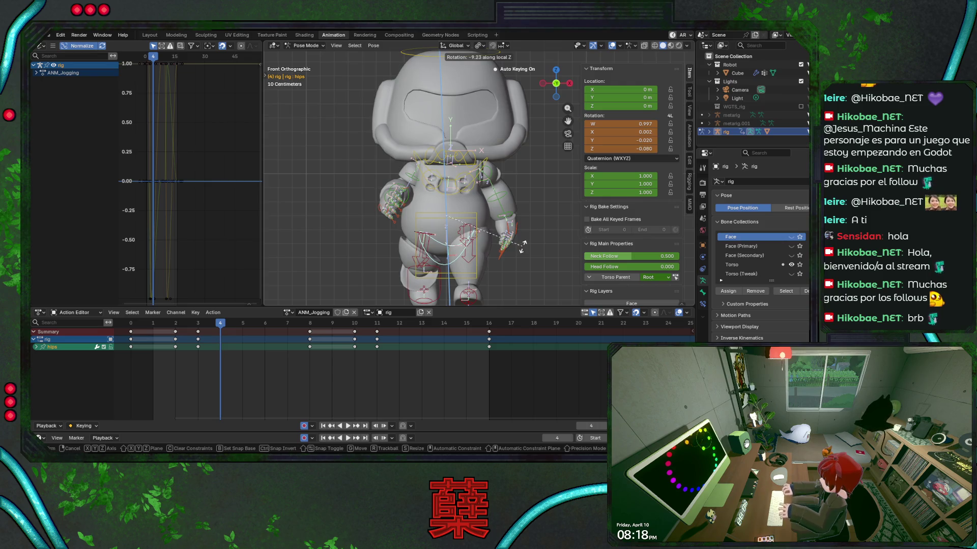
{"action": "right_click", "coordinate": [522, 246]}
{"action": "mouse_move", "coordinate": [527, 208]}
{"action": "middle_mouse_down"}
{"action": "mouse_move", "coordinate": [528, 276]}
{"action": "mouse_move", "coordinate": [476, 303]}
{"action": "middle_mouse_up"}
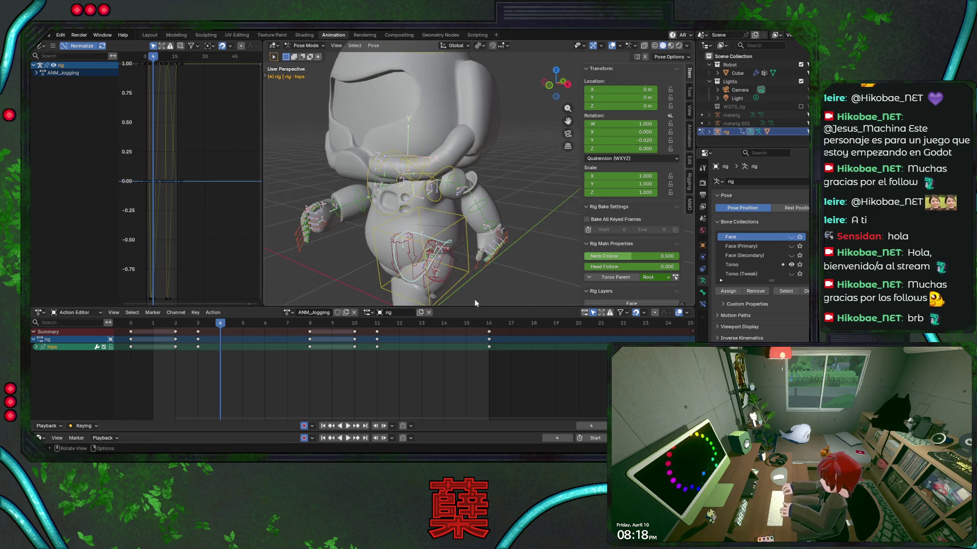
Retry the hips Z rotation from side and front views, cancelling it with Esc.
{"action": "key", "text": "r"}
{"action": "key", "text": "z"}
{"action": "key", "text": "z"}
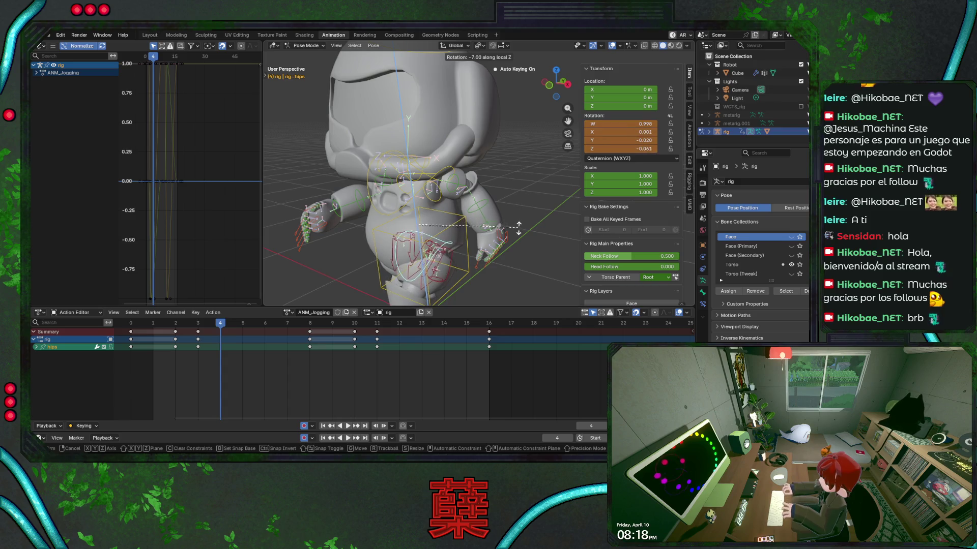
{"action": "key", "text": "KP_3"}
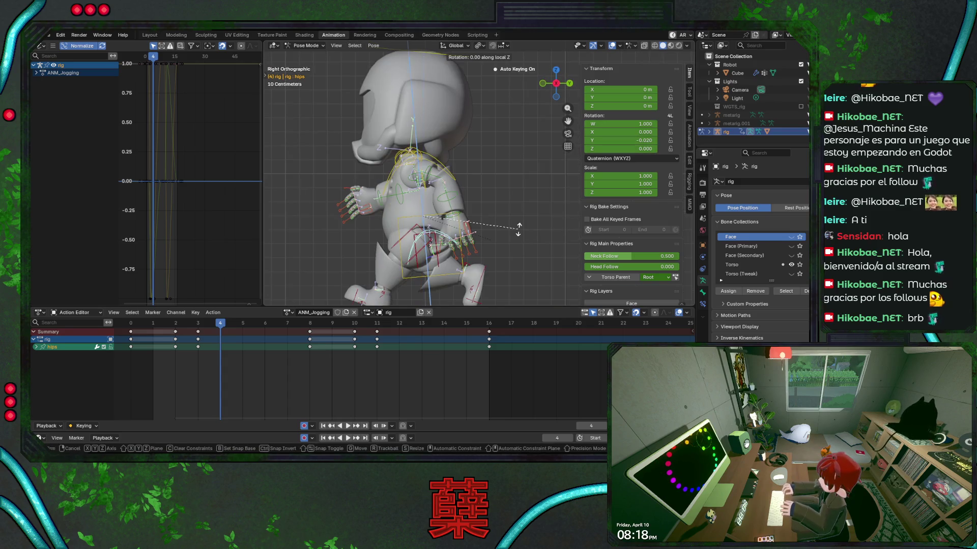
{"action": "right_click", "coordinate": [516, 214]}
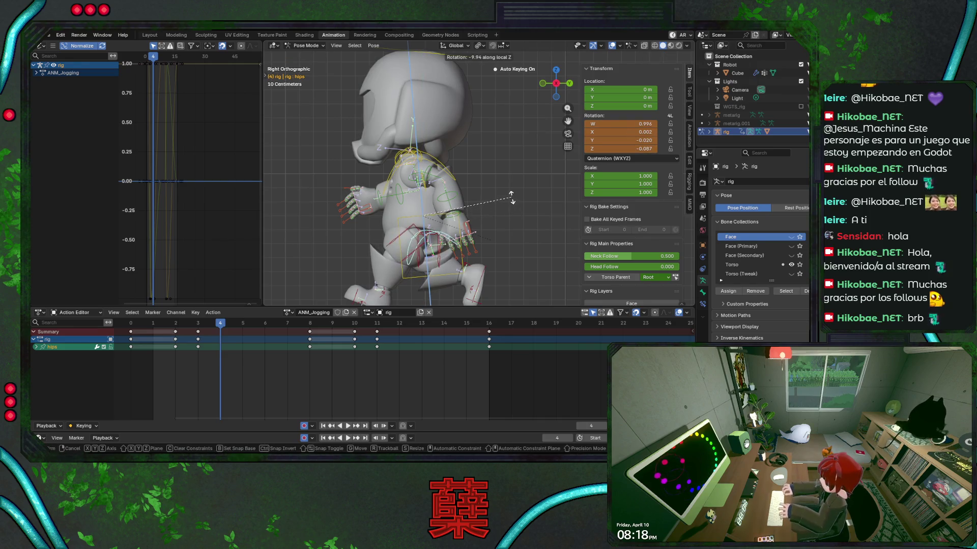
{"action": "right_click", "coordinate": [511, 201]}
{"action": "key", "text": "KP_1"}
{"action": "key", "text": "r"}
{"action": "key", "text": "z"}
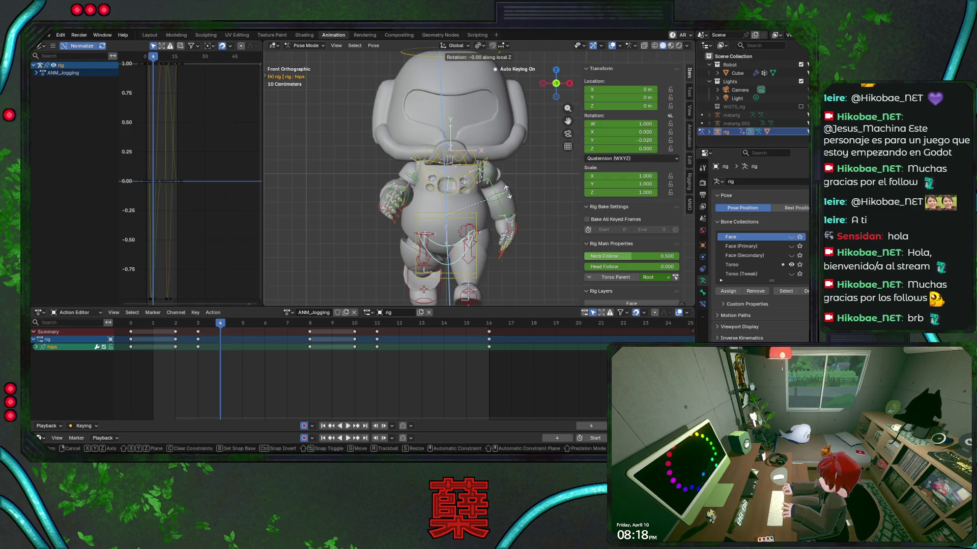
{"action": "key", "text": "Escape"}
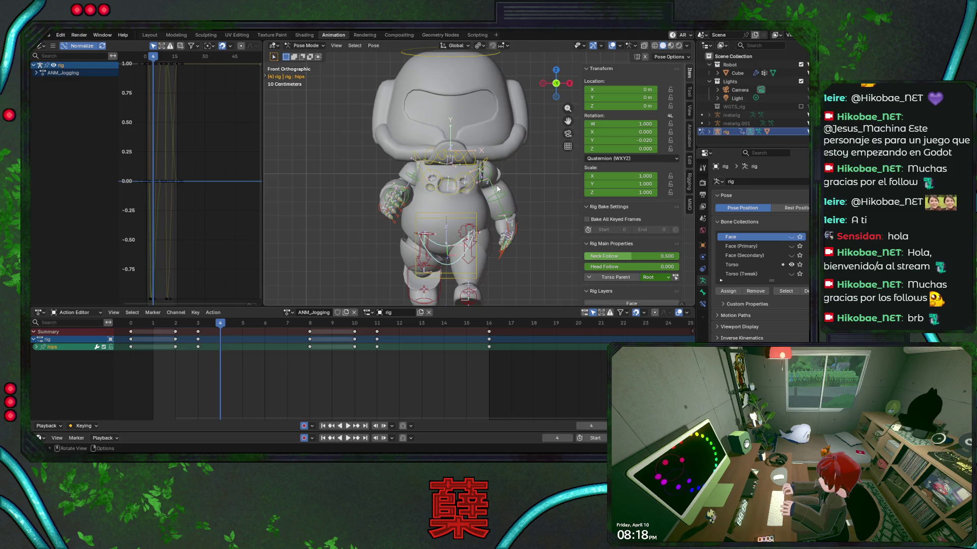
Attempt chest rotations around global Z, then review the cycle and stop on frame 4.
{"action": "left_click", "coordinate": [451, 193]}
{"action": "key", "text": "r"}
{"action": "key", "text": "z"}
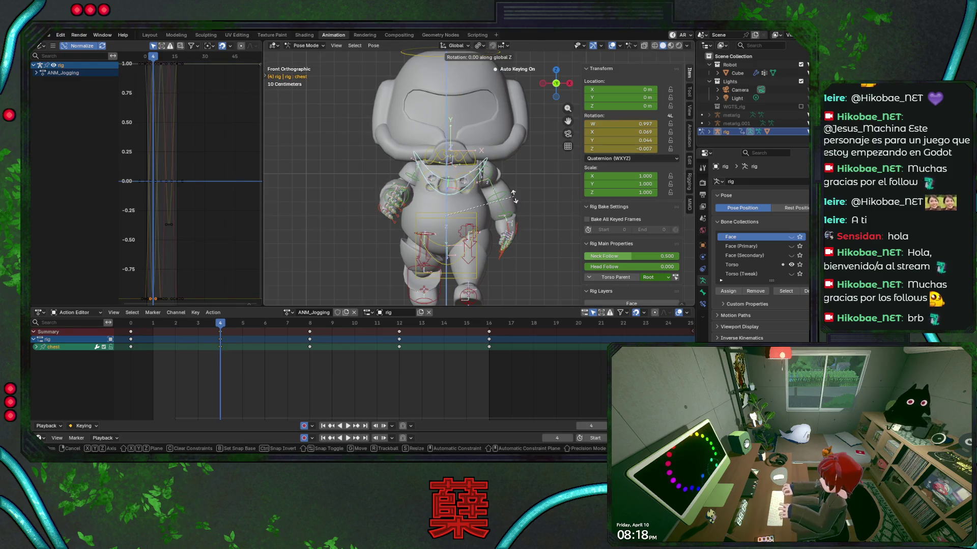
{"action": "right_click", "coordinate": [513, 189]}
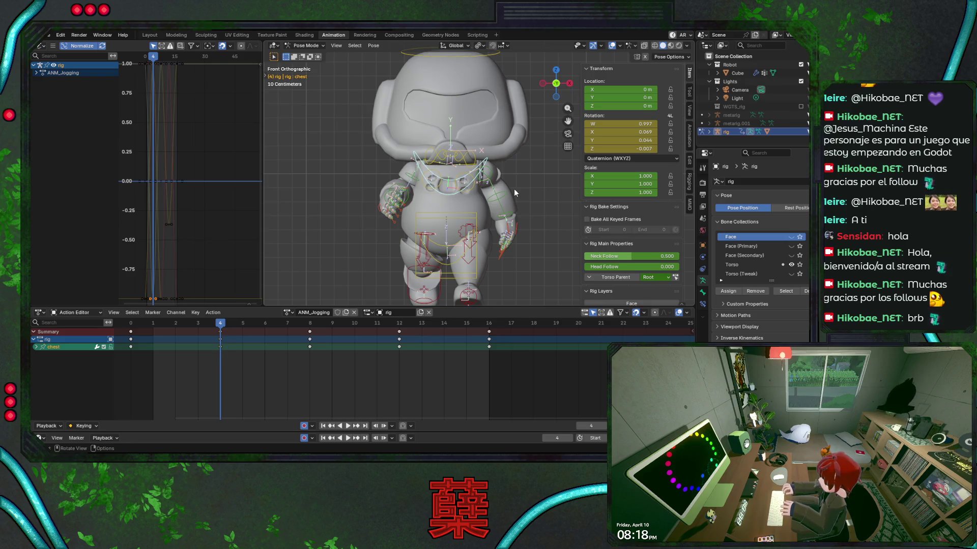
{"action": "key", "text": "r"}
{"action": "right_click", "coordinate": [518, 184]}
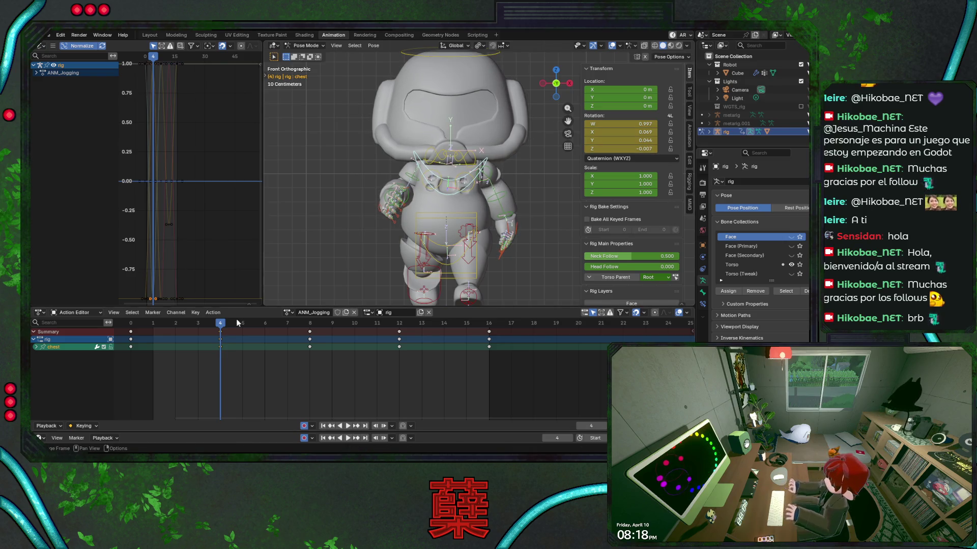
{"action": "key", "text": "space"}
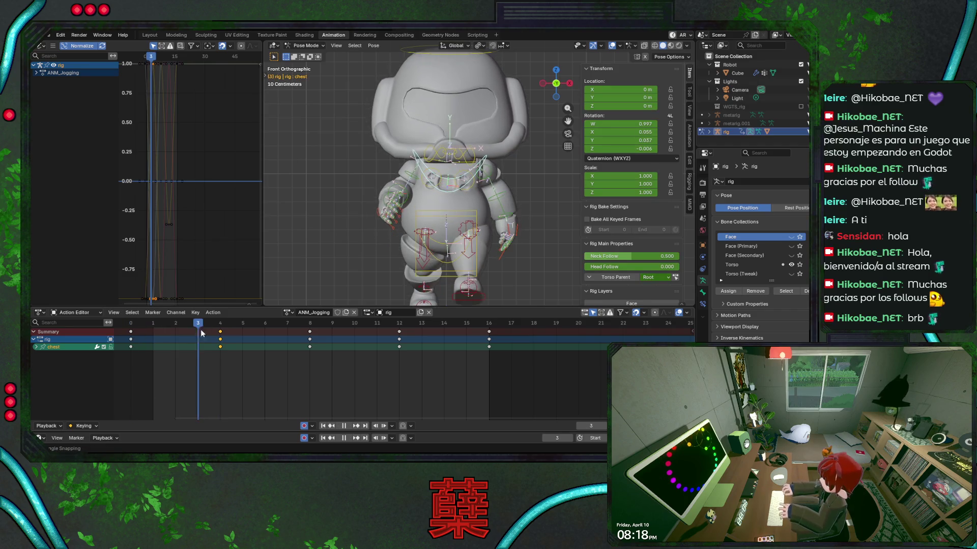
{"action": "key", "text": "space"}
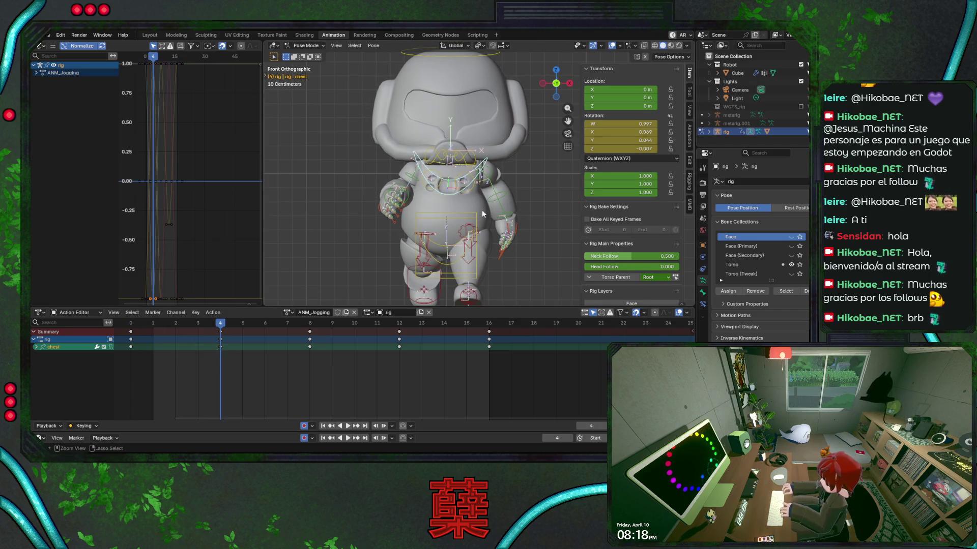
Key a chest twist around global Z at frame 4 and save BaseRobot.blend.
{"action": "key", "text": "r"}
{"action": "key", "text": "z"}
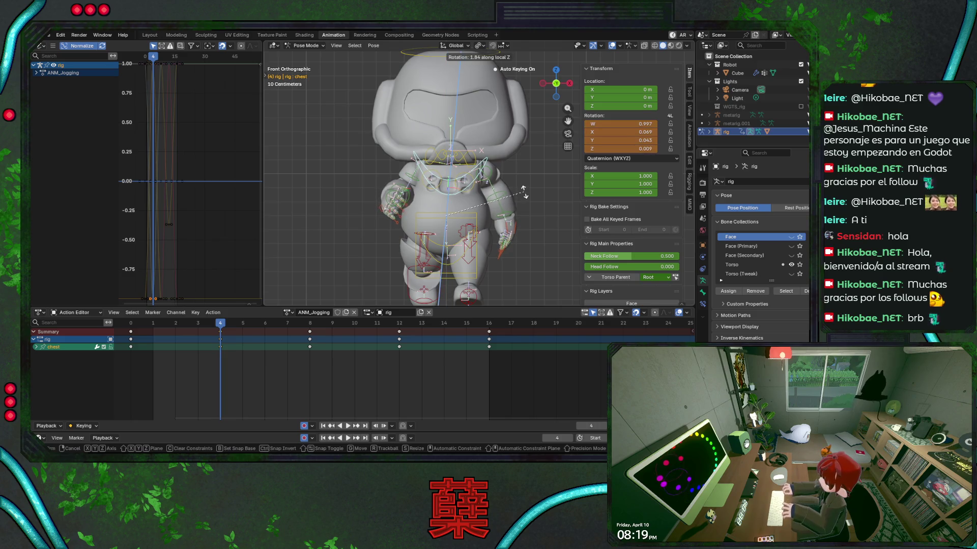
{"action": "left_click", "coordinate": [526, 194]}
{"action": "key", "text": "ctrl+s"}
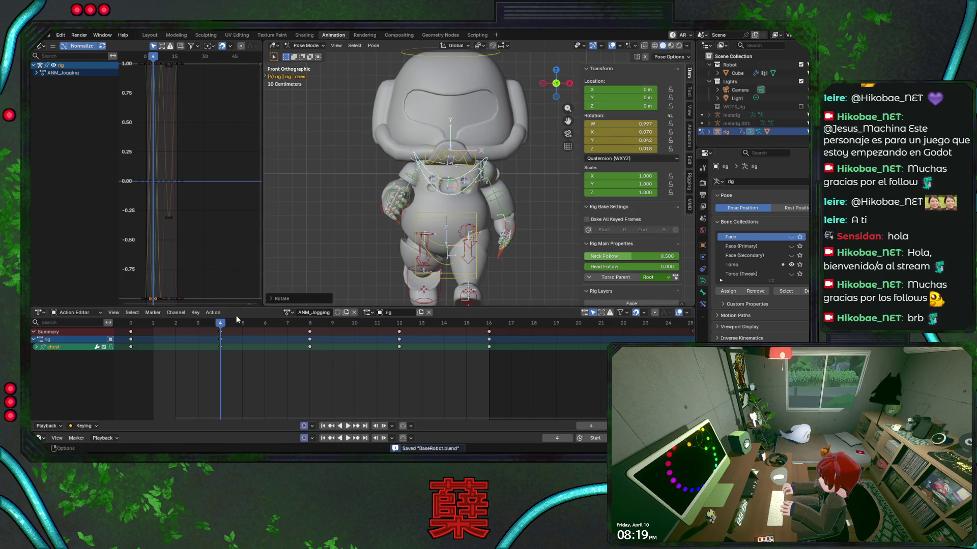
{"action": "key", "text": "space"}
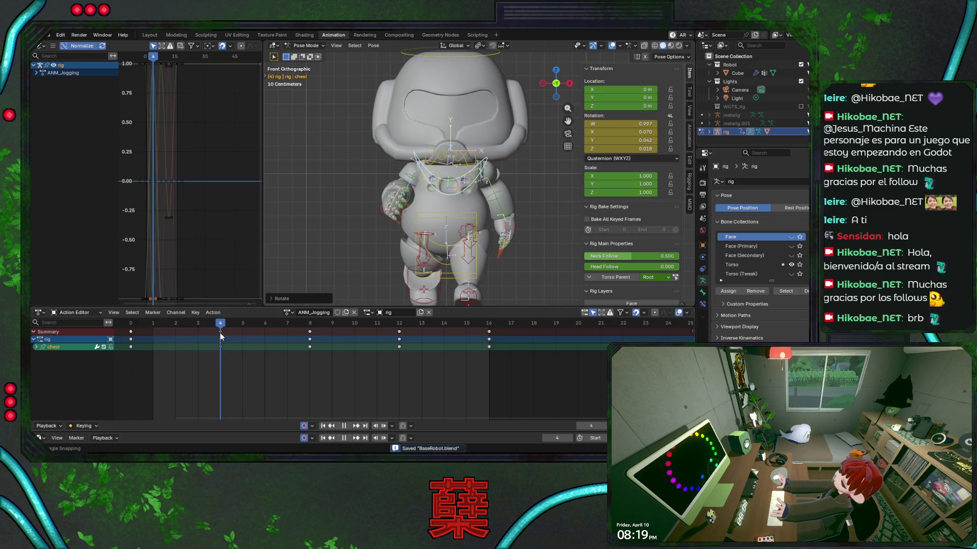
{"action": "key", "text": "space"}
From a lower side angle, rotate the chest around its local Z axis.
{"action": "middle_click_drag", "start_coordinate": [441, 194], "coordinate": [371, 227]}
{"action": "mouse_move", "coordinate": [469, 220]}
{"action": "middle_mouse_down"}
{"action": "mouse_move", "coordinate": [465, 196]}
{"action": "mouse_move", "coordinate": [441, 195]}
{"action": "middle_mouse_up"}
{"action": "scroll", "coordinate": [441, 196], "scroll_direction": "up", "scroll_amount": 2}
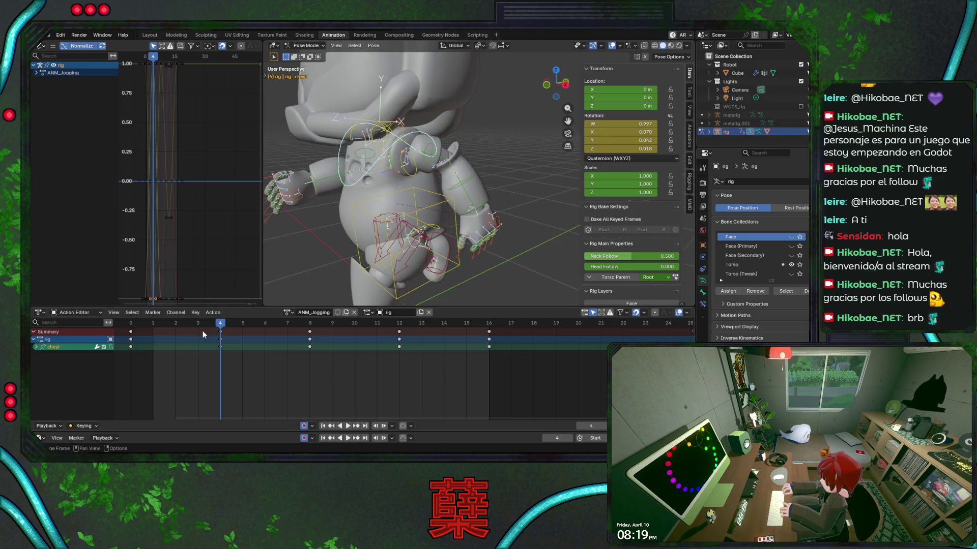
{"action": "mouse_move", "coordinate": [217, 326]}
{"action": "left_mouse_down"}
{"action": "mouse_move", "coordinate": [134, 339]}
{"action": "mouse_move", "coordinate": [214, 339]}
{"action": "left_mouse_up"}
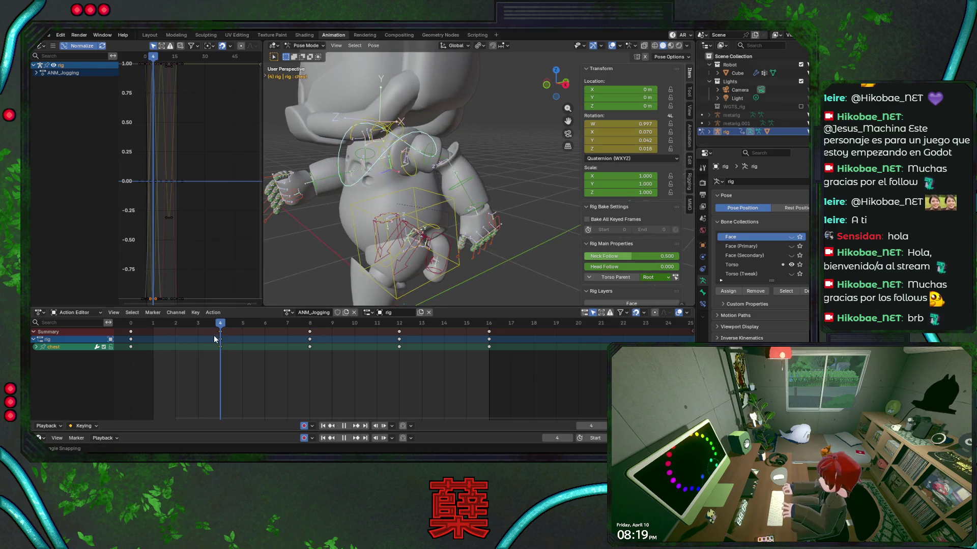
{"action": "key", "text": "r"}
{"action": "key", "text": "z"}
{"action": "key", "text": "z"}
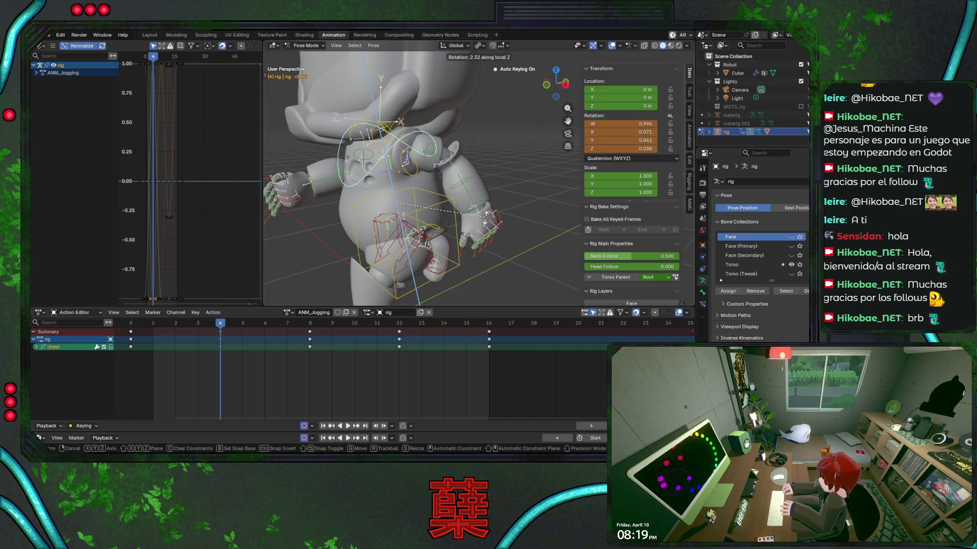
{"action": "left_click", "coordinate": [458, 198]}
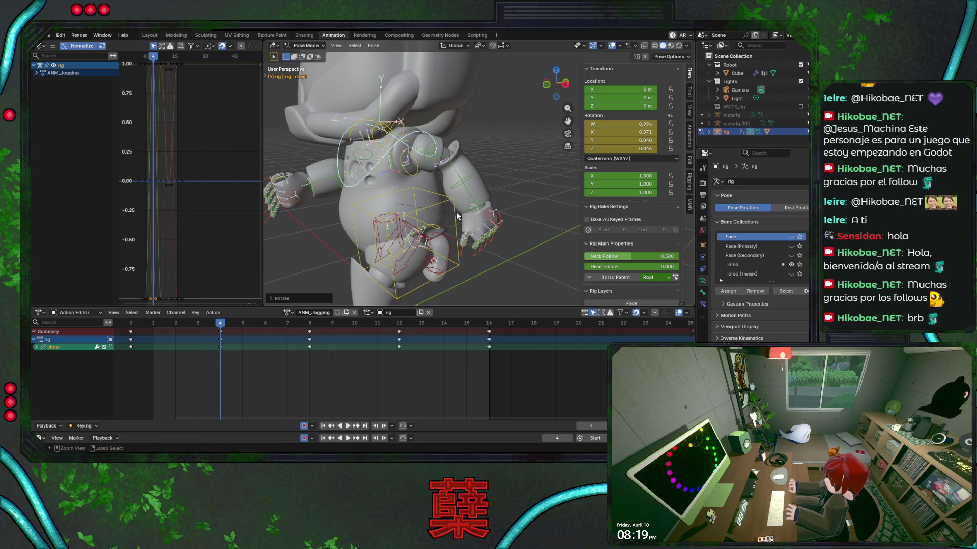
Tilt the chest around its local Y axis and save BaseRobot.blend.
{"action": "key", "text": "r"}
{"action": "key", "text": "x"}
{"action": "key", "text": "x"}
{"action": "key", "text": "y"}
{"action": "key", "text": "y"}
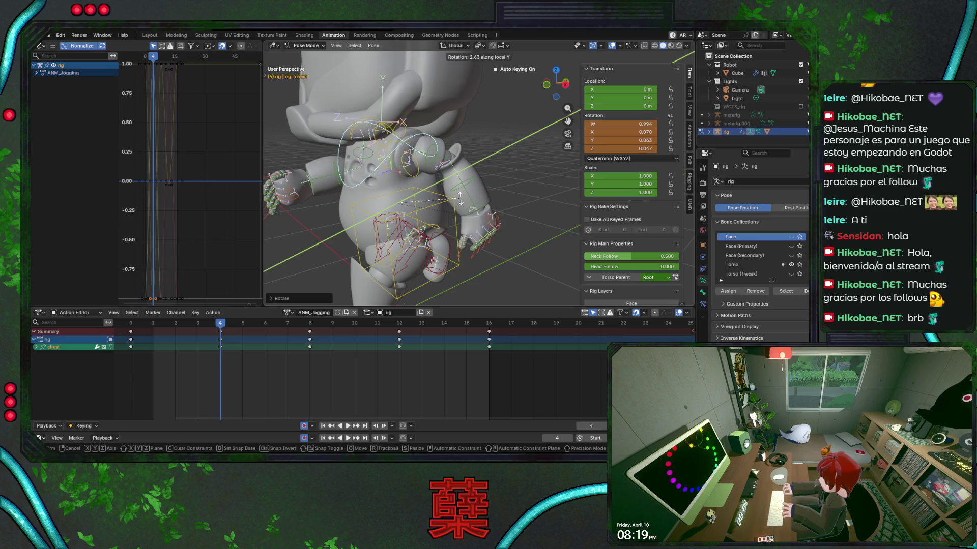
{"action": "left_click", "coordinate": [451, 199]}
{"action": "key", "text": "KP_1"}
{"action": "key", "text": "ctrl+s"}
{"action": "middle_click_drag", "start_coordinate": [451, 203], "coordinate": [503, 203]}
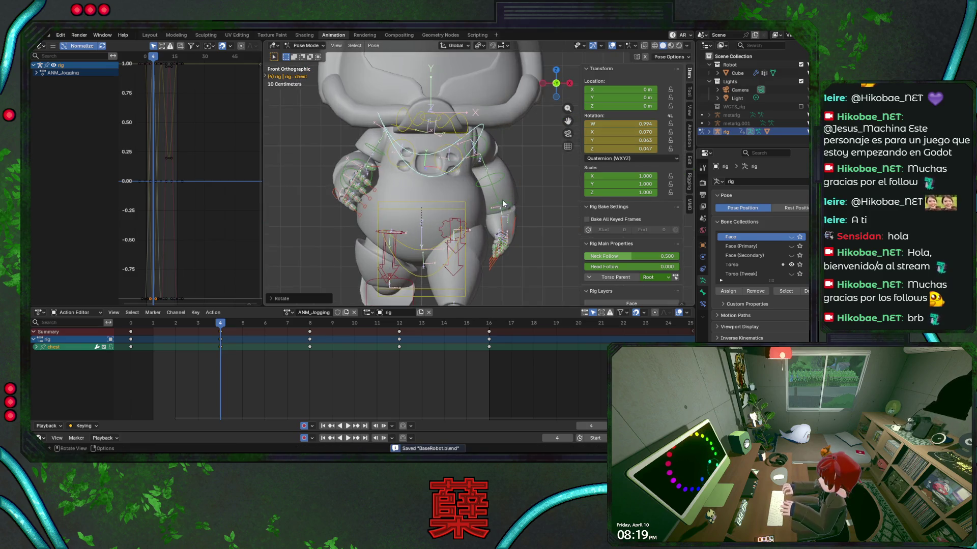
Refine the chest's local-Y rotation to its final frame-4 pose and save.
{"action": "key", "text": "r"}
{"action": "key", "text": "Escape"}
{"action": "key", "text": "r"}
{"action": "key", "text": "y"}
{"action": "key", "text": "y"}
{"action": "key", "text": "Return"}
{"action": "key", "text": "ctrl+s"}
{"action": "scroll", "coordinate": [443, 218], "scroll_direction": "down", "scroll_amount": 2}
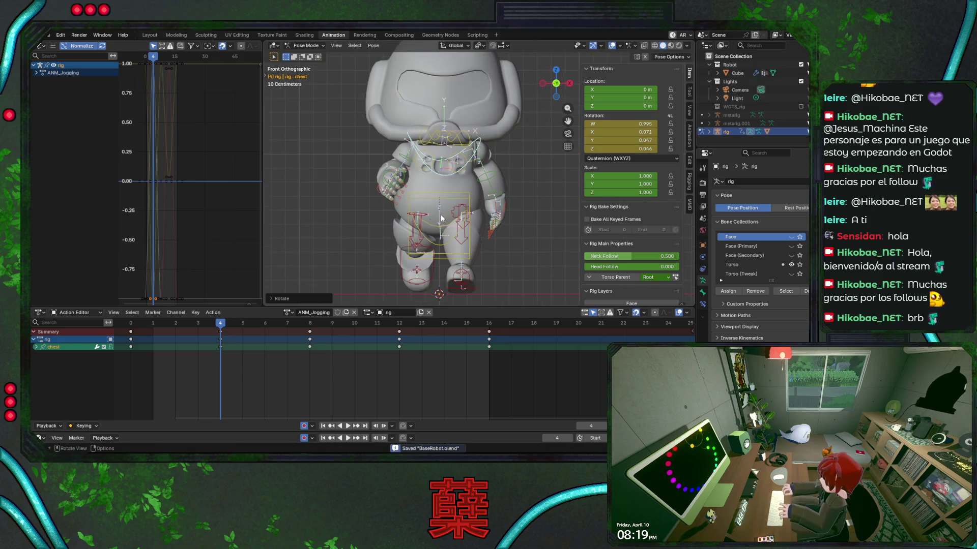
Review the chest motion, try and cancel a hips rotation, save, and reselect the chest.
{"action": "key", "text": "space"}
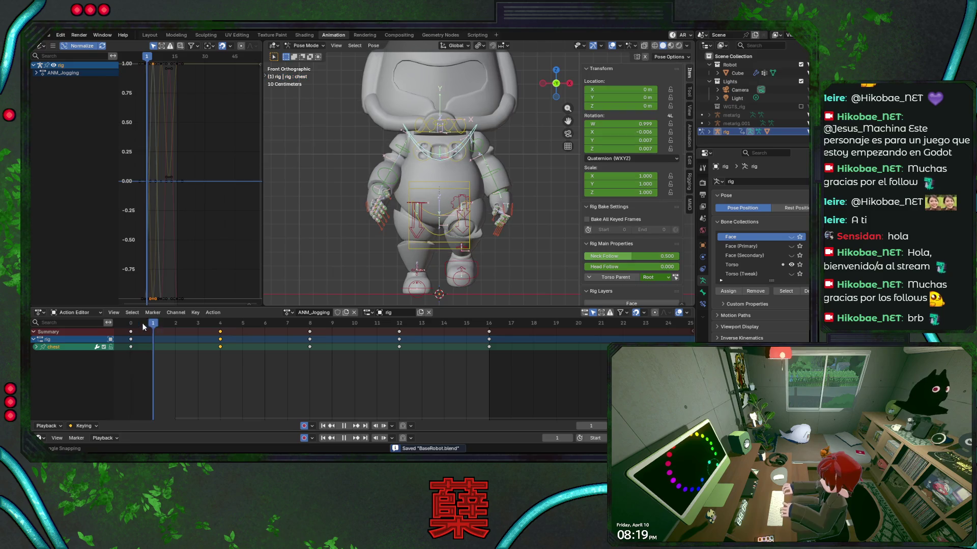
{"action": "left_click_drag", "start_coordinate": [188, 327], "coordinate": [219, 326]}
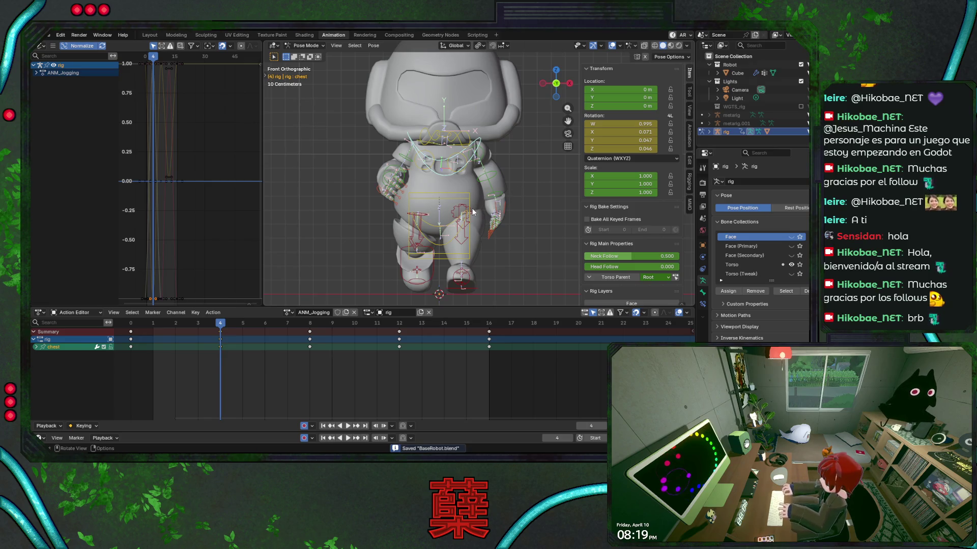
{"action": "key", "text": "ctrl+s"}
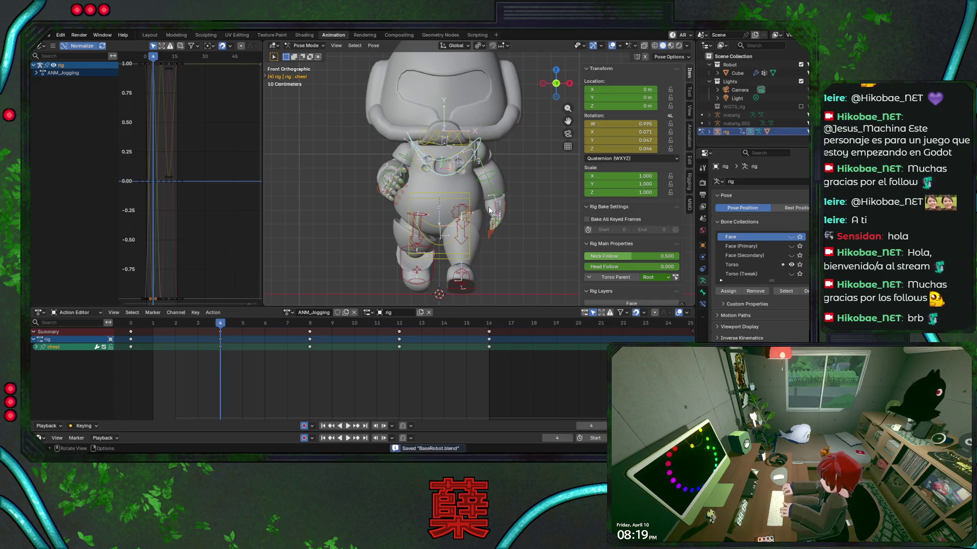
{"action": "left_click", "coordinate": [445, 253]}
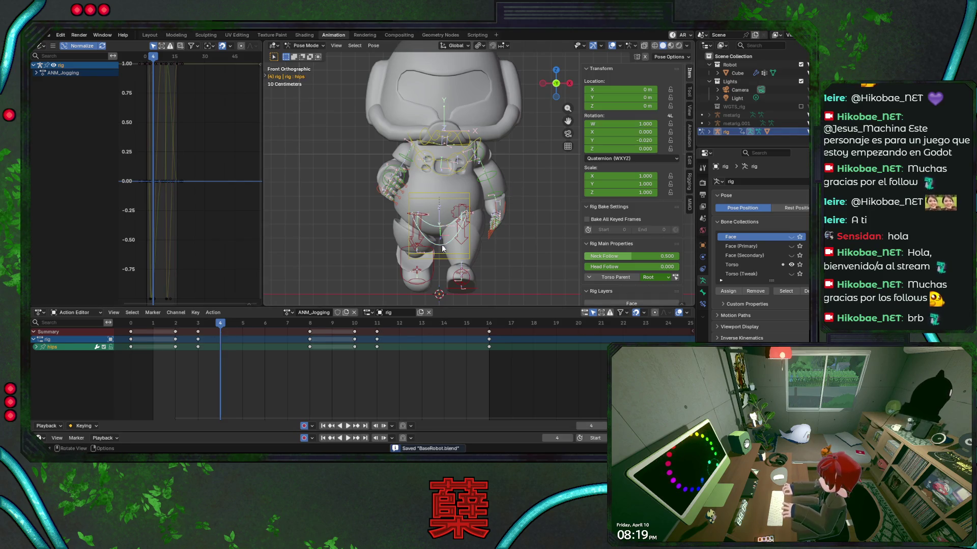
{"action": "key", "text": "r"}
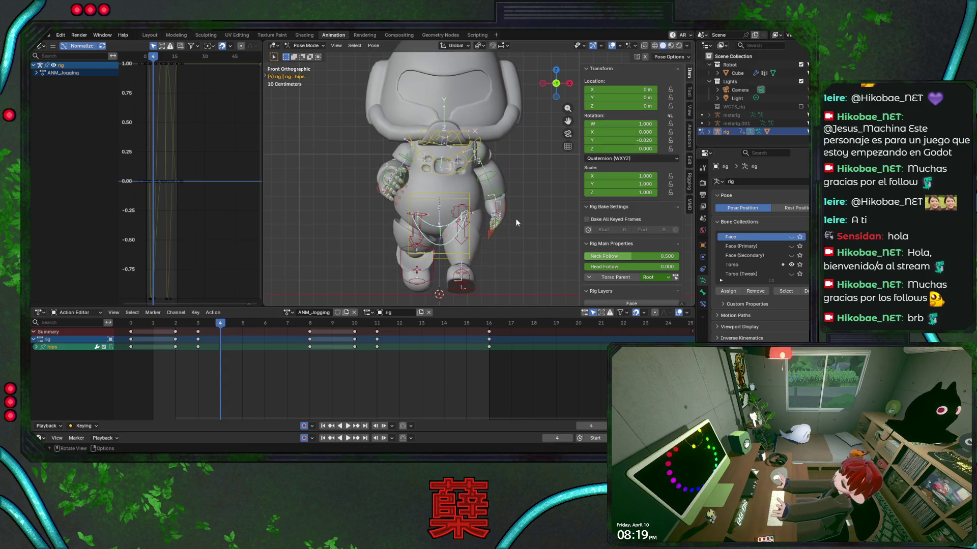
{"action": "key", "text": "Escape"}
{"action": "key", "text": "ctrl+s"}
{"action": "left_click", "coordinate": [436, 188]}
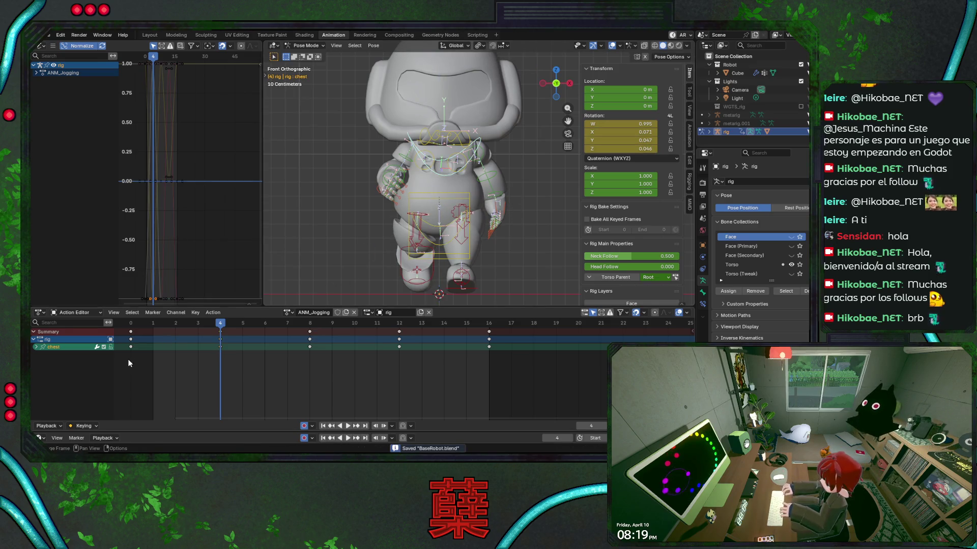
Paste the chest keys from frames 0 and 4 at frame 8, save, and play.
{"action": "left_click_drag", "start_coordinate": [123, 365], "coordinate": [247, 326]}
{"action": "left_click", "coordinate": [316, 324]}
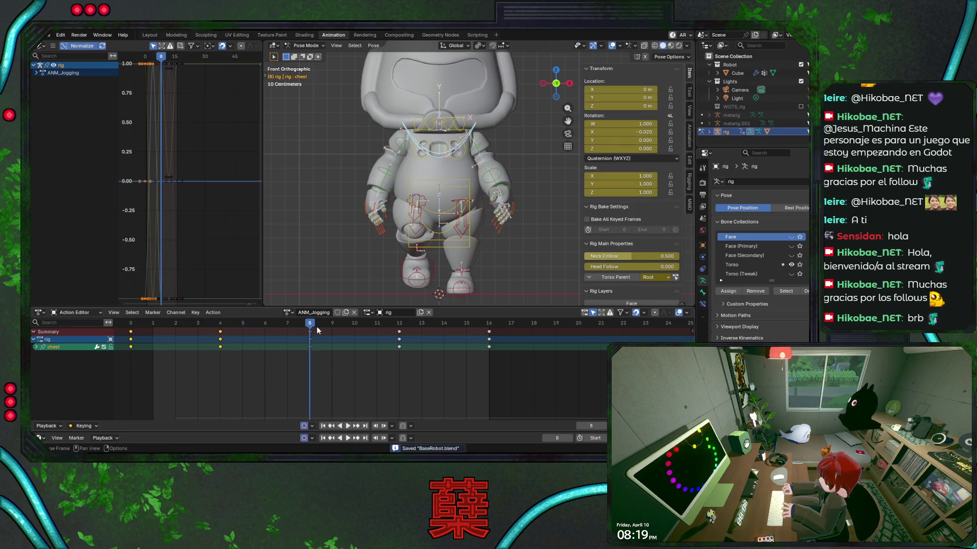
{"action": "key", "text": "ctrl+v"}
{"action": "key", "text": "ctrl+z"}
{"action": "key", "text": "ctrl+v"}
{"action": "key", "text": "ctrl+s"}
{"action": "key", "text": "shift+Left"}
{"action": "key", "text": "space"}
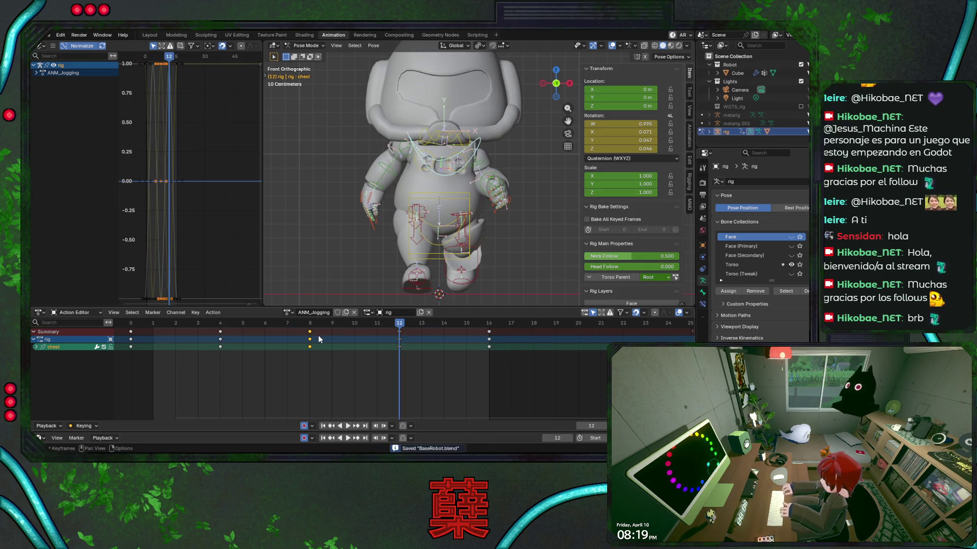
Paste the chest poses flipped at frame 12, save, and watch the jog without bones.
{"action": "right_click", "coordinate": [402, 331]}
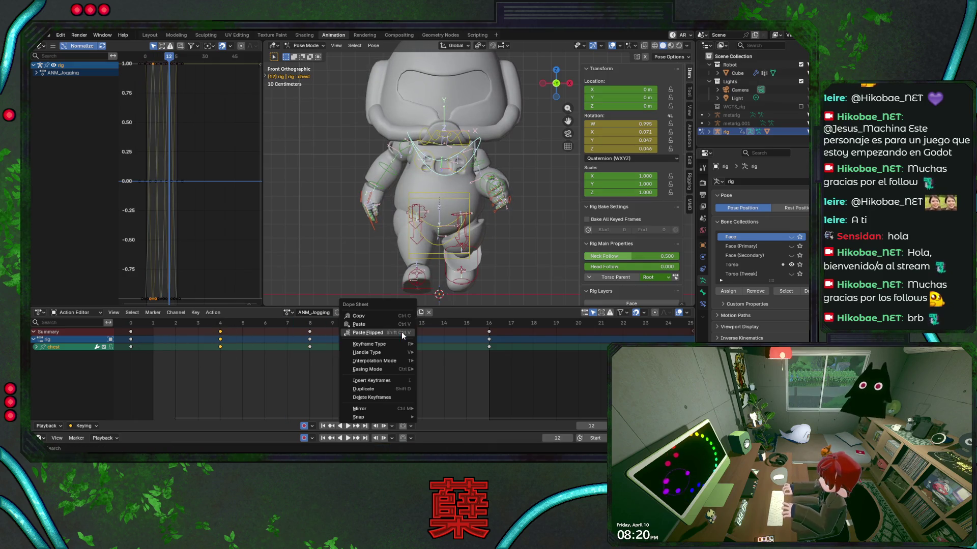
{"action": "left_click", "coordinate": [394, 345]}
{"action": "key", "text": "ctrl+s"}
{"action": "key", "text": "space"}
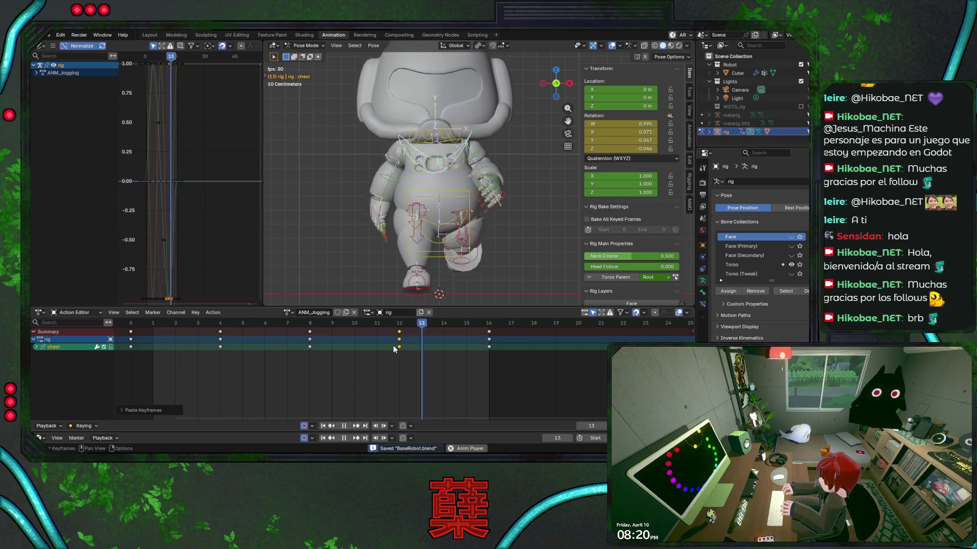
{"action": "key", "text": "shift+alt+z"}
{"action": "mouse_move", "coordinate": [542, 168]}
{"action": "middle_mouse_down"}
{"action": "mouse_move", "coordinate": [469, 200]}
{"action": "mouse_move", "coordinate": [464, 217]}
{"action": "mouse_move", "coordinate": [487, 223]}
{"action": "mouse_move", "coordinate": [496, 148]}
{"action": "mouse_move", "coordinate": [436, 176]}
{"action": "mouse_move", "coordinate": [418, 214]}
{"action": "mouse_move", "coordinate": [294, 216]}
{"action": "mouse_move", "coordinate": [441, 192]}
{"action": "mouse_move", "coordinate": [484, 201]}
{"action": "mouse_move", "coordinate": [472, 151]}
{"action": "middle_mouse_up"}
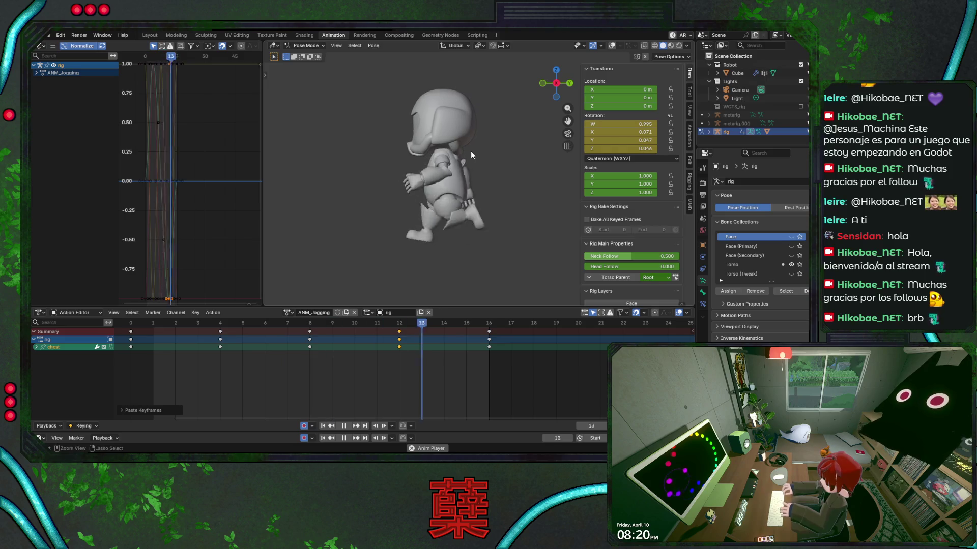
Stop playback, save, show the bones again and view the robot from the front.
{"action": "key", "text": "Escape"}
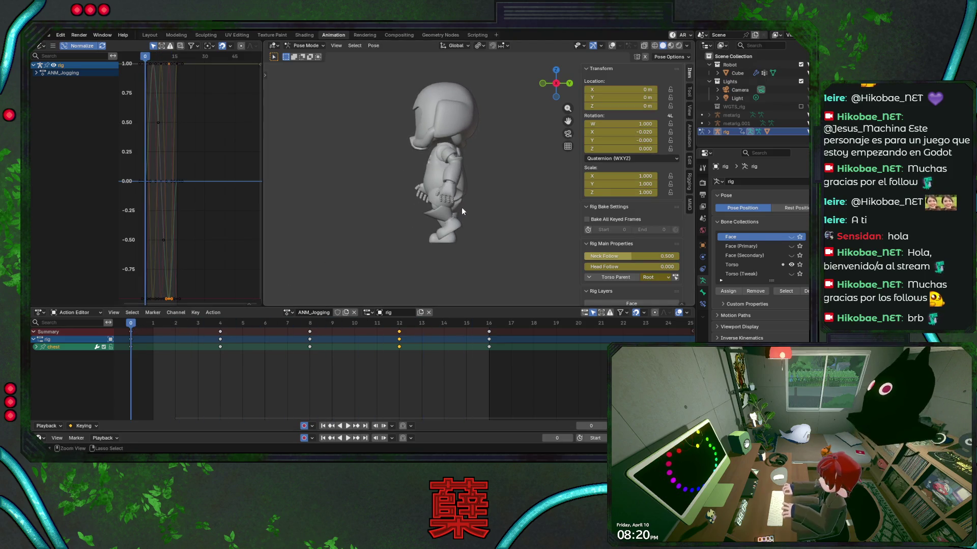
{"action": "key", "text": "ctrl+s"}
{"action": "left_click", "coordinate": [612, 45]}
{"action": "scroll", "coordinate": [510, 168], "scroll_direction": "up", "scroll_amount": 3}
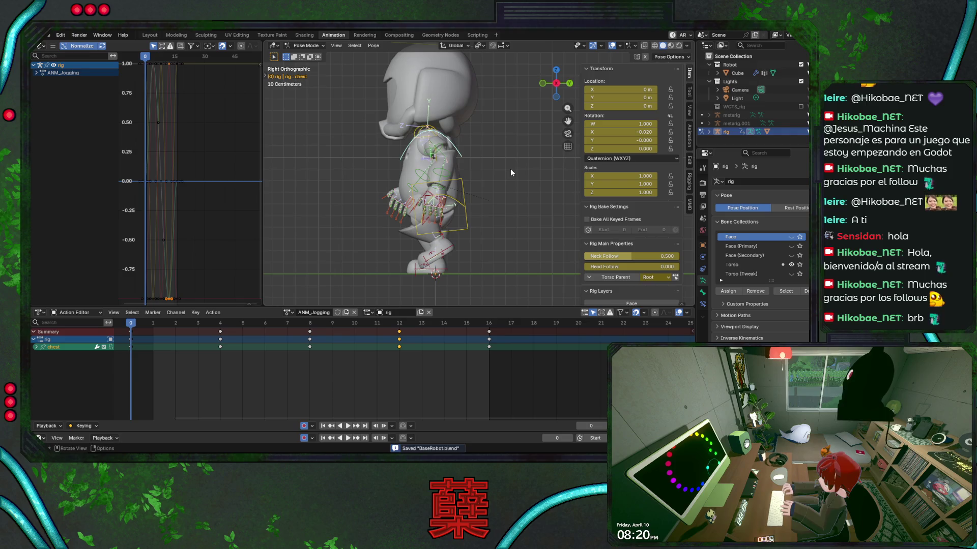
{"action": "key", "text": "KP_1"}
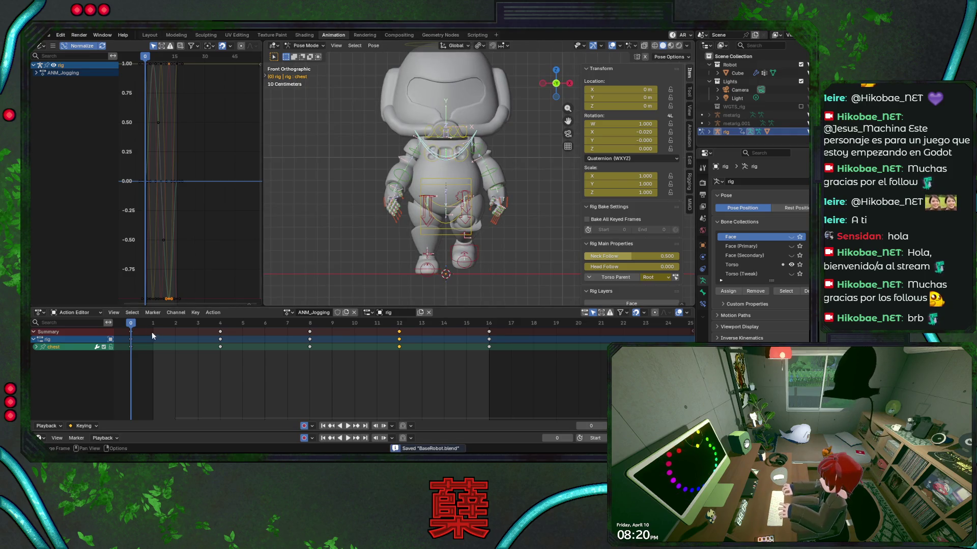
At frame 4, select the left upper arm control upper_arm_fk.L and view from the right side.
{"action": "left_click_drag", "start_coordinate": [133, 324], "coordinate": [226, 333]}
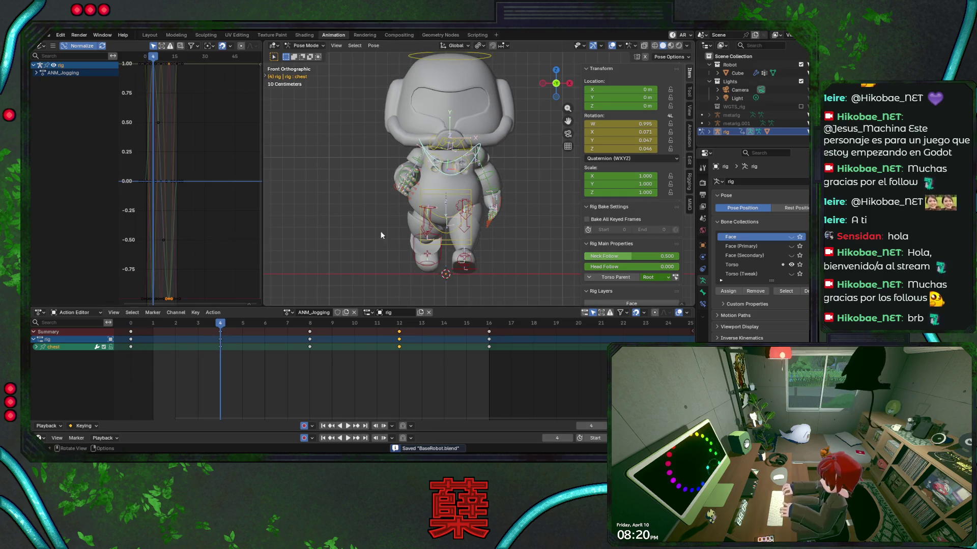
{"action": "left_click", "coordinate": [417, 166]}
{"action": "scroll", "coordinate": [416, 167], "scroll_direction": "up", "scroll_amount": 1}
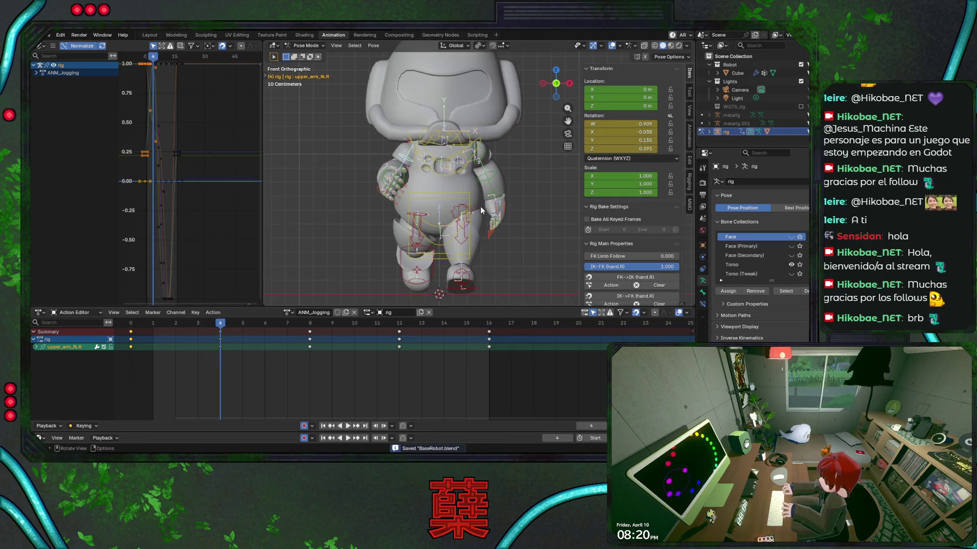
{"action": "left_click", "coordinate": [486, 156]}
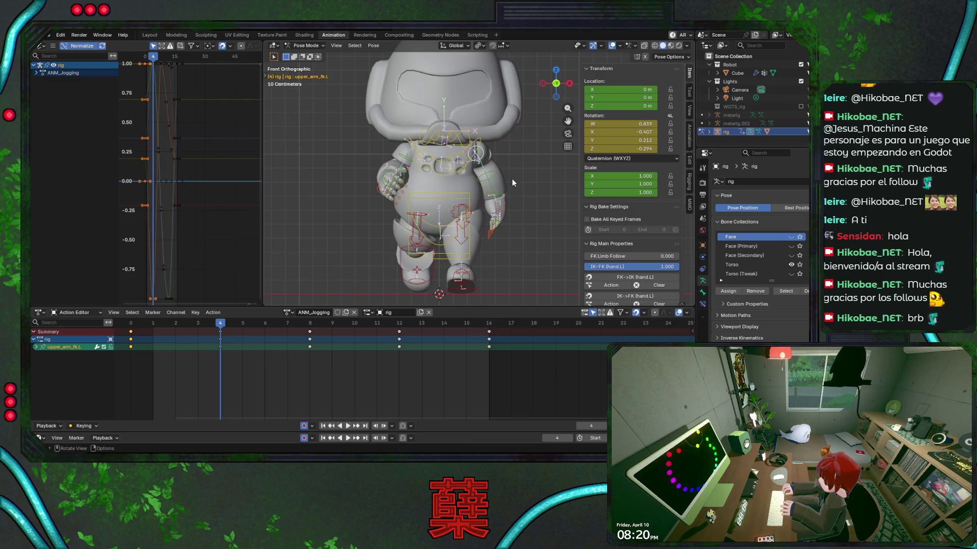
{"action": "key", "text": "KP_3"}
Return to frame 0, save, play the jog and select the left forearm control.
{"action": "mouse_move", "coordinate": [215, 328]}
{"action": "left_mouse_down"}
{"action": "mouse_move", "coordinate": [131, 322]}
{"action": "mouse_move", "coordinate": [215, 331]}
{"action": "left_mouse_up"}
{"action": "key", "text": "ctrl+s"}
{"action": "key", "text": "space"}
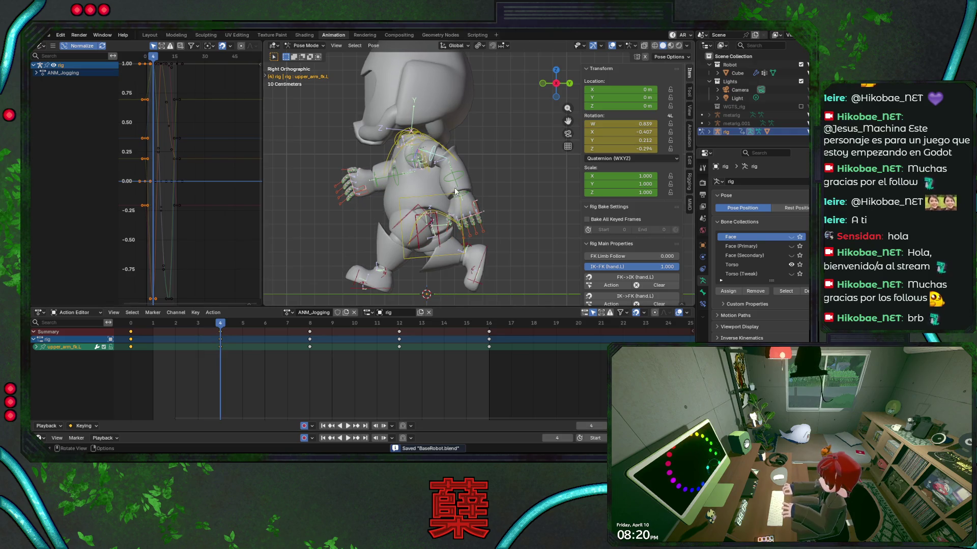
{"action": "left_click", "coordinate": [462, 177]}
Bend the left forearm around its local X axis, save, then scrub the first frames to check it.
{"action": "key", "text": "r"}
{"action": "key", "text": "r"}
{"action": "key", "text": "x"}
{"action": "key", "text": "x"}
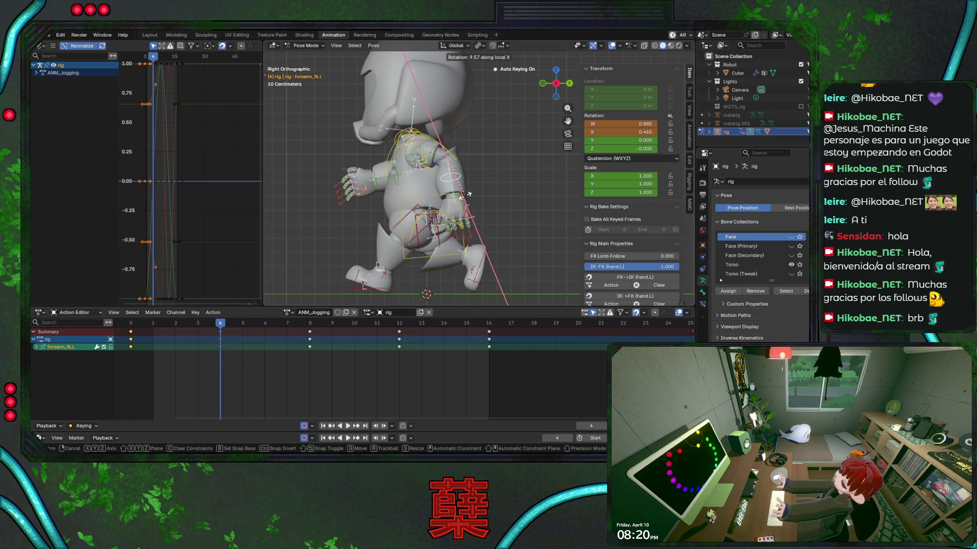
{"action": "left_click", "coordinate": [468, 194]}
{"action": "key", "text": "ctrl+s"}
{"action": "key", "text": "space"}
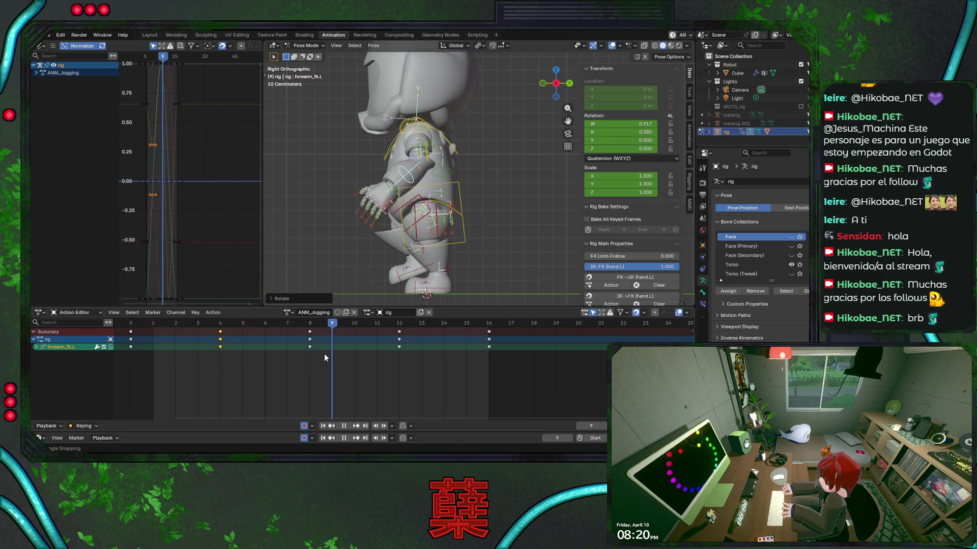
{"action": "mouse_move", "coordinate": [192, 351]}
{"action": "left_mouse_down"}
{"action": "mouse_move", "coordinate": [138, 349]}
{"action": "mouse_move", "coordinate": [243, 350]}
{"action": "mouse_move", "coordinate": [178, 355]}
{"action": "mouse_move", "coordinate": [213, 355]}
{"action": "left_mouse_up"}
Re-bend the left forearm on local X and swing the left upper arm into pose.
{"action": "key", "text": "r"}
{"action": "key", "text": "x"}
{"action": "key", "text": "x"}
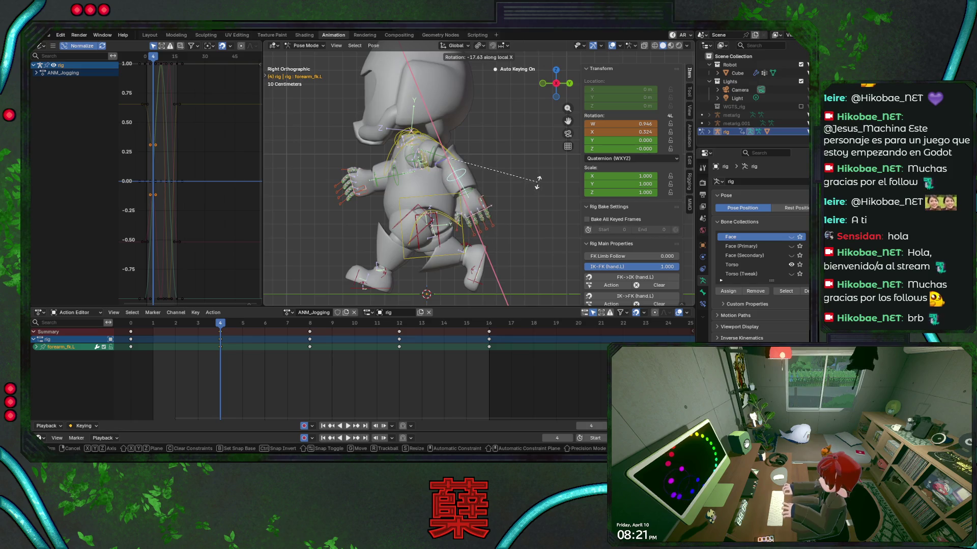
{"action": "left_click", "coordinate": [538, 180]}
{"action": "left_click", "coordinate": [431, 153]}
{"action": "key", "text": "r"}
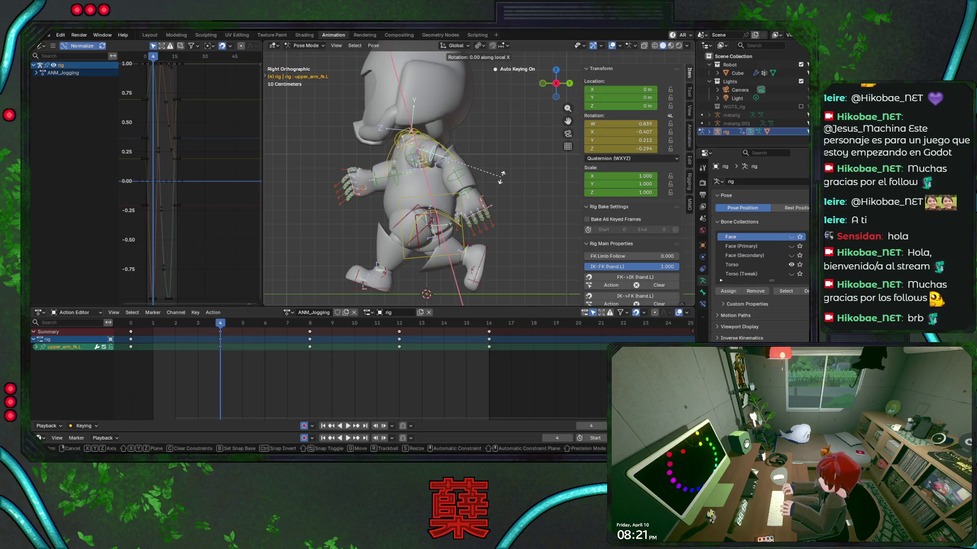
{"action": "left_click", "coordinate": [506, 170]}
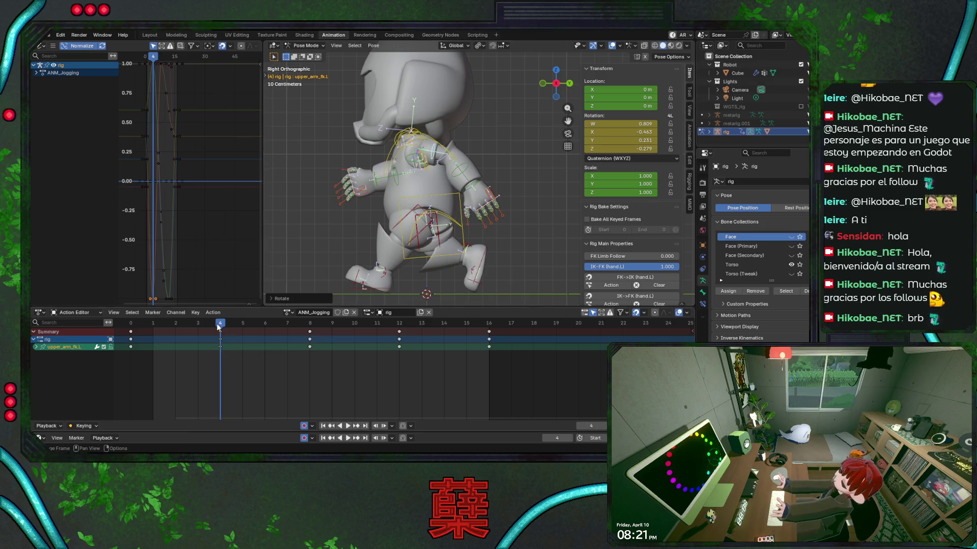
Check the arm through frame 6, then reselect the left forearm and stop playback at frame 4.
{"action": "key", "text": "space"}
{"action": "mouse_move", "coordinate": [131, 326]}
{"action": "left_mouse_down"}
{"action": "mouse_move", "coordinate": [275, 332]}
{"action": "mouse_move", "coordinate": [234, 334]}
{"action": "left_mouse_up"}
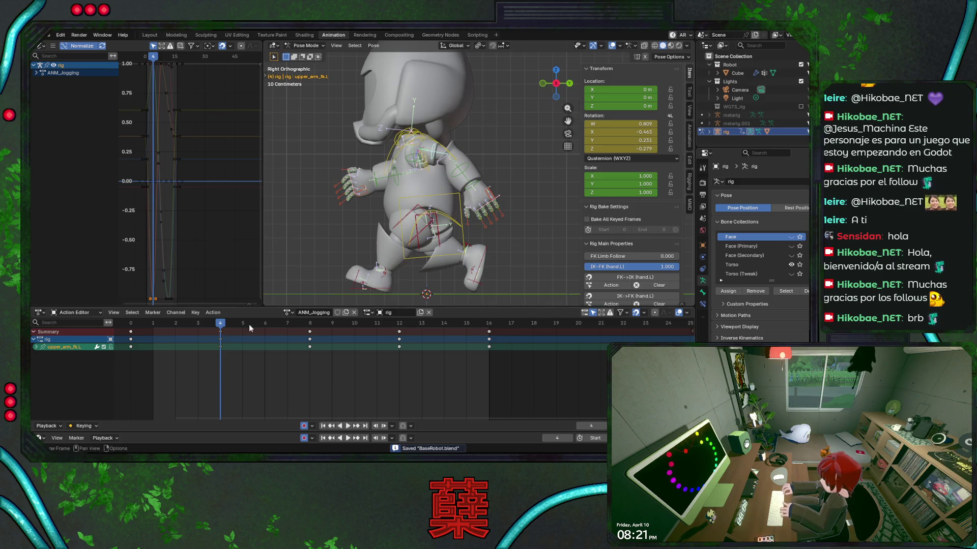
{"action": "left_click", "coordinate": [487, 216]}
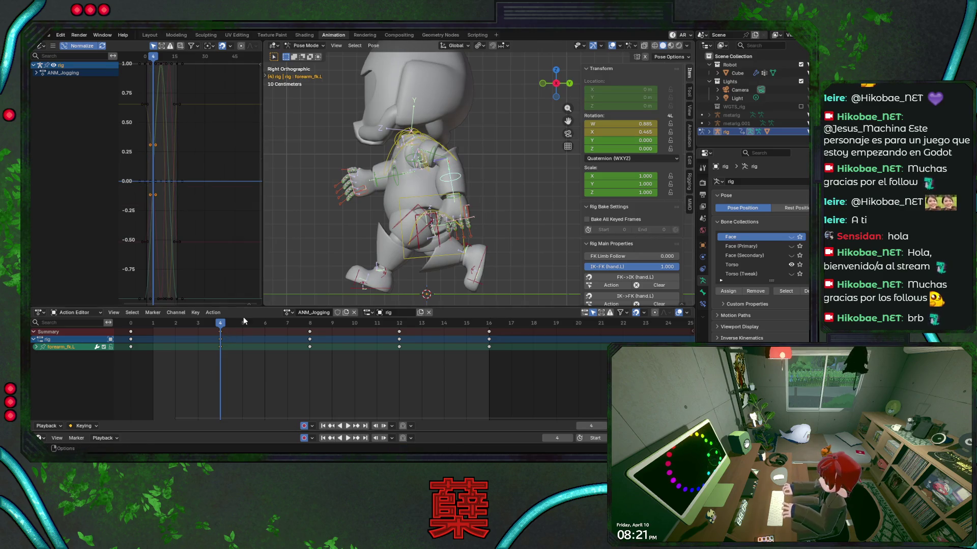
{"action": "key", "text": "space"}
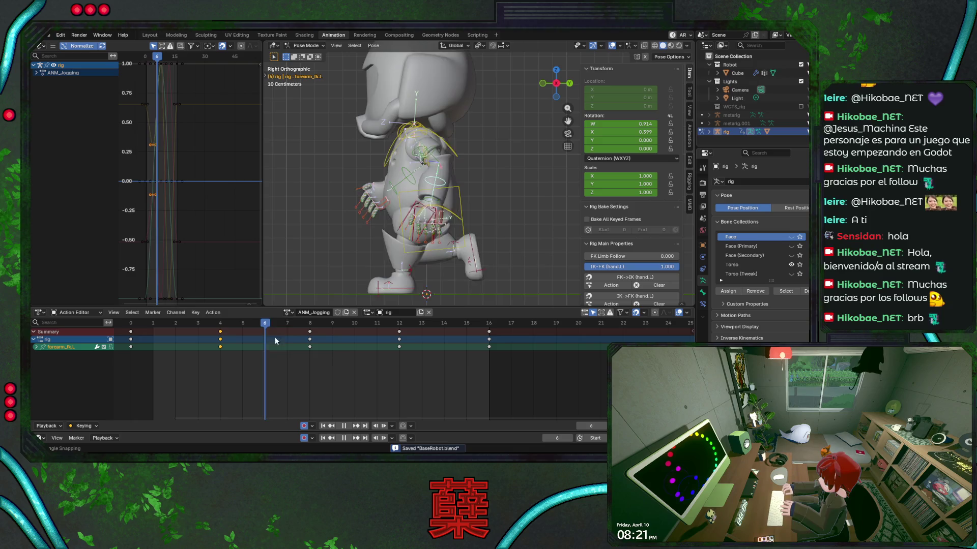
{"action": "key", "text": "Escape"}
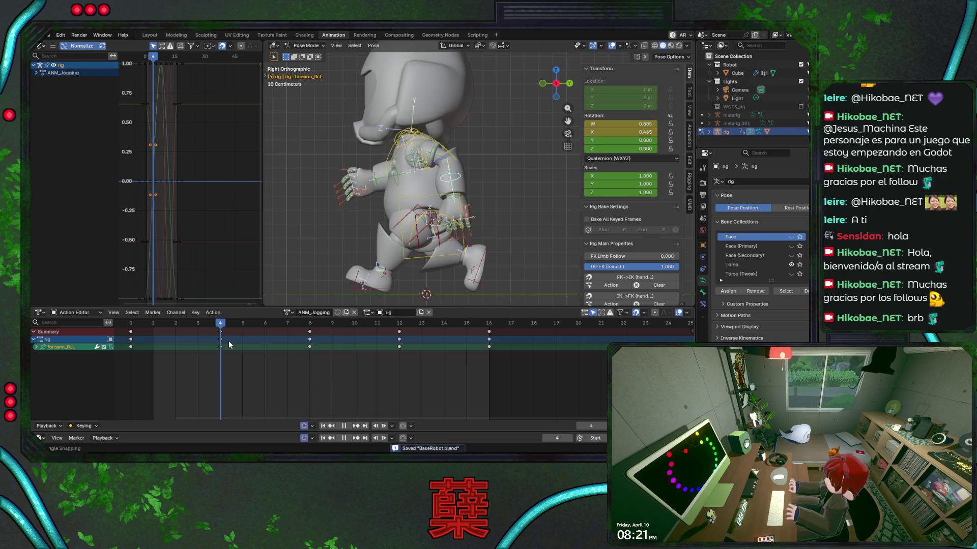
Refine the left forearm bend twice on the X axis, save, and compare poses at frames 0 and 4.
{"action": "key", "text": "r"}
{"action": "key", "text": "x"}
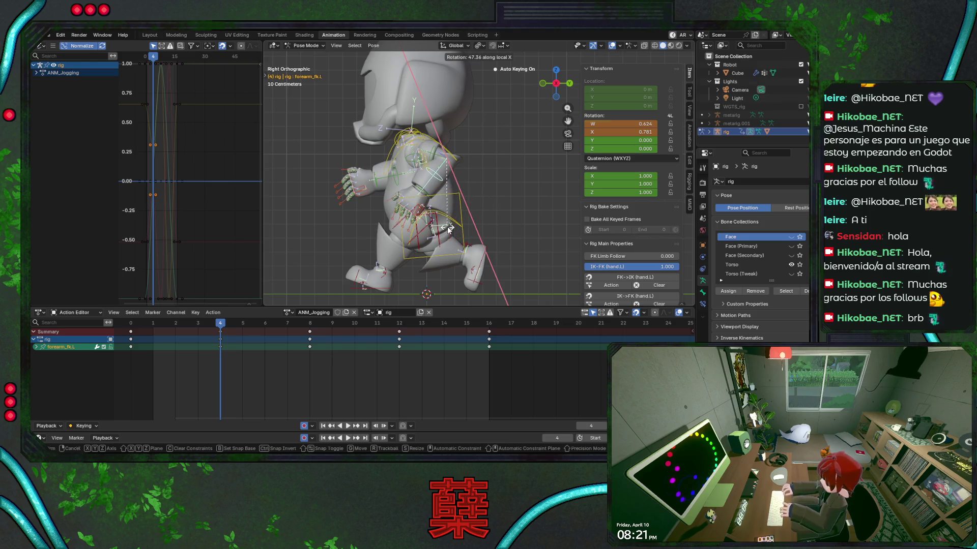
{"action": "left_click", "coordinate": [477, 230]}
{"action": "key", "text": "r"}
{"action": "key", "text": "x"}
{"action": "key", "text": "x"}
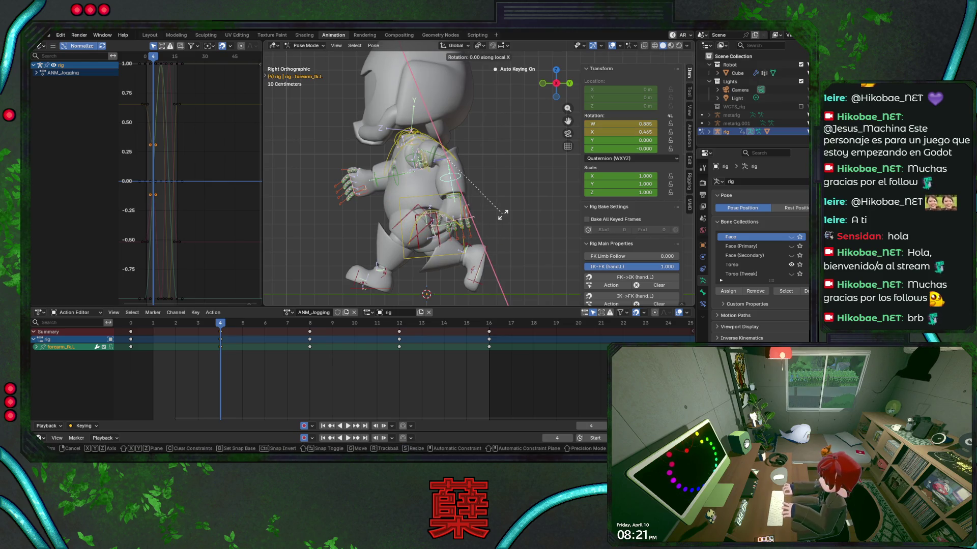
{"action": "left_click", "coordinate": [493, 218]}
{"action": "key", "text": "ctrl+s"}
{"action": "mouse_move", "coordinate": [202, 325]}
{"action": "left_mouse_down"}
{"action": "mouse_move", "coordinate": [137, 327]}
{"action": "mouse_move", "coordinate": [410, 345]}
{"action": "mouse_move", "coordinate": [479, 339]}
{"action": "mouse_move", "coordinate": [171, 347]}
{"action": "mouse_move", "coordinate": [137, 336]}
{"action": "mouse_move", "coordinate": [445, 329]}
{"action": "mouse_move", "coordinate": [135, 330]}
{"action": "left_mouse_up"}
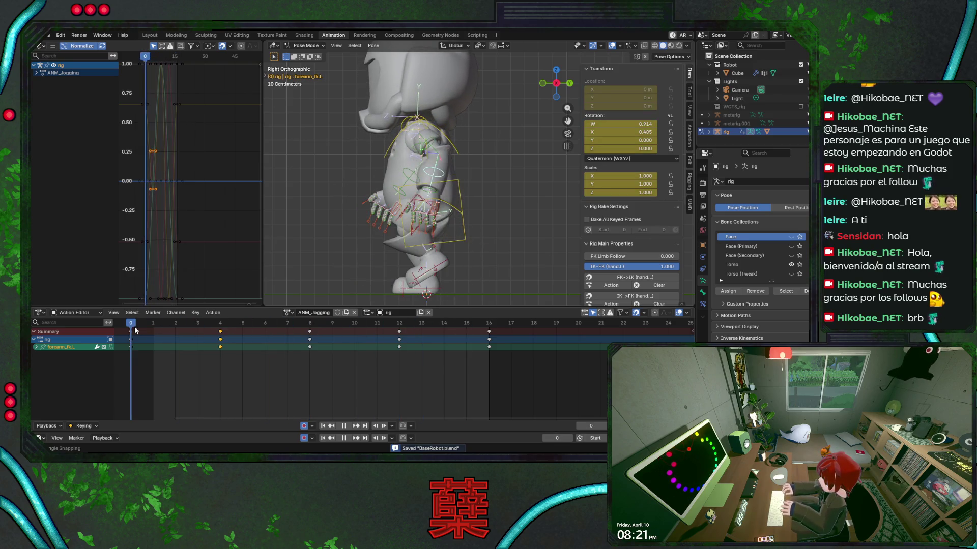
Select every bone of the rig and open the Action Editor keyframe menu to paste flipped.
{"action": "key", "text": "space"}
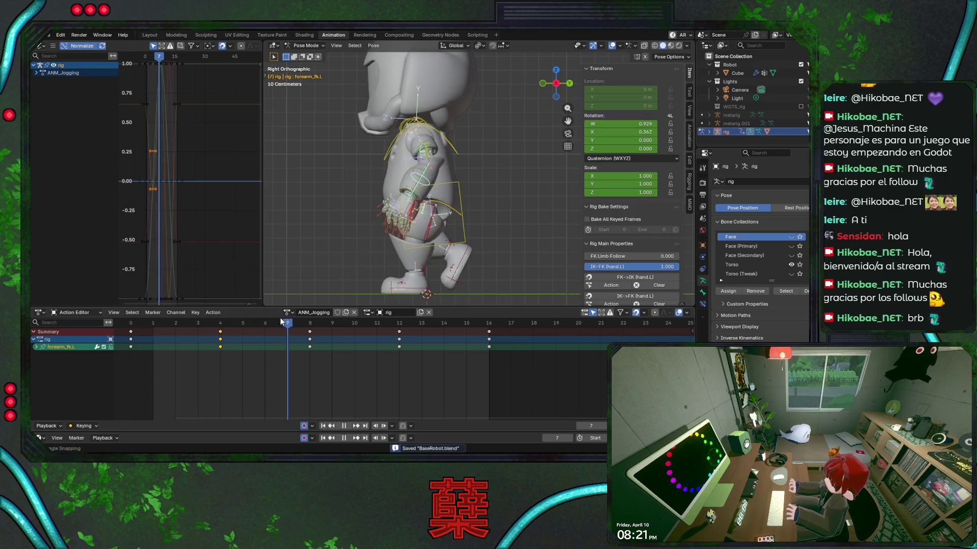
{"action": "mouse_move", "coordinate": [466, 326]}
{"action": "left_mouse_down"}
{"action": "mouse_move", "coordinate": [124, 328]}
{"action": "mouse_move", "coordinate": [299, 346]}
{"action": "left_mouse_up"}
{"action": "key", "text": "a"}
{"action": "right_click", "coordinate": [310, 330]}
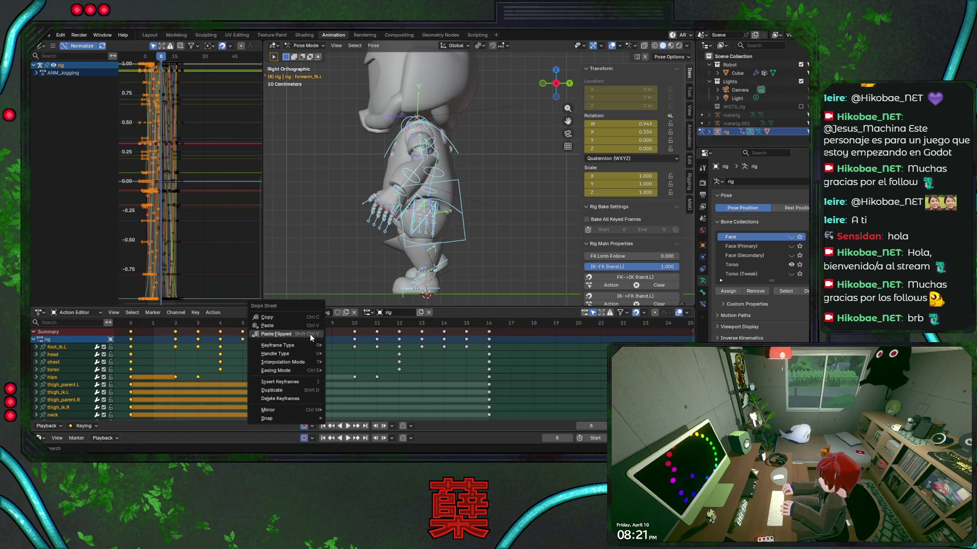
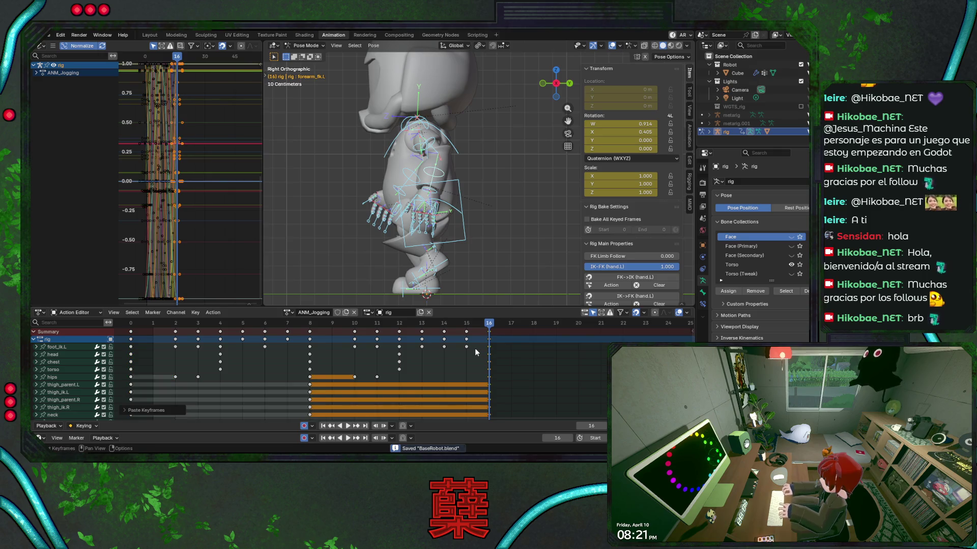
Play back the ANM_Jogging cycle, return to frame 0, save BaseRobot.blend and list the rig's actions.
{"action": "key", "text": "space"}
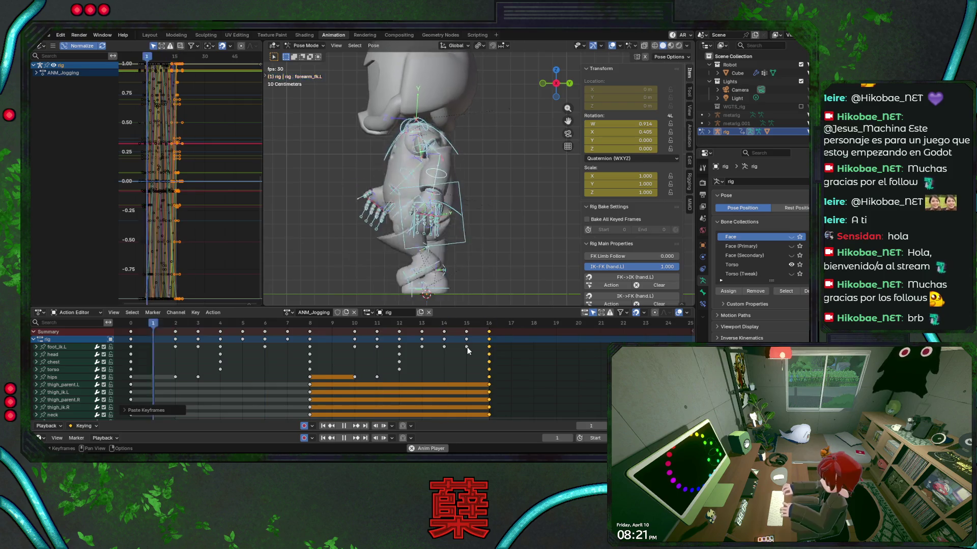
{"action": "left_click", "coordinate": [133, 327]}
{"action": "scroll", "coordinate": [392, 227], "scroll_direction": "down", "scroll_amount": 2}
{"action": "key", "text": "ctrl+s"}
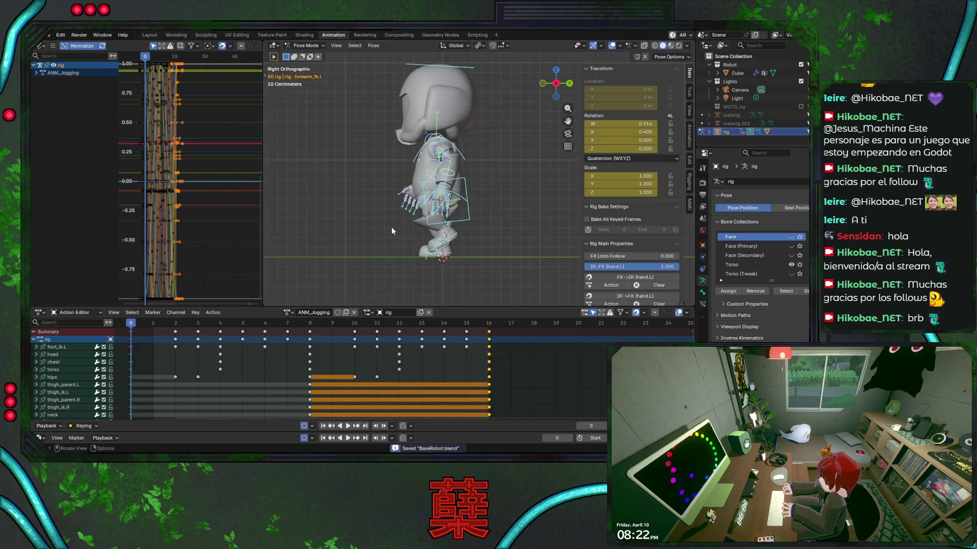
{"action": "left_click", "coordinate": [289, 312]}
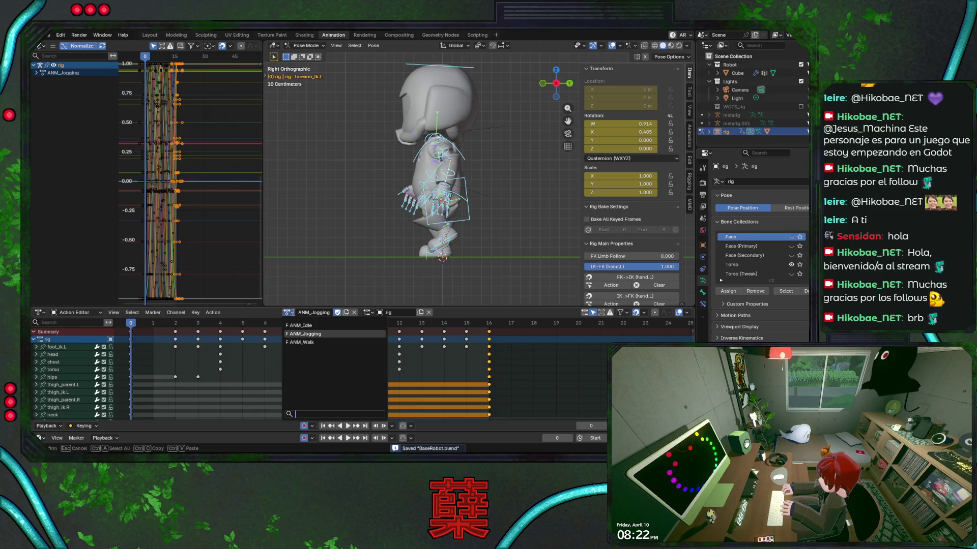
Assign ANM_Walk to the rig and preview the walk from the front with the chest selected.
{"action": "left_click", "coordinate": [318, 342]}
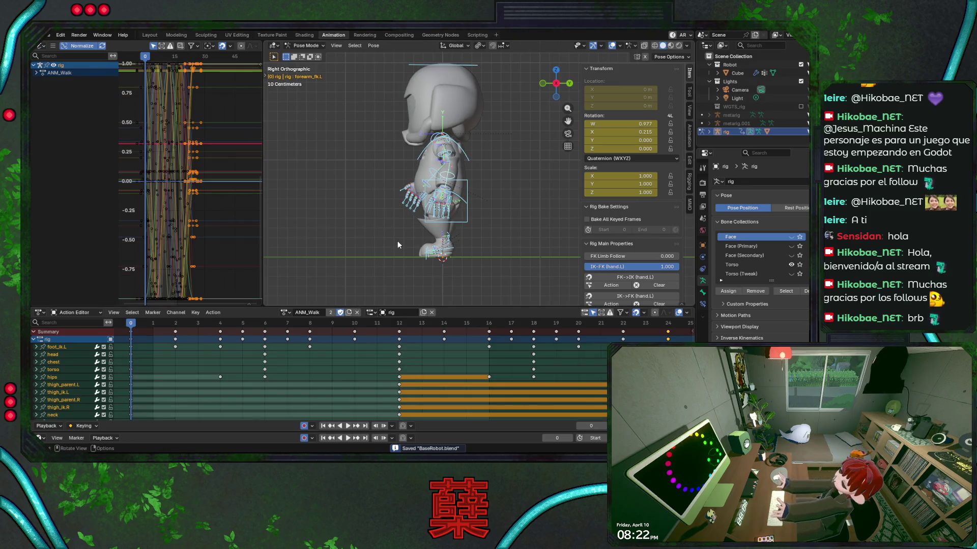
{"action": "left_click", "coordinate": [470, 95]}
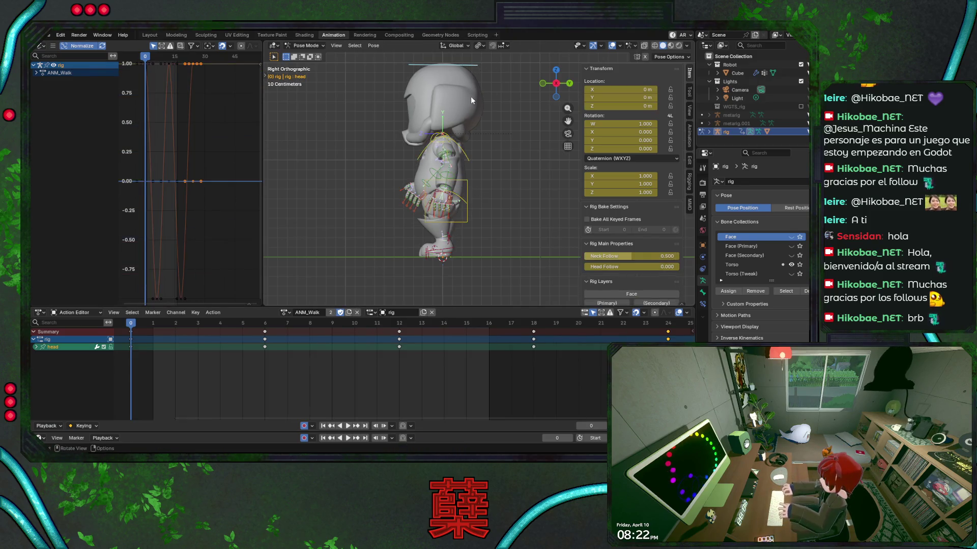
{"action": "key", "text": "KP_1"}
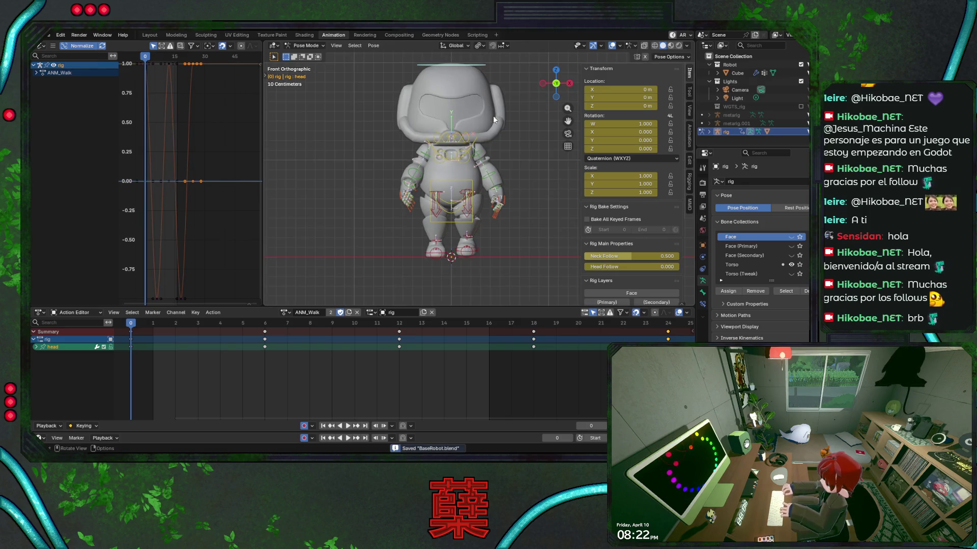
{"action": "key", "text": "space"}
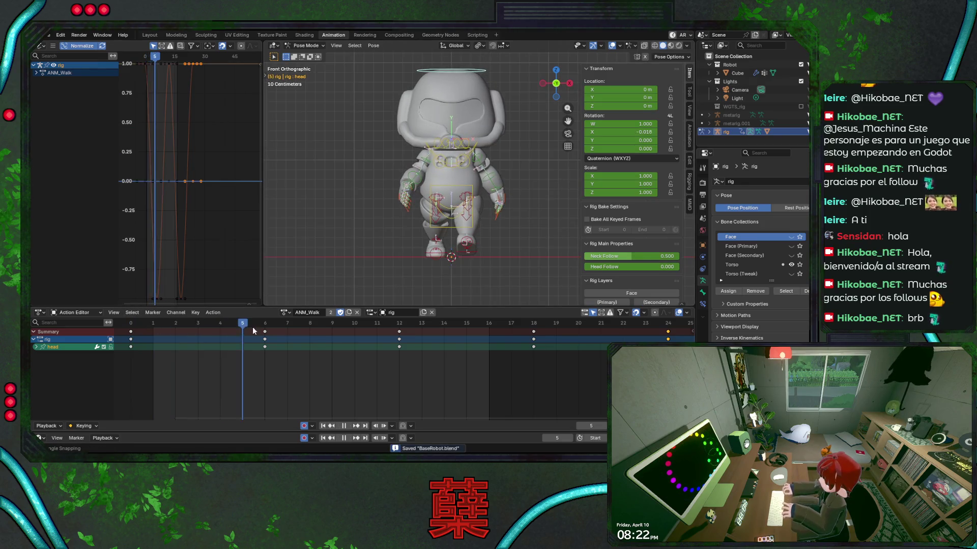
{"action": "left_click", "coordinate": [471, 160]}
{"action": "scroll", "coordinate": [471, 178], "scroll_direction": "up", "scroll_amount": 2}
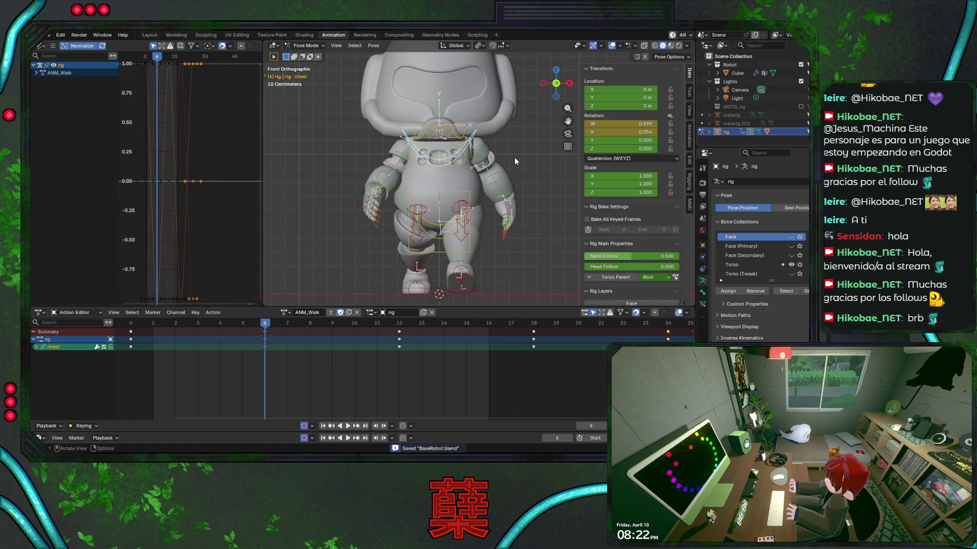
Twist the chest bone around global Z, auto-keying it at frame 6.
{"action": "key", "text": "r"}
{"action": "key", "text": "y"}
{"action": "key", "text": "y"}
{"action": "key", "text": "Escape"}
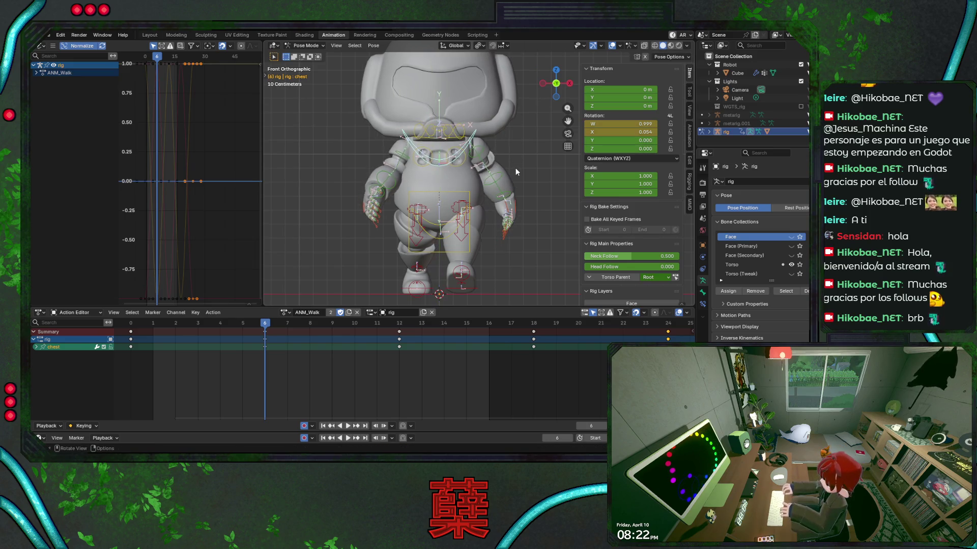
{"action": "key", "text": "r"}
{"action": "key", "text": "Escape"}
{"action": "key", "text": "r"}
{"action": "key", "text": "z"}
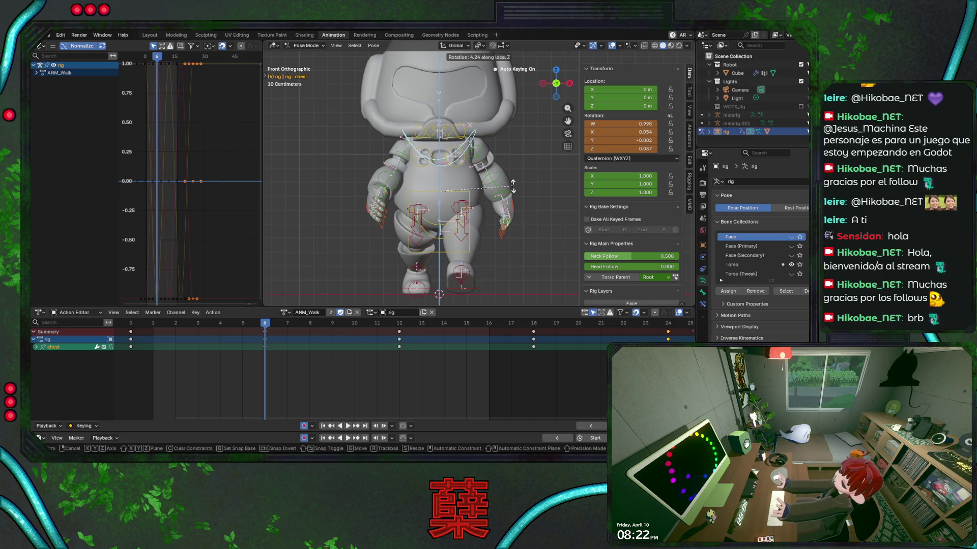
{"action": "left_click", "coordinate": [513, 188]}
Paste the chest key flipped at frame 18 and play the walk to check it.
{"action": "mouse_move", "coordinate": [267, 326]}
{"action": "left_mouse_down"}
{"action": "mouse_move", "coordinate": [569, 324]}
{"action": "mouse_move", "coordinate": [534, 325]}
{"action": "left_mouse_up"}
{"action": "right_click", "coordinate": [531, 332]}
{"action": "left_click", "coordinate": [531, 332]}
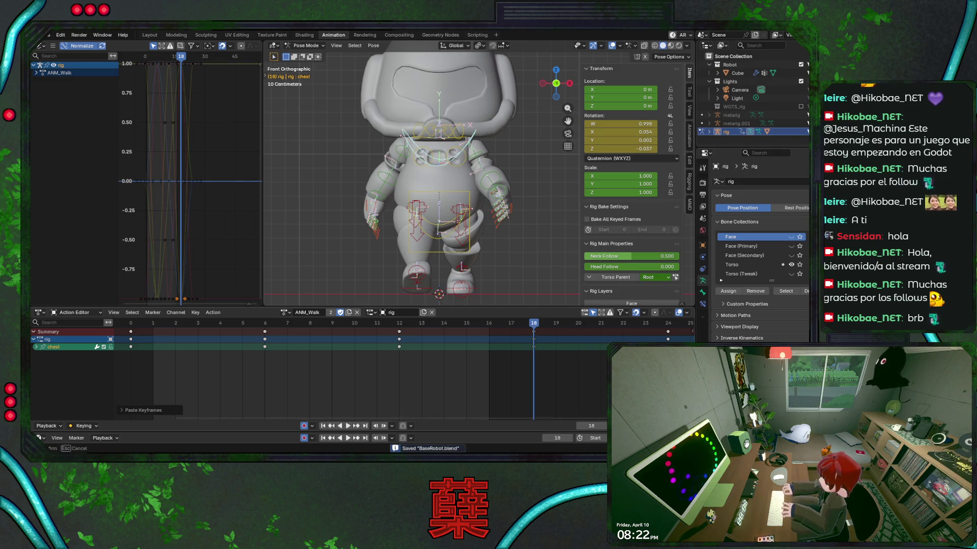
{"action": "key", "text": "space"}
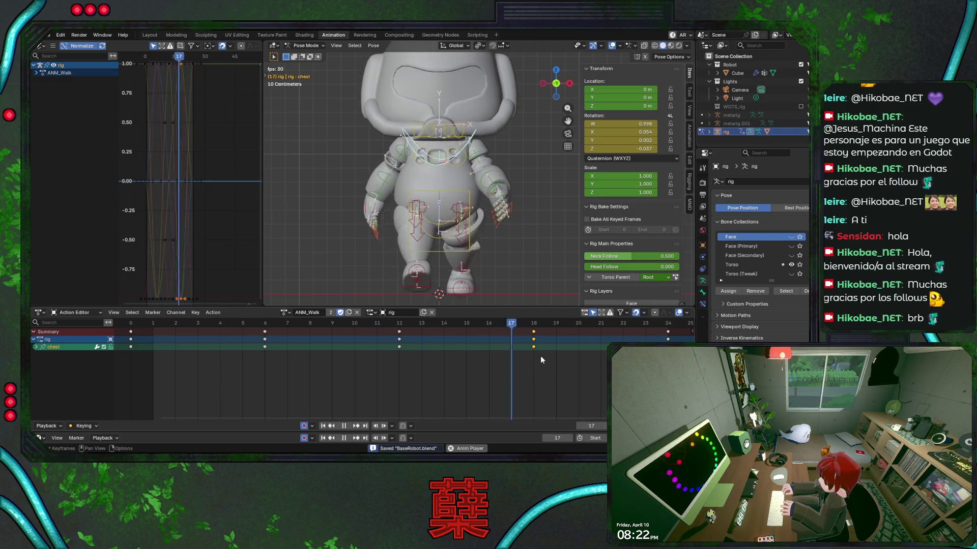
Hide the overlays and sidebar and orbit to a side view of the walking robot.
{"action": "left_click", "coordinate": [612, 46]}
{"action": "mouse_move", "coordinate": [514, 149]}
{"action": "middle_mouse_down"}
{"action": "mouse_move", "coordinate": [429, 190]}
{"action": "mouse_move", "coordinate": [484, 169]}
{"action": "mouse_move", "coordinate": [433, 180]}
{"action": "mouse_move", "coordinate": [431, 199]}
{"action": "mouse_move", "coordinate": [375, 202]}
{"action": "mouse_move", "coordinate": [517, 213]}
{"action": "middle_mouse_up"}
{"action": "scroll", "coordinate": [631, 153], "scroll_direction": "down", "scroll_amount": 2}
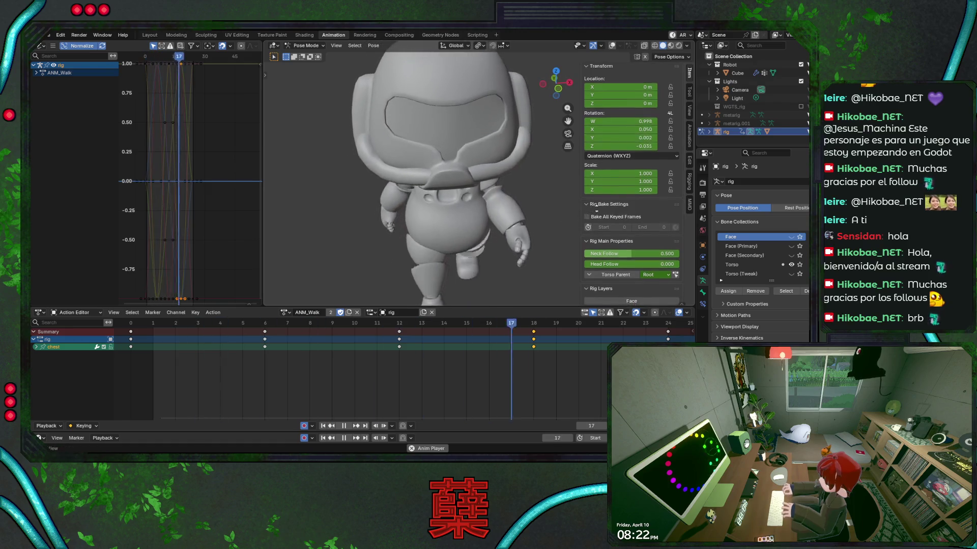
{"action": "scroll", "coordinate": [537, 181], "scroll_direction": "down", "scroll_amount": 3}
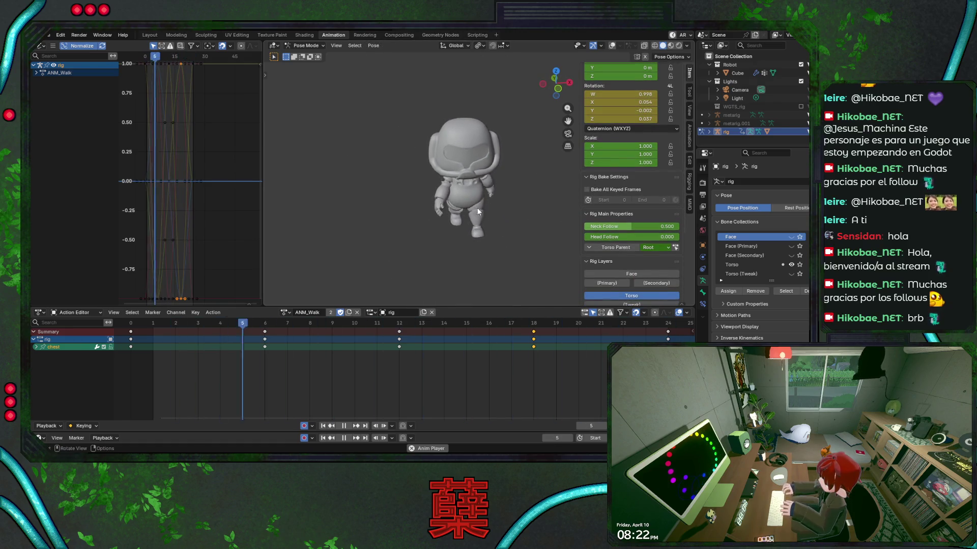
{"action": "key", "text": "n"}
{"action": "mouse_move", "coordinate": [414, 203]}
{"action": "middle_mouse_down"}
{"action": "mouse_move", "coordinate": [503, 198]}
{"action": "mouse_move", "coordinate": [368, 188]}
{"action": "mouse_move", "coordinate": [419, 167]}
{"action": "middle_mouse_up"}
{"action": "mouse_move", "coordinate": [438, 134]}
{"action": "middle_mouse_down"}
{"action": "mouse_move", "coordinate": [486, 160]}
{"action": "mouse_move", "coordinate": [534, 166]}
{"action": "middle_mouse_up"}
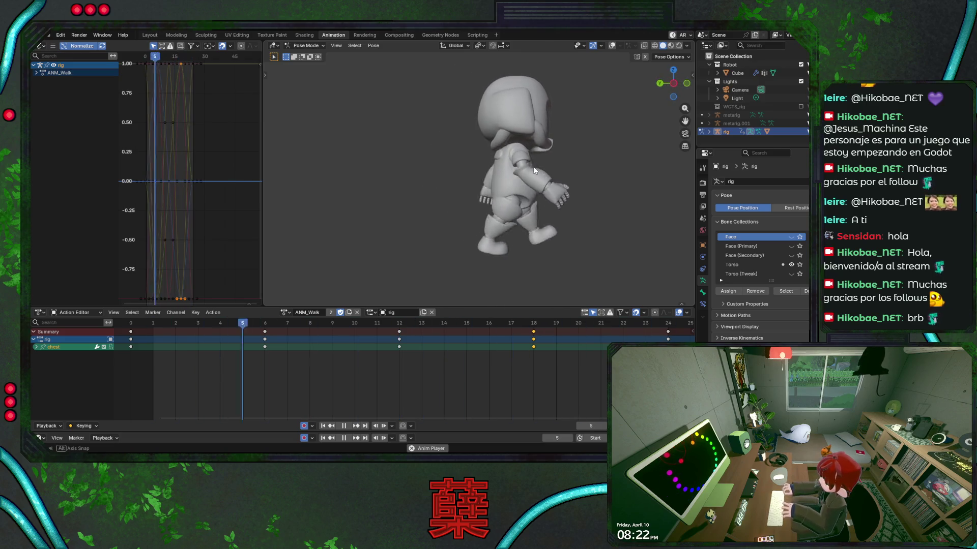
{"action": "left_click", "coordinate": [286, 312]}
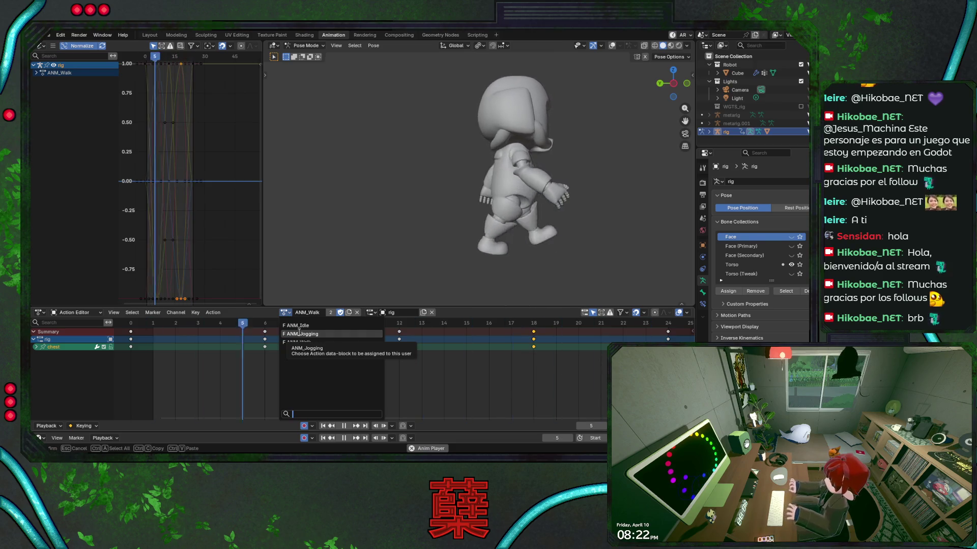
Switch the rig to ANM_Jogging, go to frame 4 and restore the viewport overlays.
{"action": "left_click", "coordinate": [300, 334]}
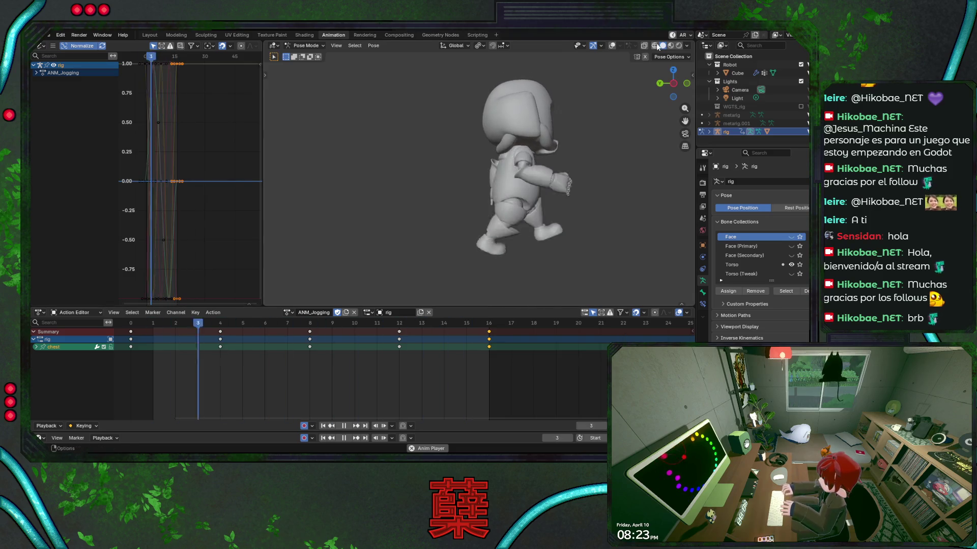
{"action": "middle_click_drag", "start_coordinate": [598, 189], "coordinate": [530, 196]}
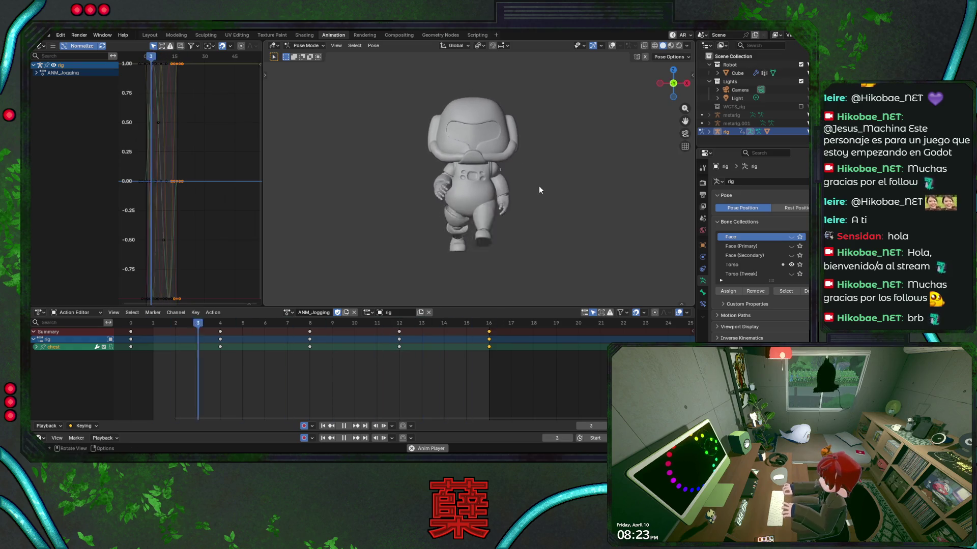
{"action": "key", "text": "space"}
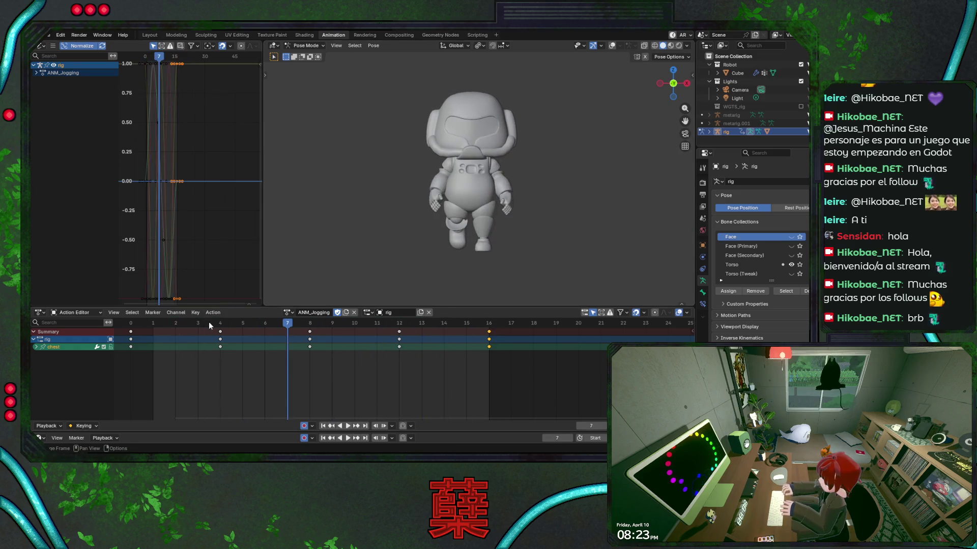
{"action": "left_click", "coordinate": [218, 323]}
{"action": "key", "text": "shift+alt+z"}
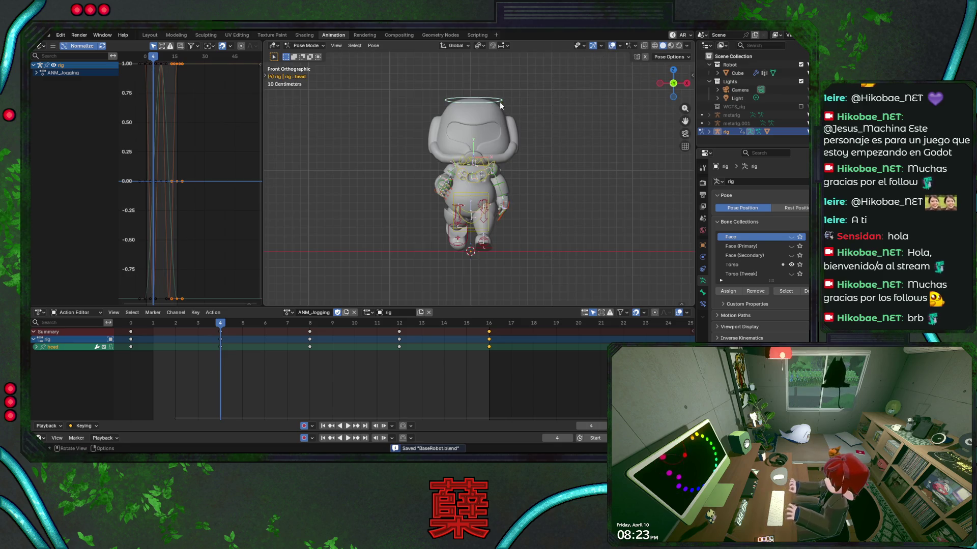
{"action": "key", "text": "space"}
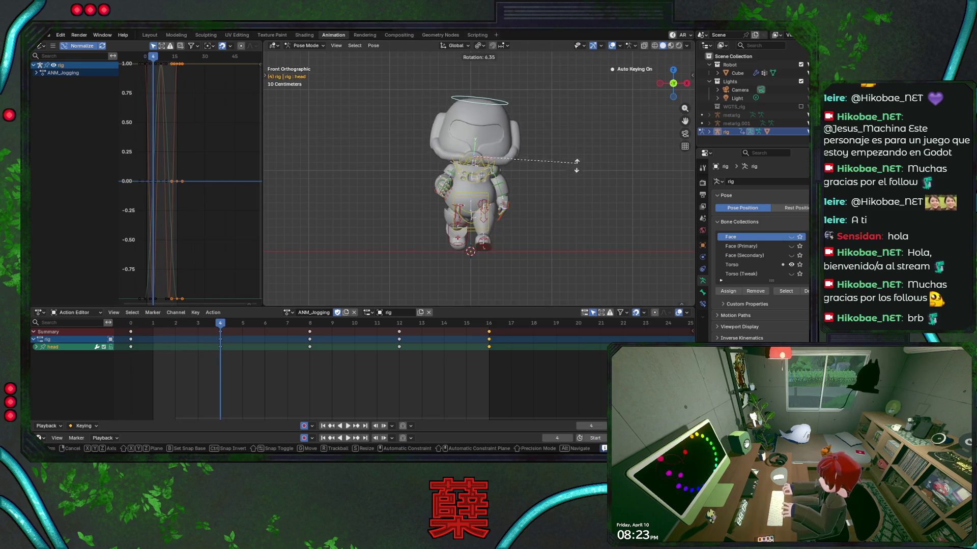
Frame the head from the right side, save BaseRobot.blend and preview the jog.
{"action": "key", "text": "r"}
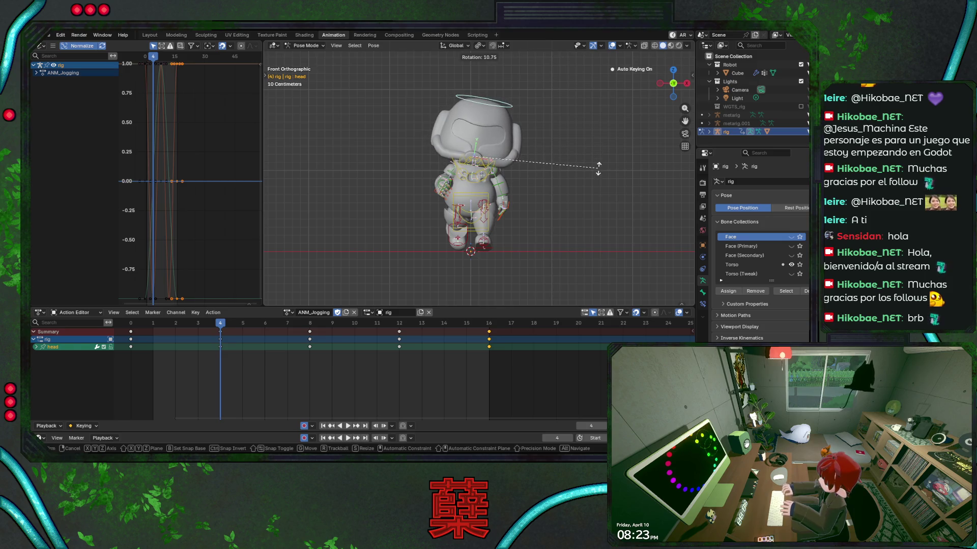
{"action": "right_click", "coordinate": [598, 169]}
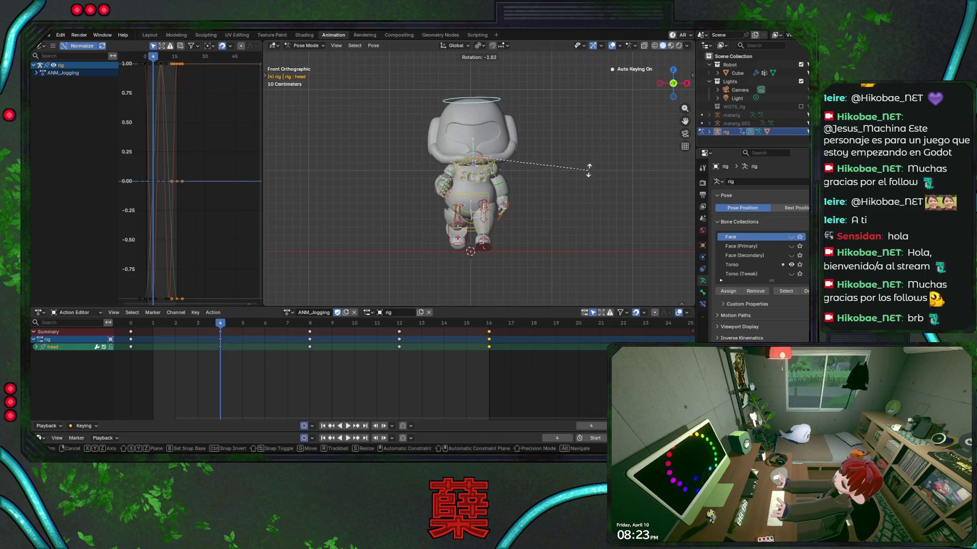
{"action": "key", "text": "KP_3"}
{"action": "key", "text": "KP_Decimal"}
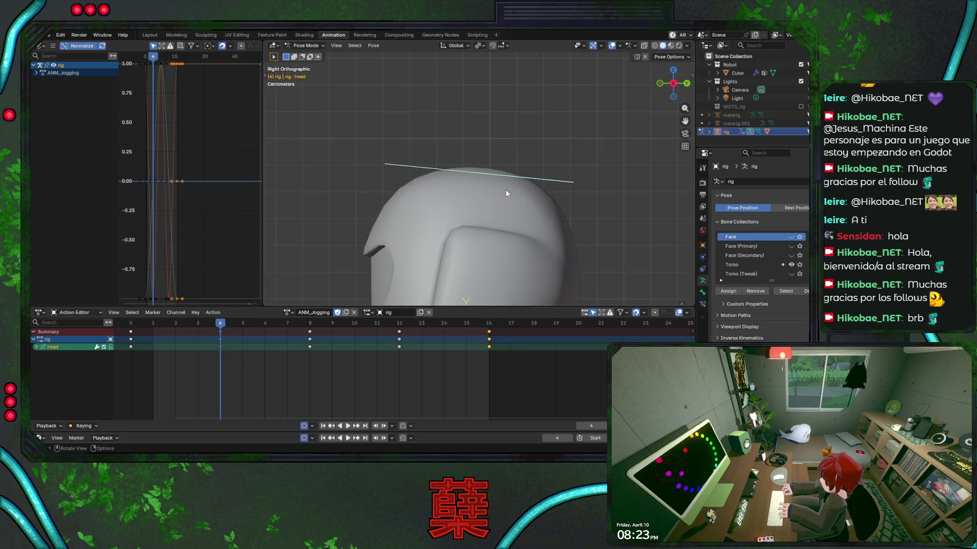
{"action": "scroll", "coordinate": [505, 193], "scroll_direction": "down", "scroll_amount": 5}
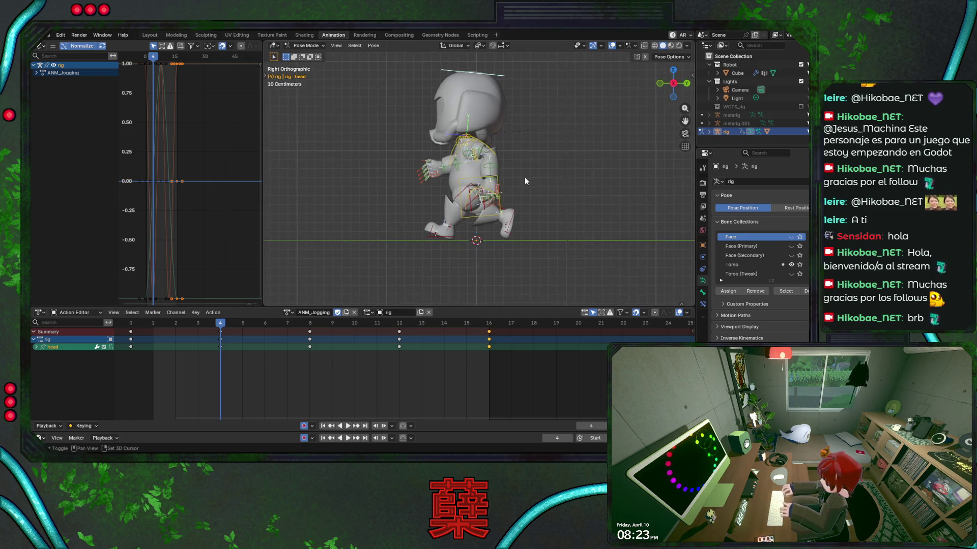
{"action": "key", "text": "ctrl+s"}
{"action": "key", "text": "space"}
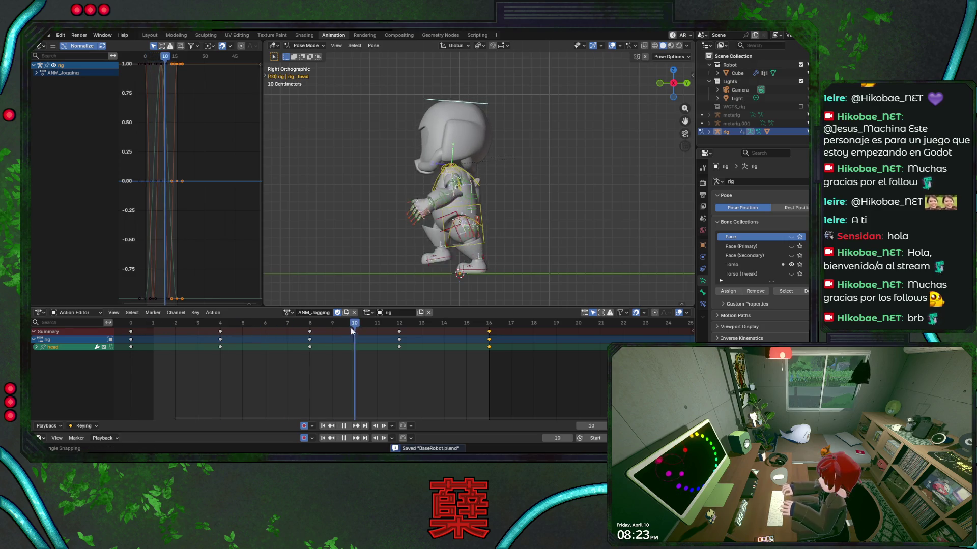
{"action": "key", "text": "space"}
{"action": "left_click", "coordinate": [244, 339]}
Review the jog's poses between frames 0 and 4.
{"action": "key", "text": "space"}
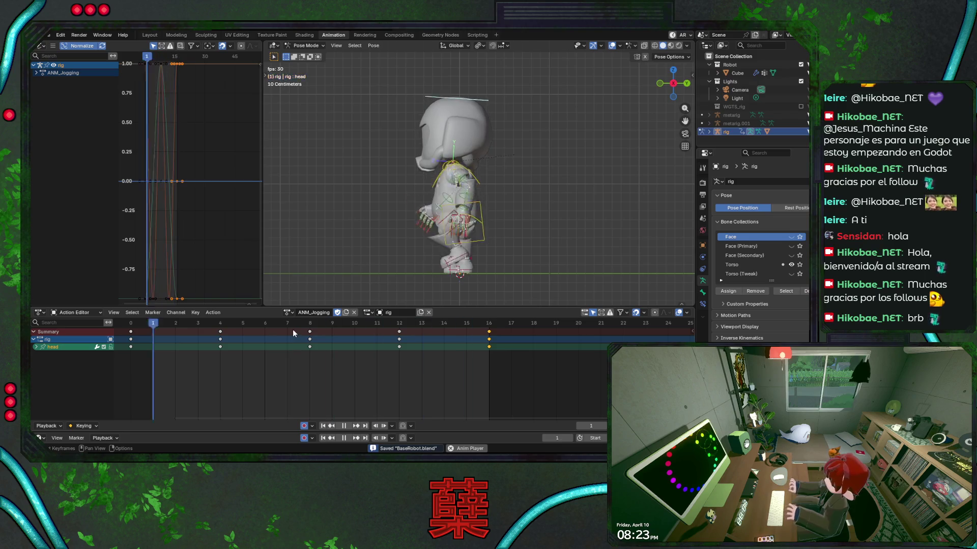
{"action": "key", "text": "space"}
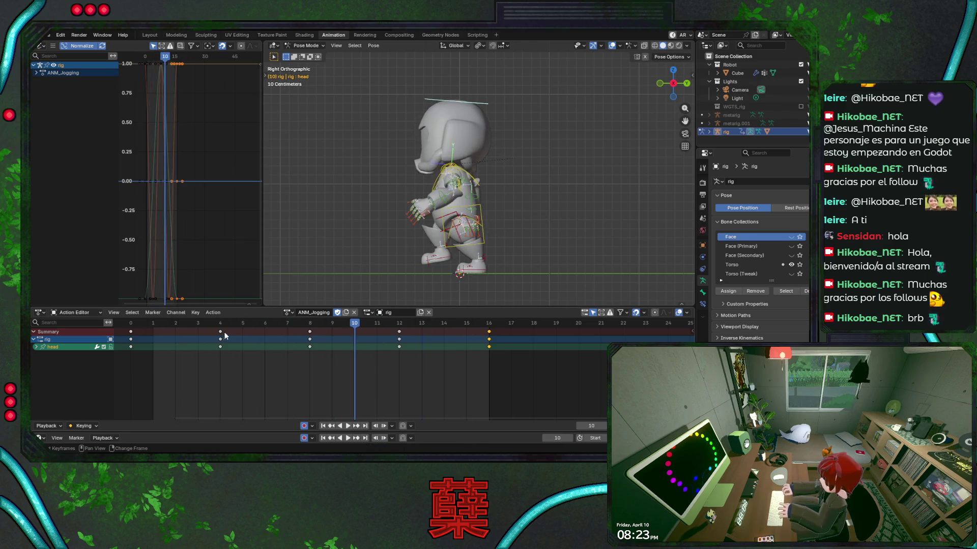
{"action": "left_click", "coordinate": [221, 330]}
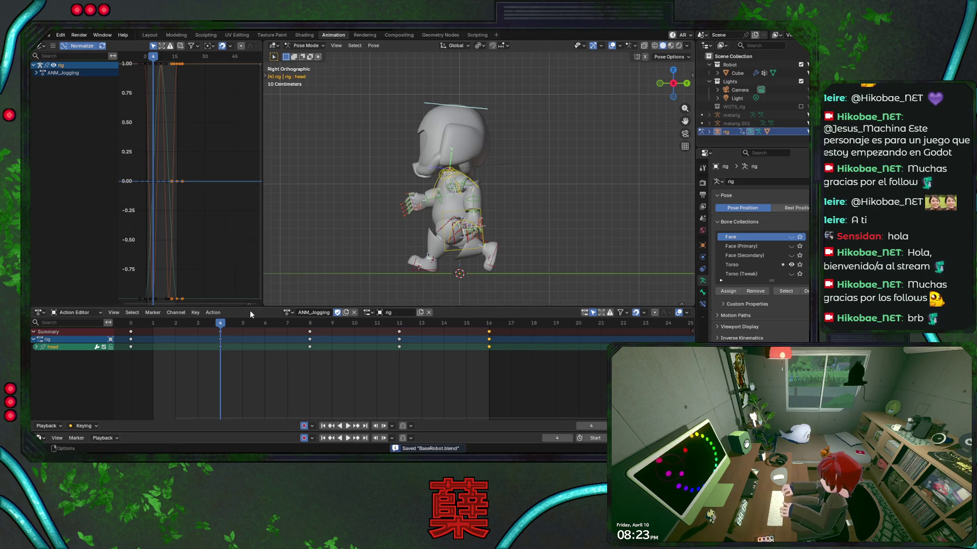
{"action": "left_click", "coordinate": [144, 332]}
{"action": "key", "text": "space"}
{"action": "left_click", "coordinate": [228, 334]}
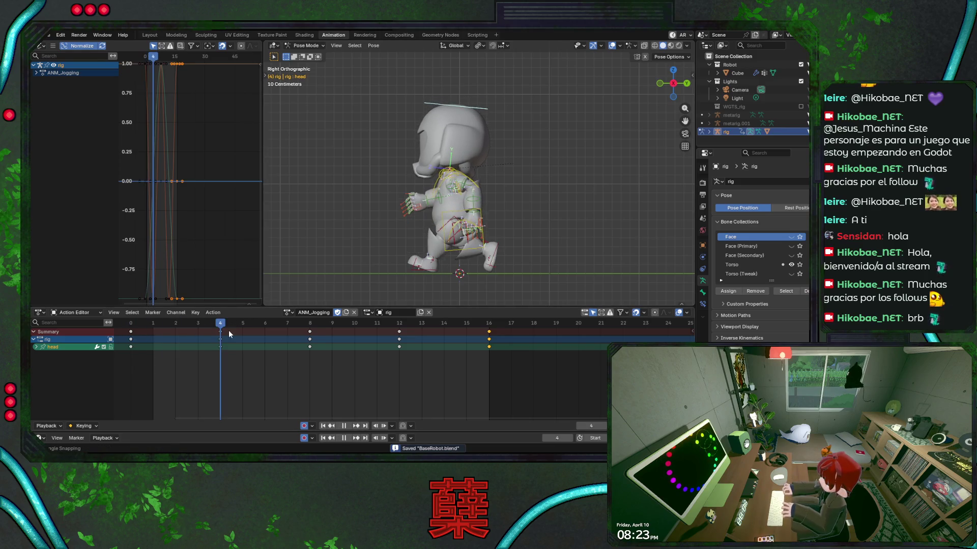
{"action": "left_click", "coordinate": [127, 336]}
{"action": "left_click_drag", "start_coordinate": [131, 325], "coordinate": [218, 329]}
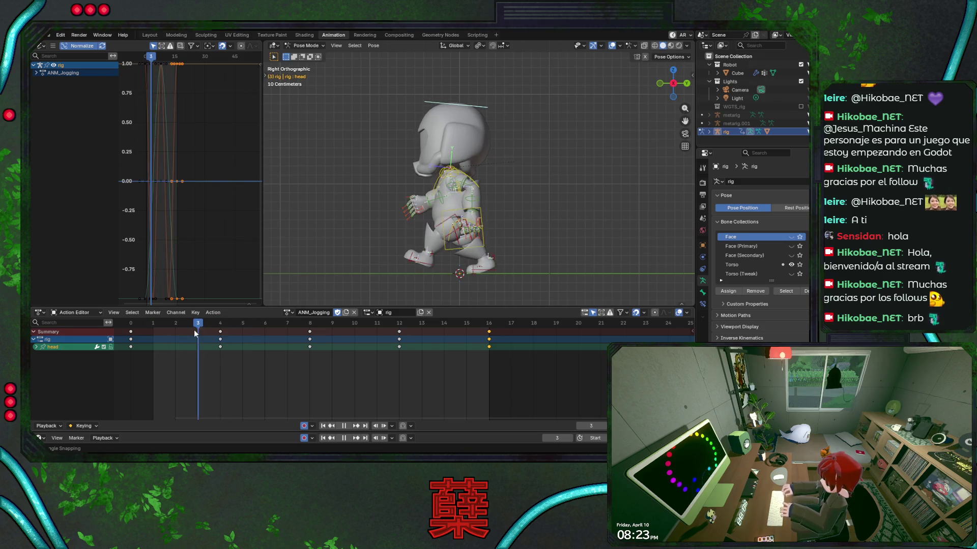
Adjust the head bone rotation and review the jog from the front, ending at frame 0.
{"action": "key", "text": "r"}
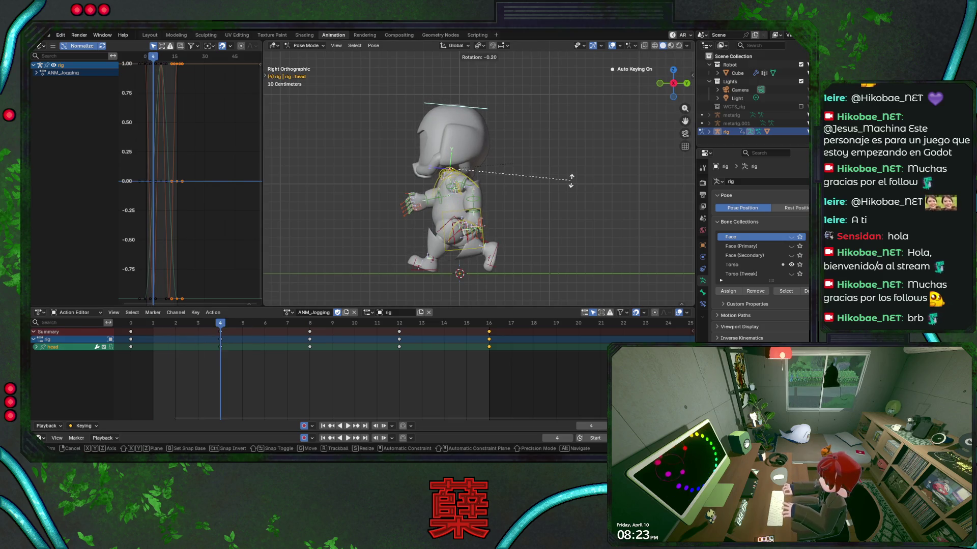
{"action": "left_click", "coordinate": [572, 179]}
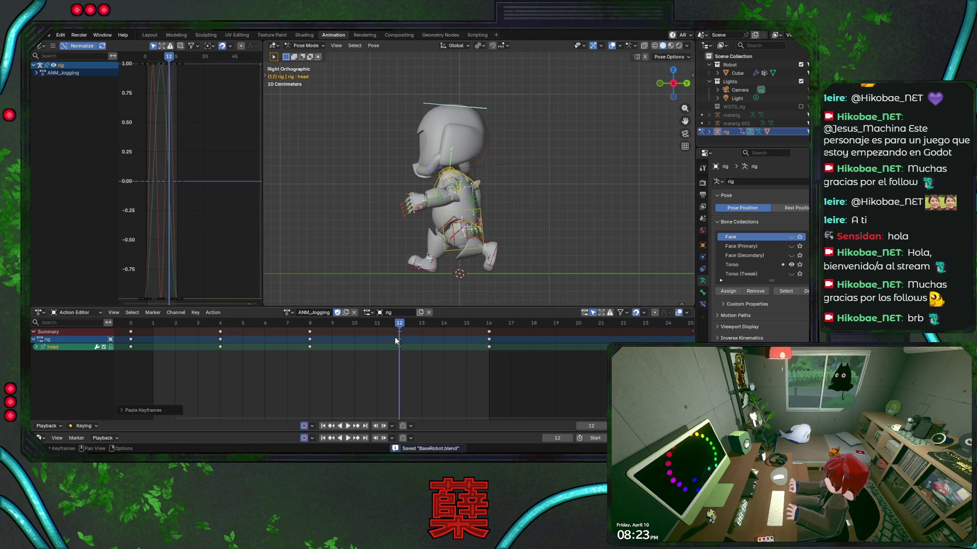
{"action": "key", "text": "space"}
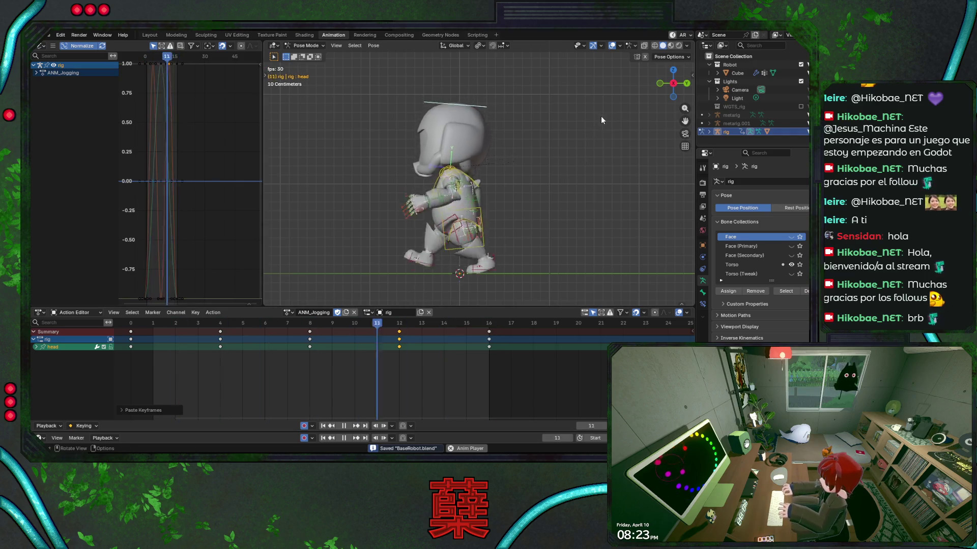
{"action": "middle_click_drag", "start_coordinate": [558, 133], "coordinate": [557, 133]}
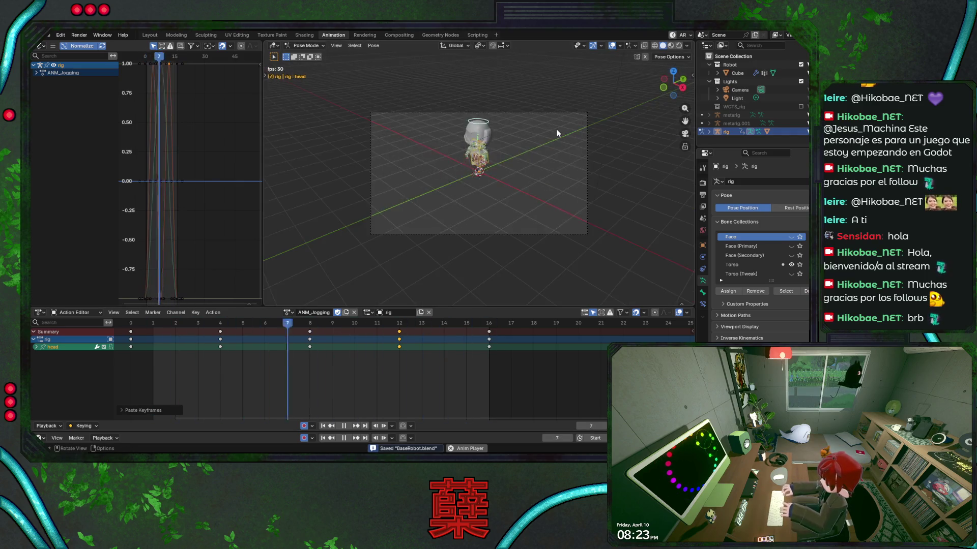
{"action": "key", "text": "KP_1"}
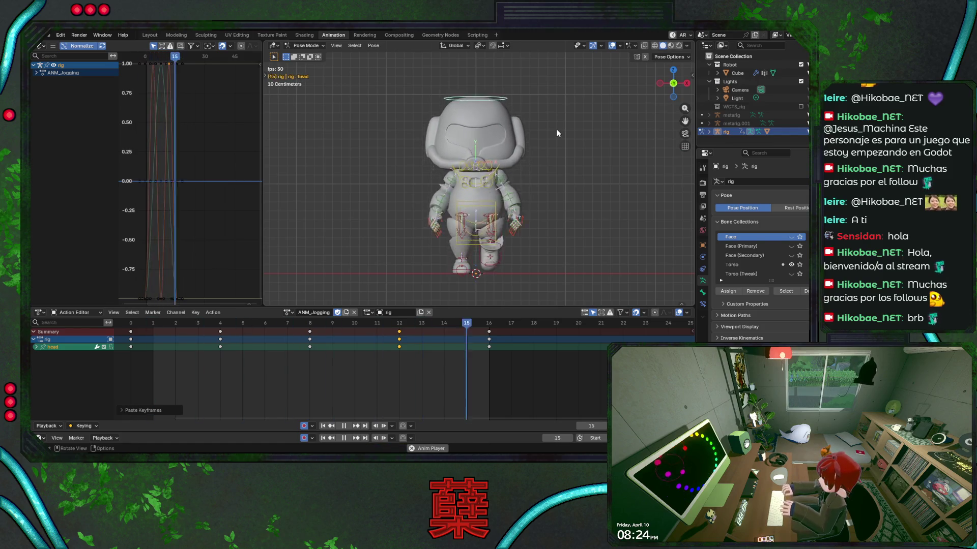
{"action": "left_click", "coordinate": [134, 325]}
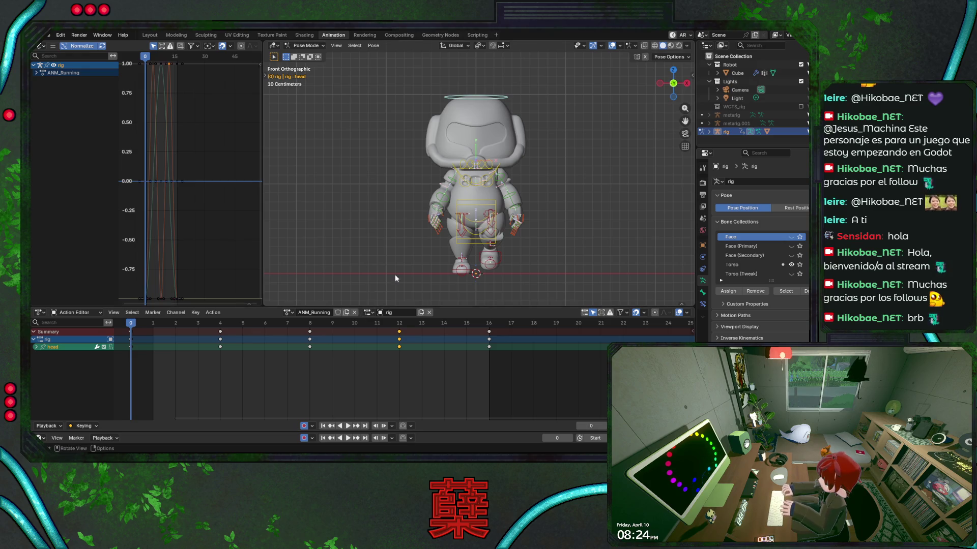
Select all rig bones and scale the ANM_Running keys by about 0.73 toward frame 0.
{"action": "key", "text": "alt+a"}
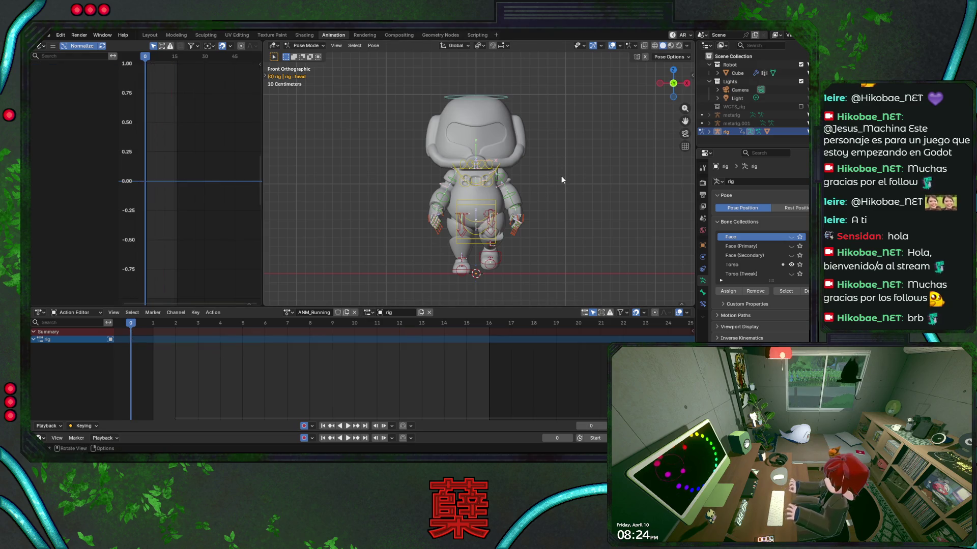
{"action": "key", "text": "a"}
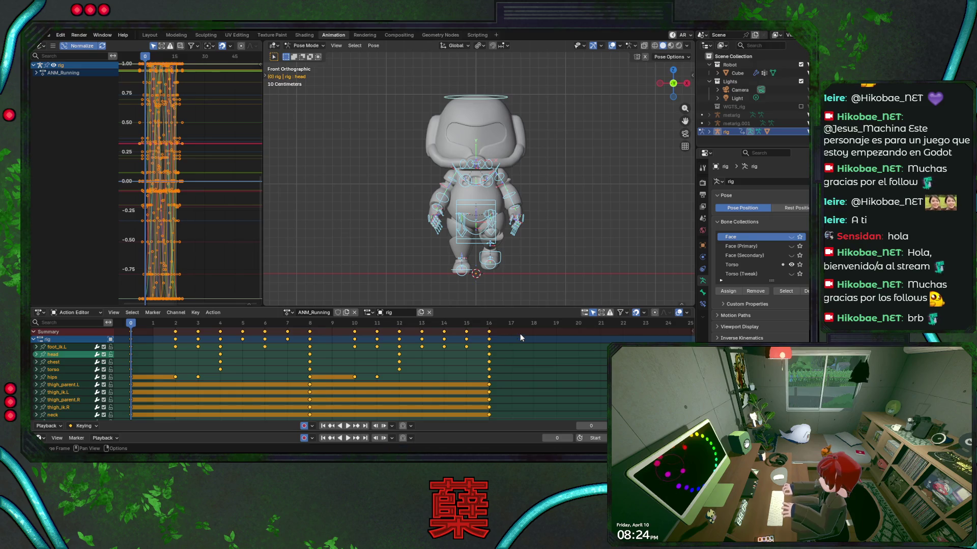
{"action": "key", "text": "s"}
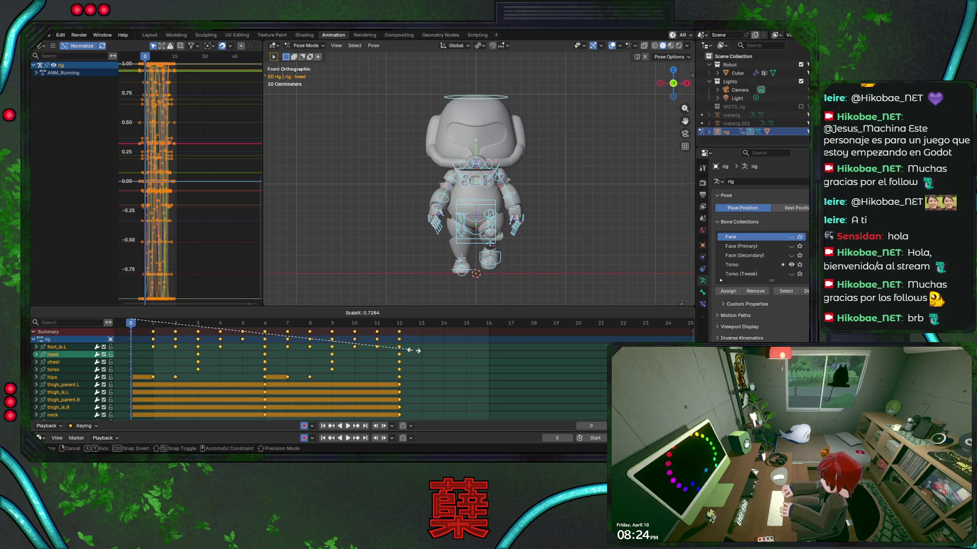
Confirm the 0–12 frame timing, save, and preview the run from the right side.
{"action": "left_click", "coordinate": [413, 350]}
{"action": "key", "text": "ctrl+s"}
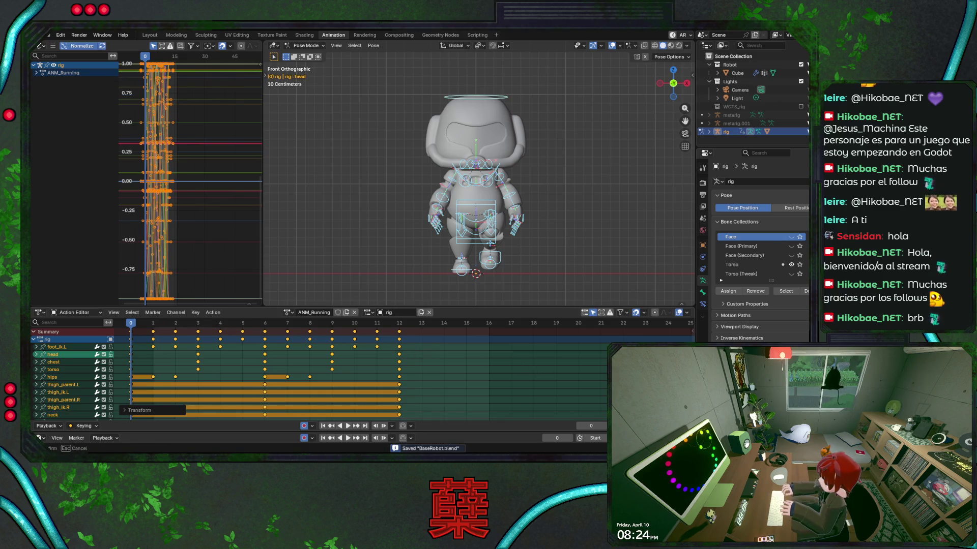
{"action": "key", "text": "KP_3"}
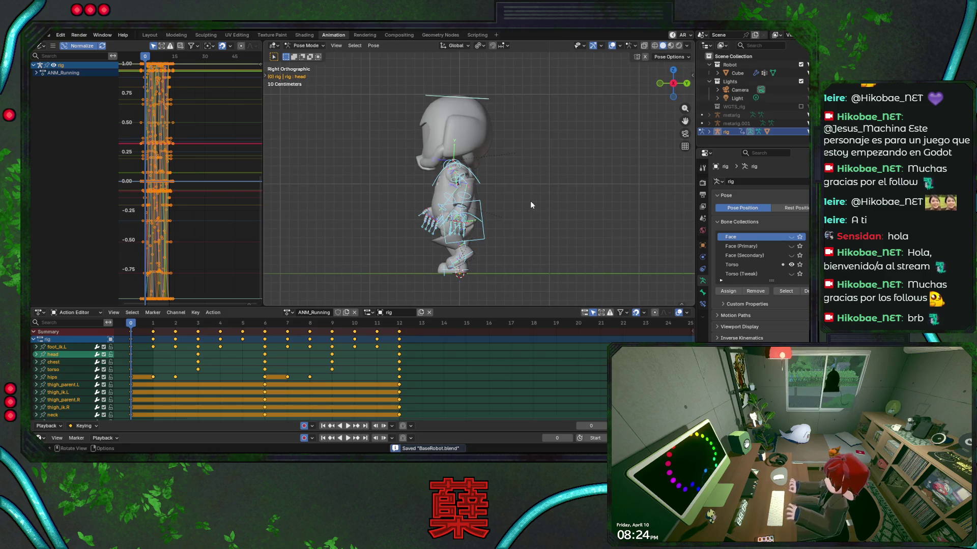
{"action": "key", "text": "space"}
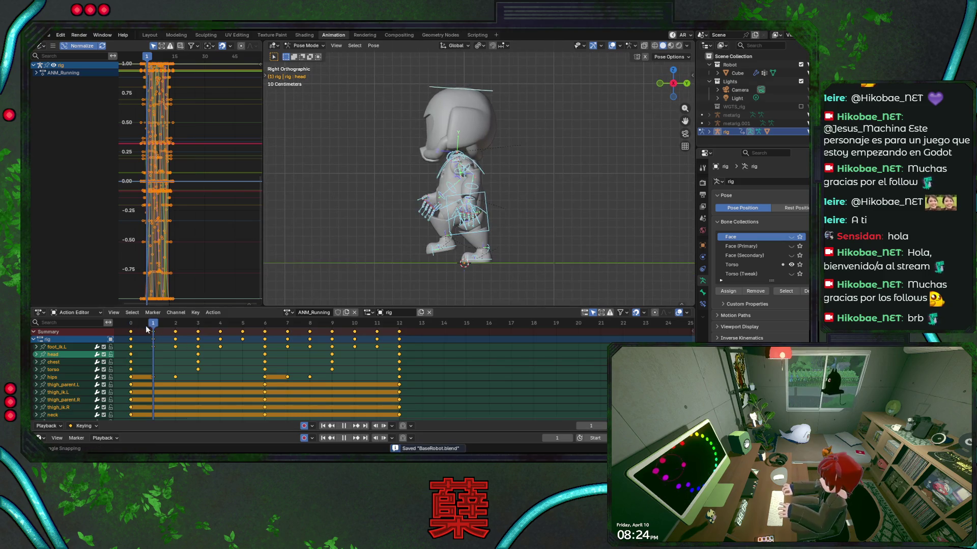
{"action": "key", "text": "space"}
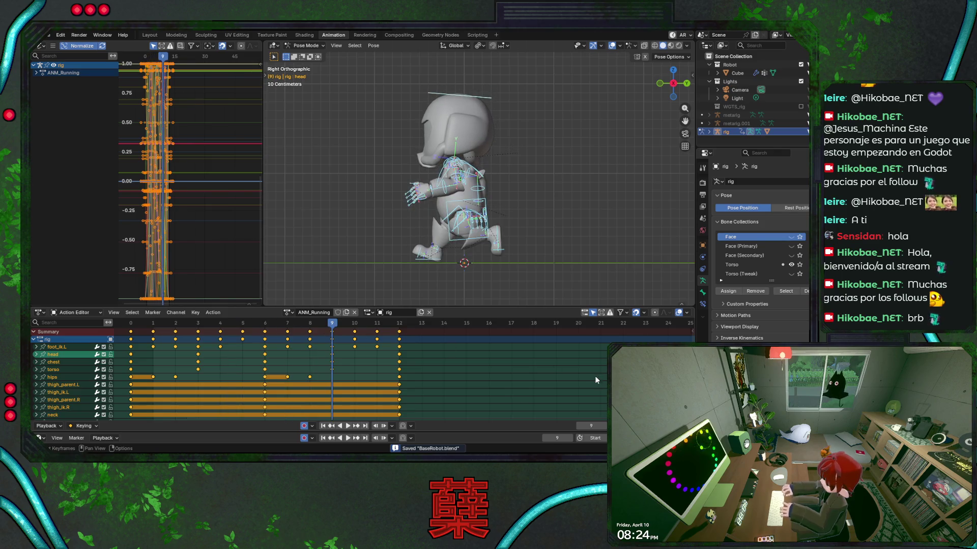
{"action": "key", "text": "space"}
{"action": "key", "text": "space"}
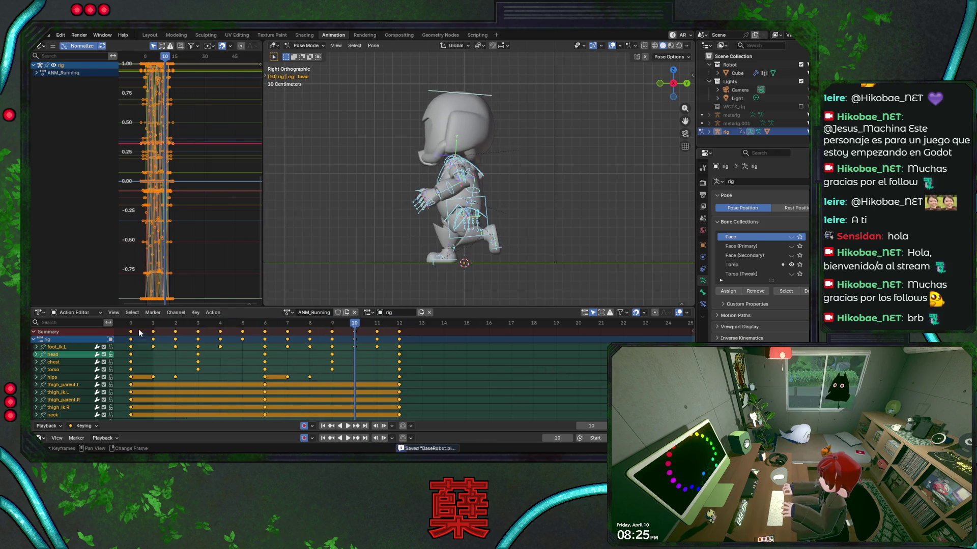
{"action": "key", "text": "shift+Left"}
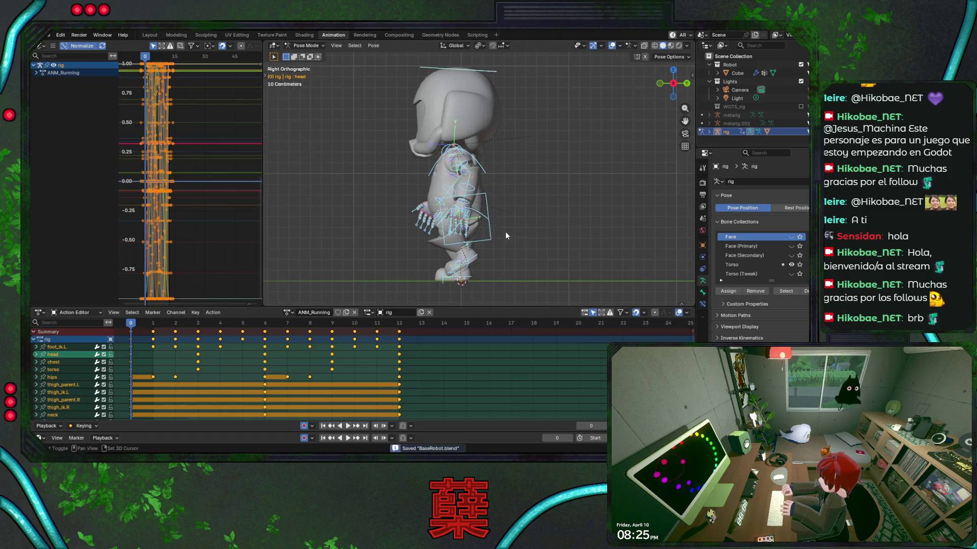
At frame 0, move and rotate the torso bone, then rotate the chest.
{"action": "scroll", "coordinate": [506, 231], "scroll_direction": "up", "scroll_amount": 1}
{"action": "left_click", "coordinate": [491, 221]}
{"action": "key", "text": "g"}
{"action": "left_click", "coordinate": [528, 230]}
{"action": "key", "text": "r"}
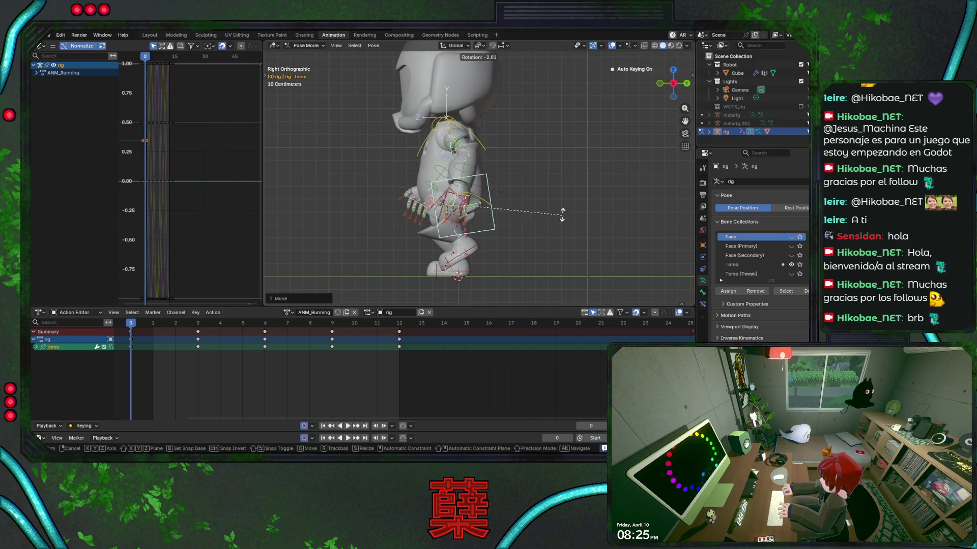
{"action": "left_click", "coordinate": [545, 201]}
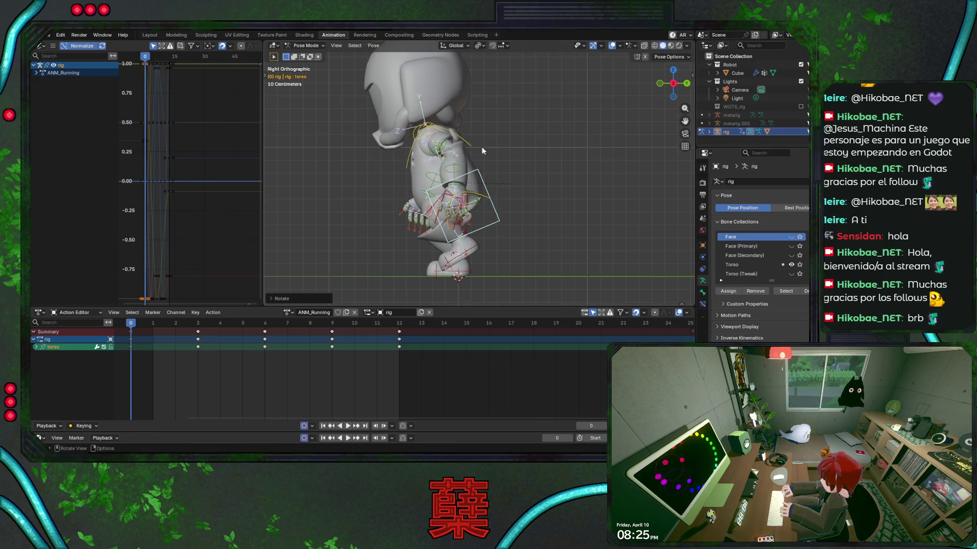
{"action": "left_click", "coordinate": [484, 146]}
{"action": "key", "text": "r"}
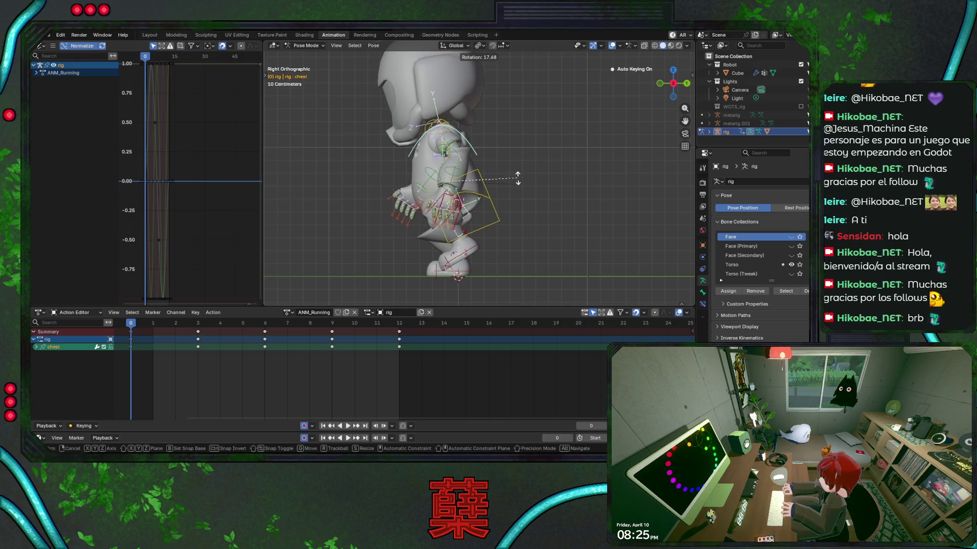
{"action": "left_click", "coordinate": [518, 178]}
{"action": "middle_click_drag", "start_coordinate": [504, 136], "coordinate": [508, 188], "text": "shift"}
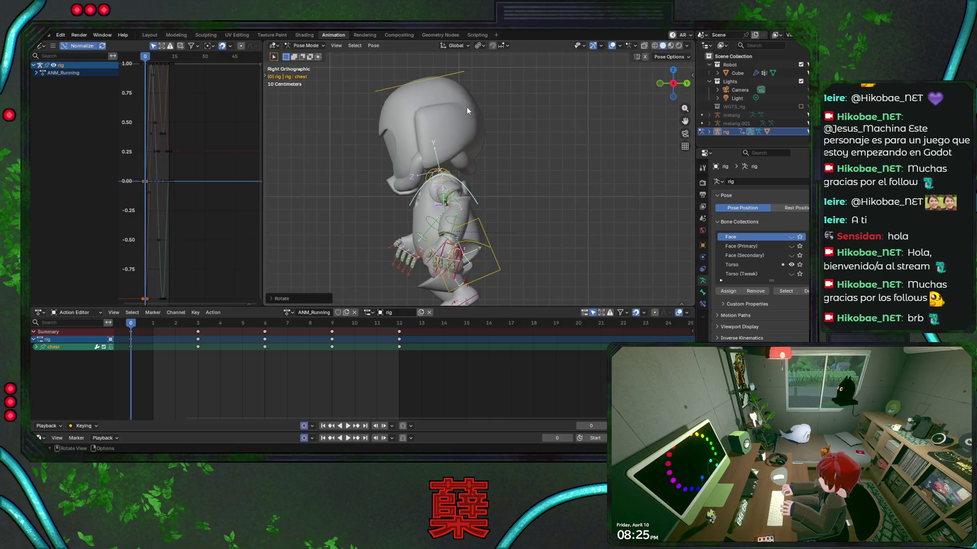
Rotate the head bone, try and cancel a hips rotation, and save BaseRobot.blend.
{"action": "left_click", "coordinate": [458, 76]}
{"action": "key", "text": "r"}
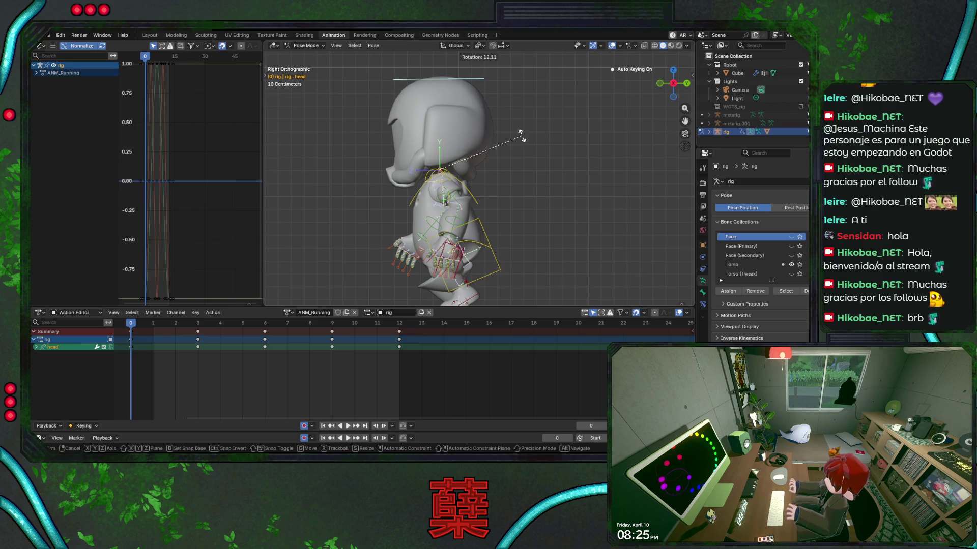
{"action": "left_click", "coordinate": [521, 168]}
{"action": "left_click", "coordinate": [479, 248]}
{"action": "key", "text": "r"}
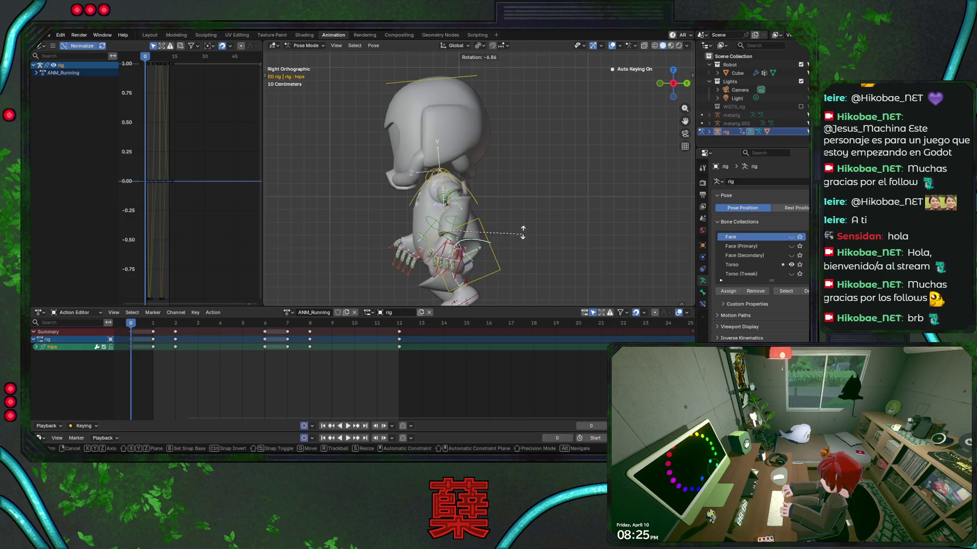
{"action": "right_click", "coordinate": [523, 223]}
{"action": "left_click", "coordinate": [477, 202]}
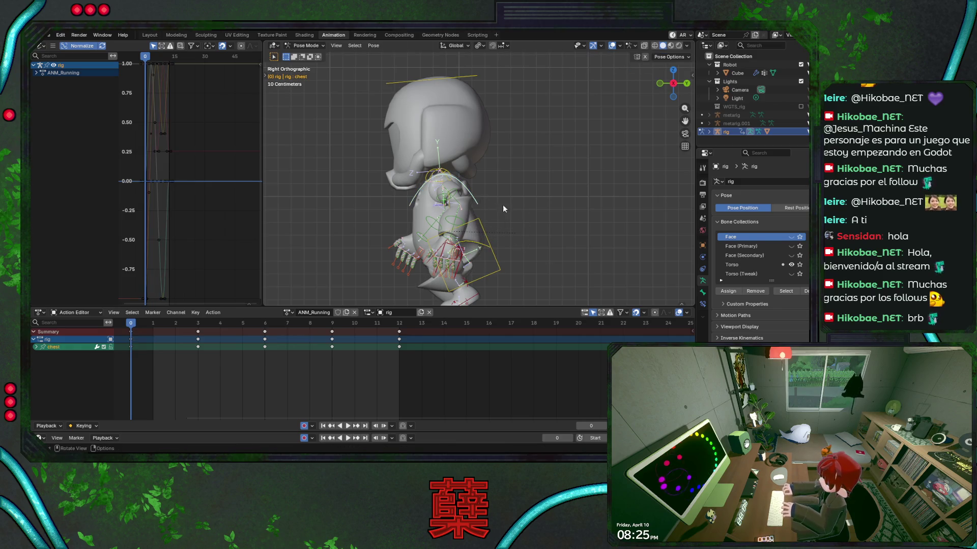
{"action": "middle_click_drag", "start_coordinate": [515, 248], "coordinate": [507, 210], "text": "shift"}
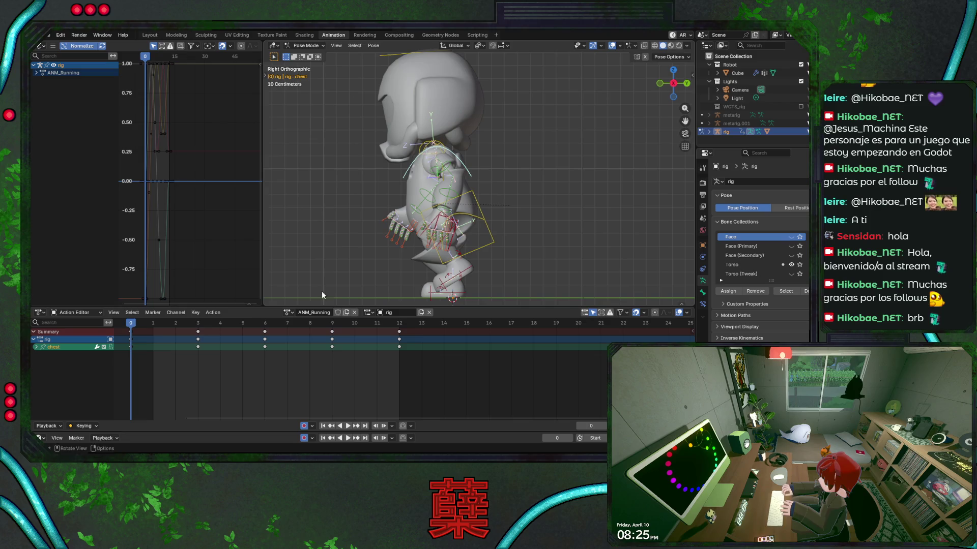
{"action": "key", "text": "ctrl+s"}
{"action": "left_click", "coordinate": [463, 279]}
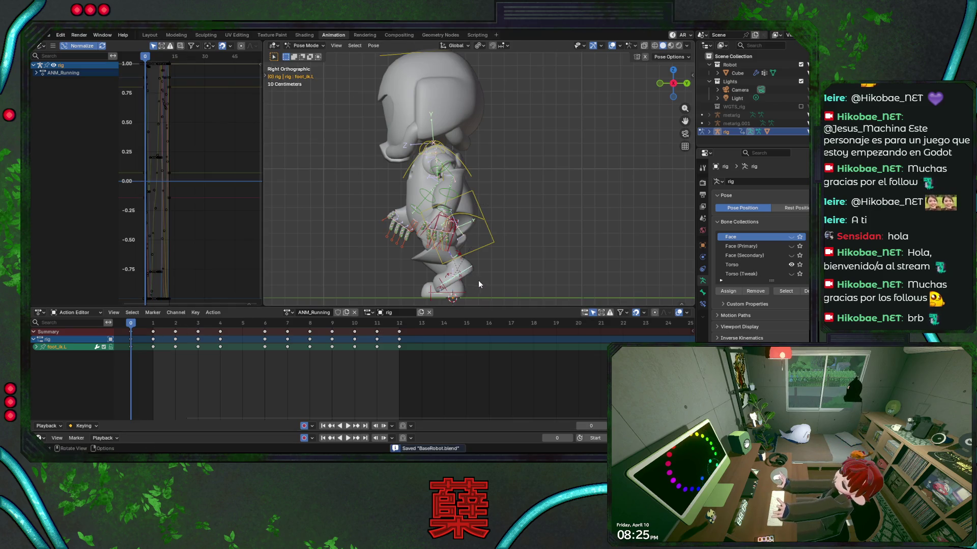
Move the foot_ik.L bone back under the body and save.
{"action": "key", "text": "g"}
{"action": "key", "text": "y"}
{"action": "left_click", "coordinate": [544, 279]}
{"action": "key", "text": "g"}
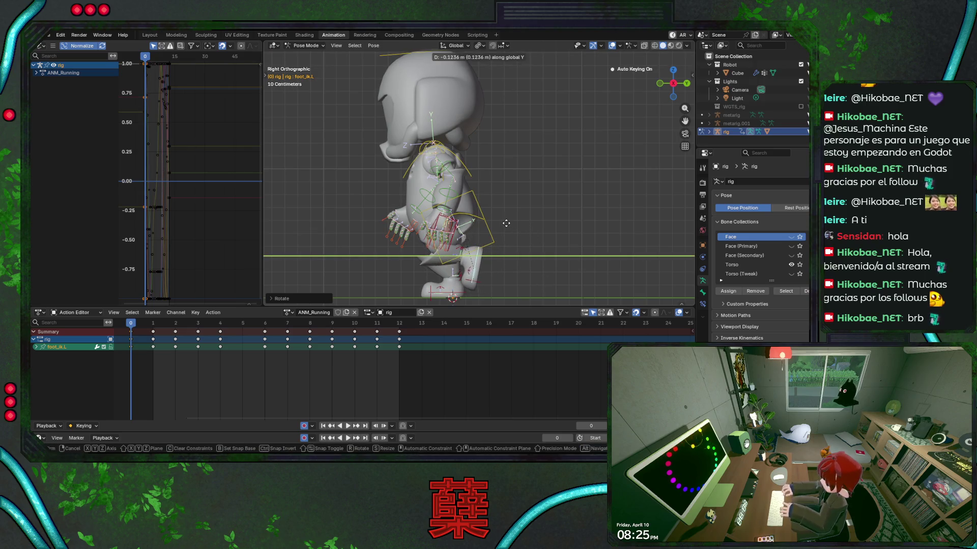
{"action": "left_click", "coordinate": [507, 227]}
{"action": "key", "text": "ctrl+s"}
{"action": "mouse_move", "coordinate": [518, 274]}
{"action": "middle_mouse_down", "text": "shift"}
{"action": "mouse_move", "coordinate": [511, 207]}
{"action": "mouse_move", "coordinate": [520, 208]}
{"action": "middle_mouse_up", "text": "shift"}
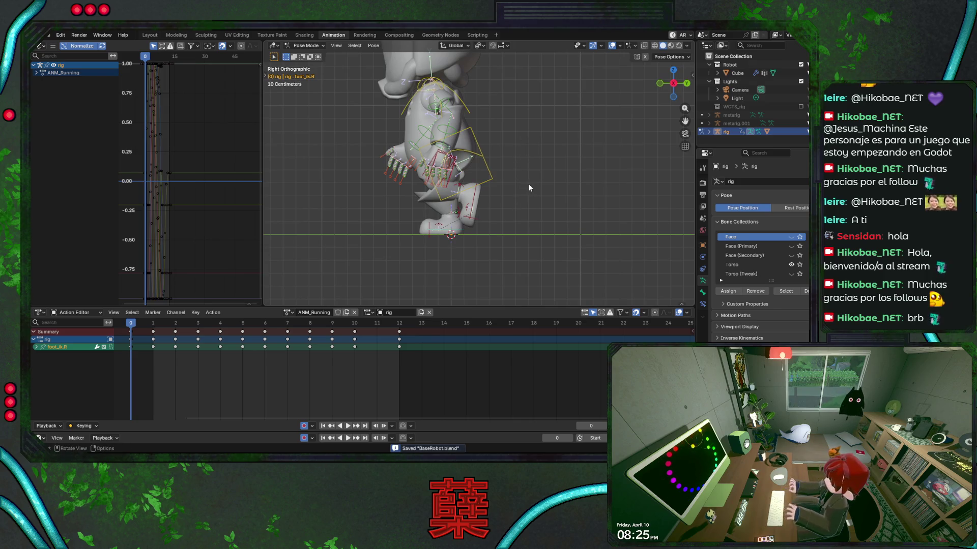
{"action": "middle_click_drag", "start_coordinate": [519, 154], "coordinate": [520, 169], "text": "shift"}
Rotate upper_arm_fk.L and bend forearm_fk.L around its local X axis.
{"action": "left_click", "coordinate": [448, 121]}
{"action": "key", "text": "r"}
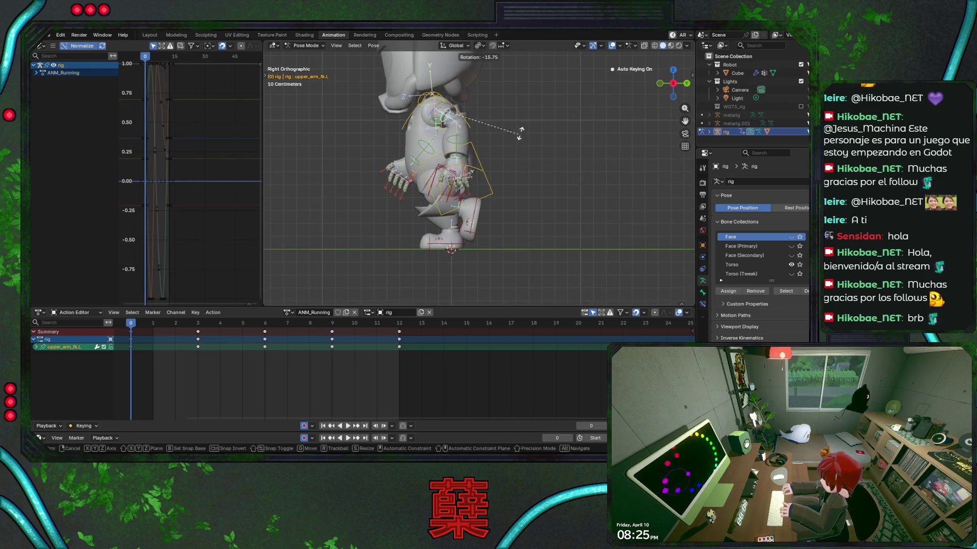
{"action": "right_click", "coordinate": [503, 150]}
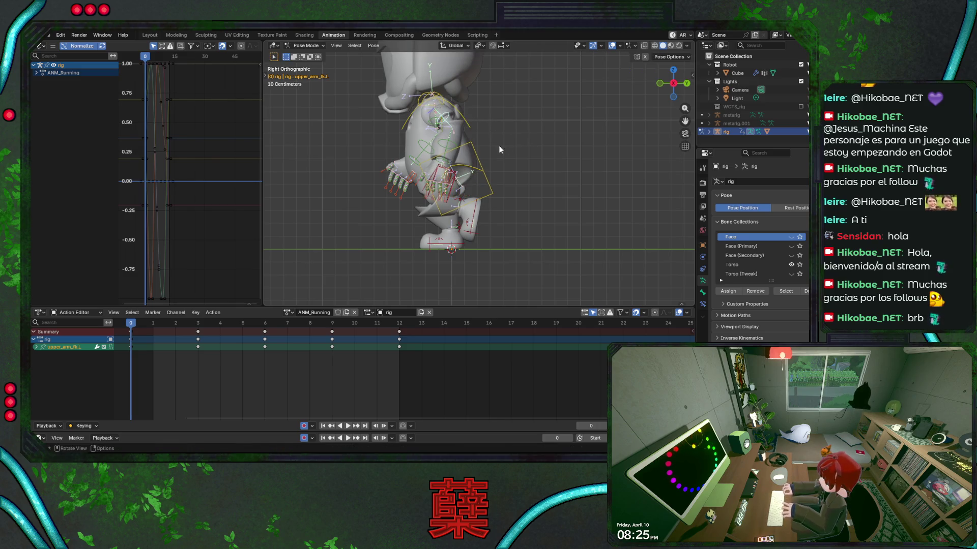
{"action": "key", "text": "r"}
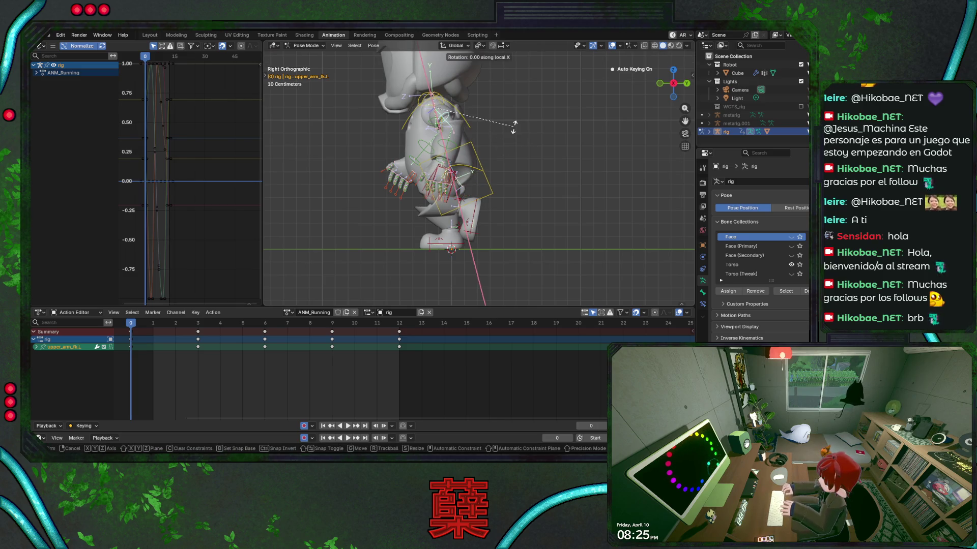
{"action": "left_click", "coordinate": [505, 132]}
{"action": "left_click", "coordinate": [454, 142]}
{"action": "key", "text": "r"}
{"action": "key", "text": "x"}
{"action": "key", "text": "x"}
{"action": "left_click", "coordinate": [540, 141]}
Rotate upper_arm_fk.R and bend forearm_fk.R around its local X axis.
{"action": "left_click", "coordinate": [428, 129]}
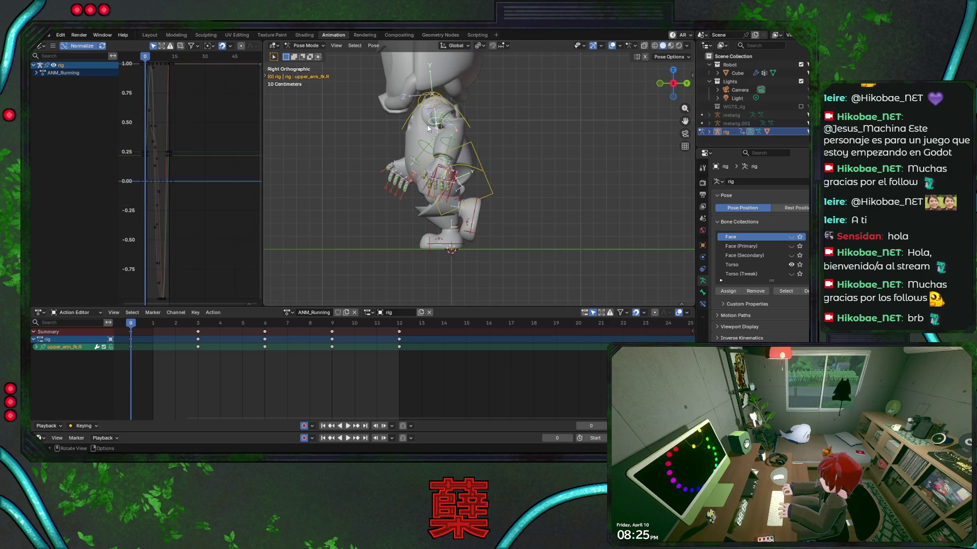
{"action": "key", "text": "r"}
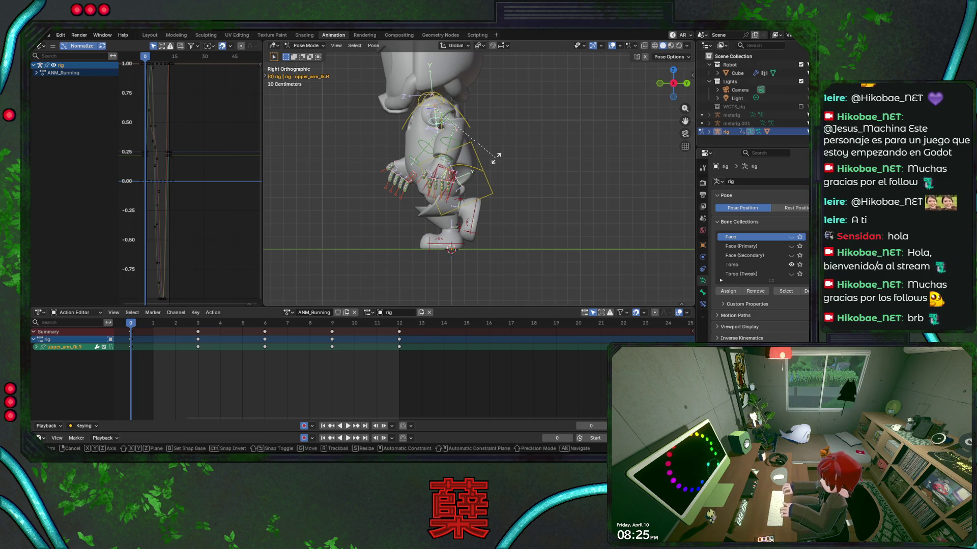
{"action": "left_click", "coordinate": [514, 148]}
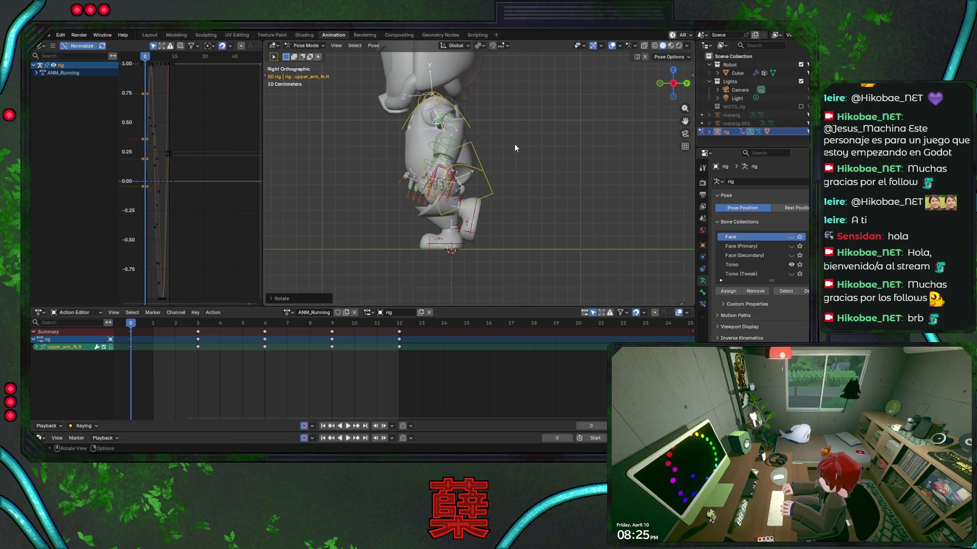
{"action": "left_click", "coordinate": [430, 145]}
{"action": "key", "text": "r"}
{"action": "key", "text": "x"}
{"action": "key", "text": "x"}
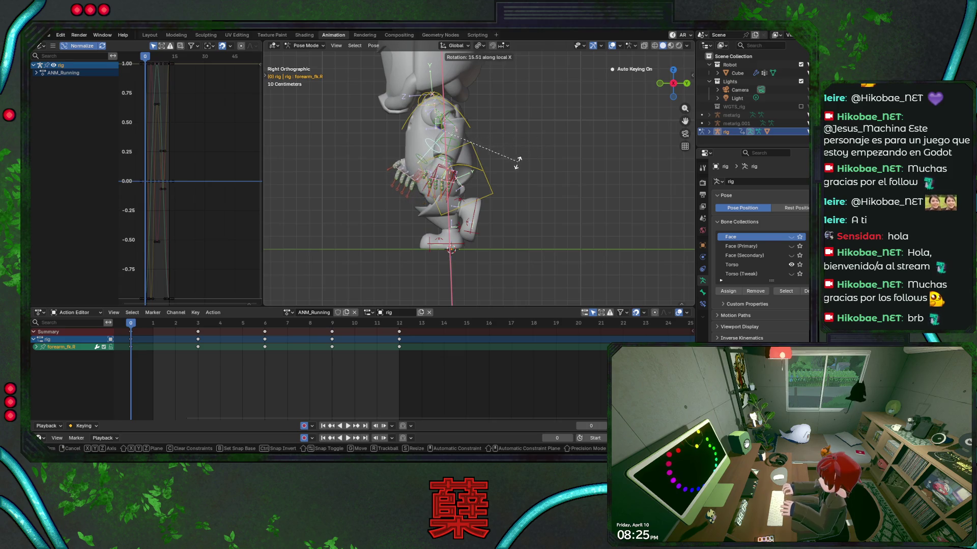
{"action": "left_click", "coordinate": [518, 160]}
Save BaseRobot.blend and play the running cycle to check the arm motion.
{"action": "key", "text": "ctrl+s"}
{"action": "key", "text": "space"}
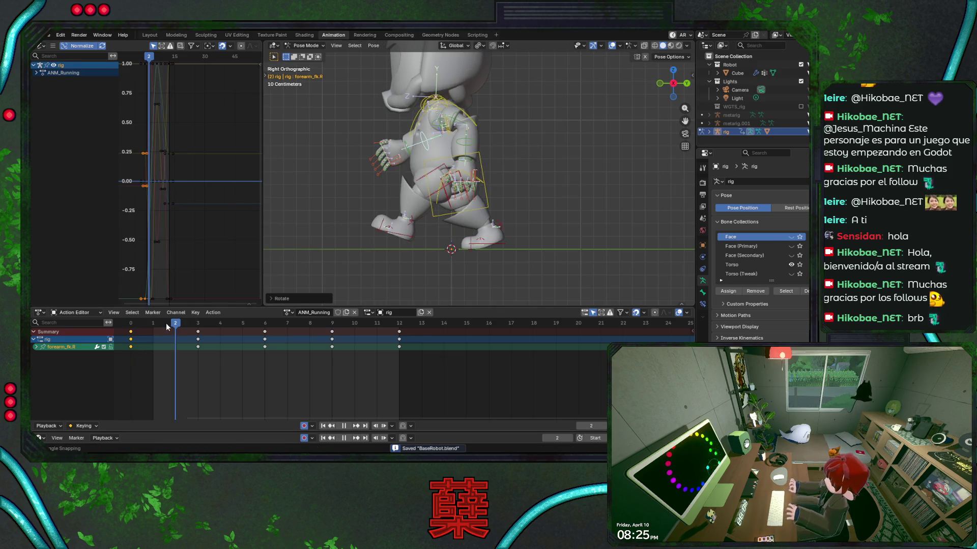
{"action": "key", "text": "Escape"}
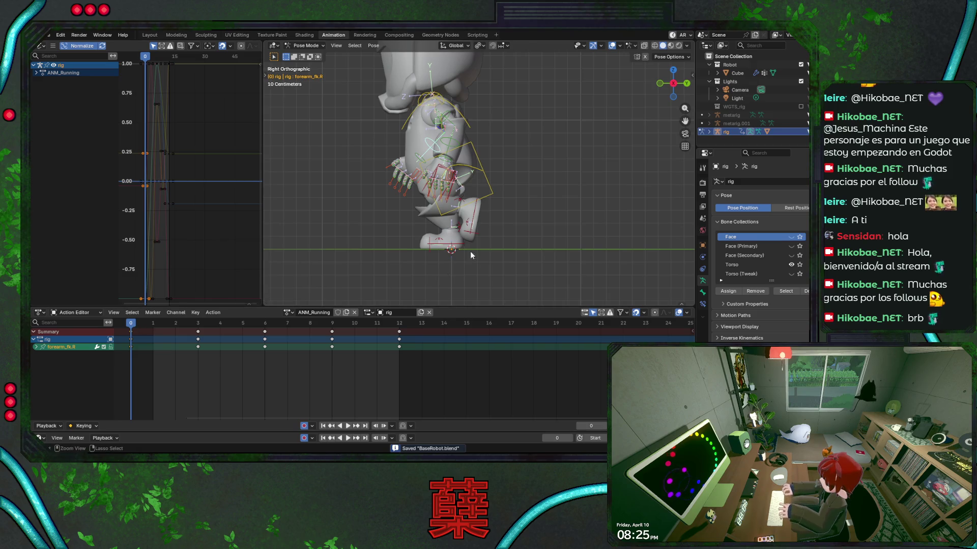
{"action": "left_click", "coordinate": [490, 196]}
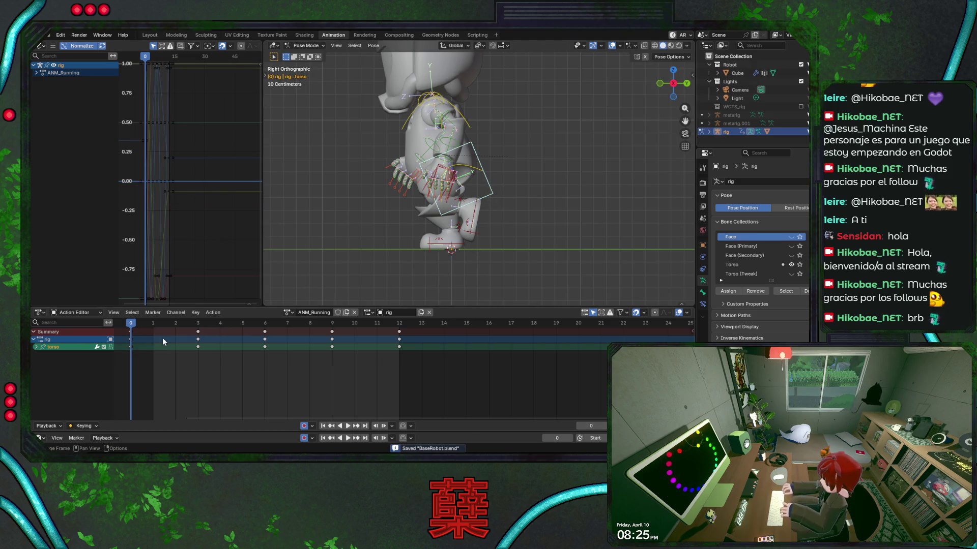
At frame 3, lower the torso vertically and rotate the right IK foot.
{"action": "left_click_drag", "start_coordinate": [134, 327], "coordinate": [197, 325]}
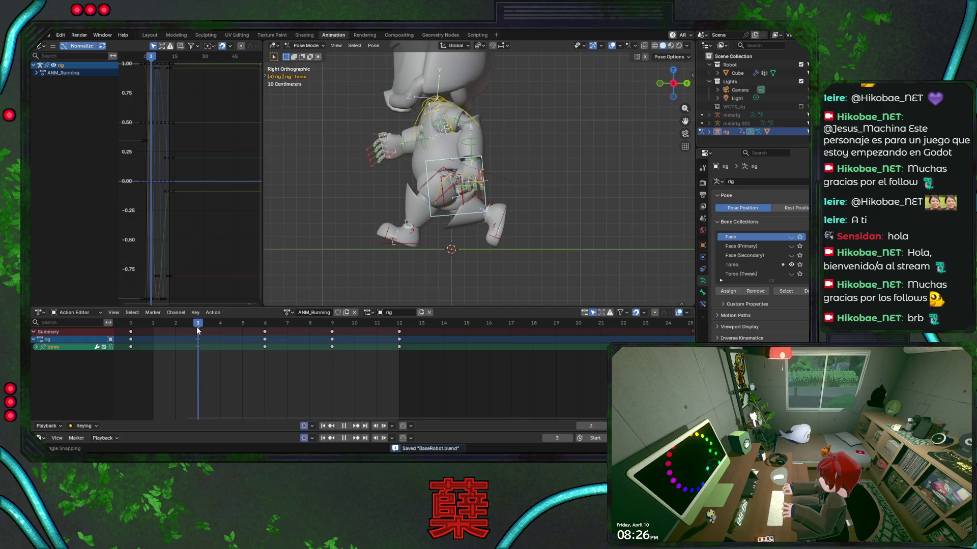
{"action": "key", "text": "g"}
{"action": "key", "text": "z"}
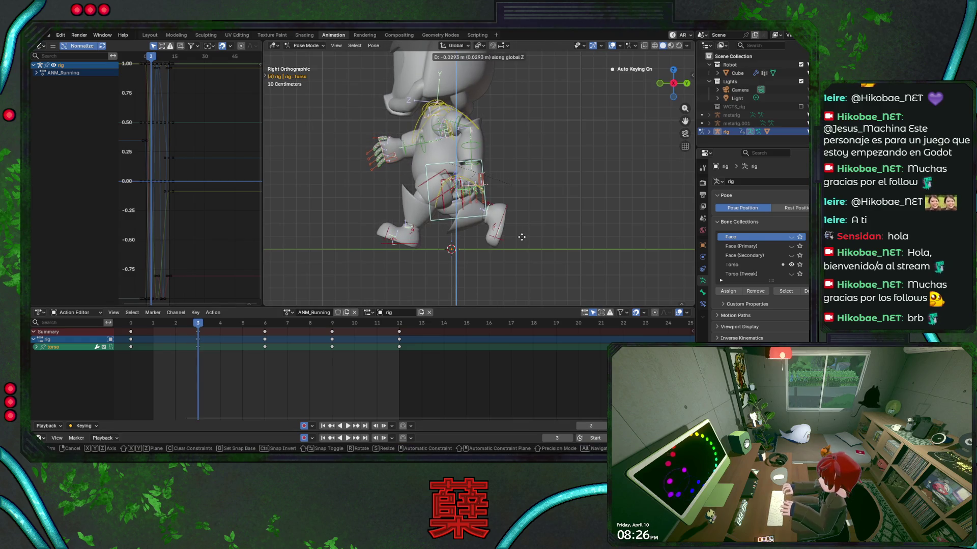
{"action": "left_click", "coordinate": [522, 237]}
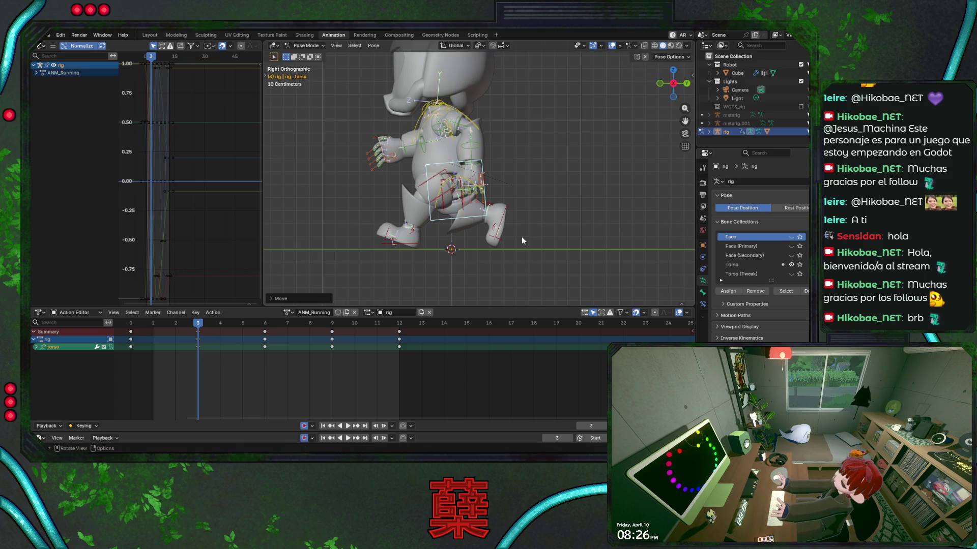
{"action": "left_click", "coordinate": [501, 224]}
{"action": "key", "text": "r"}
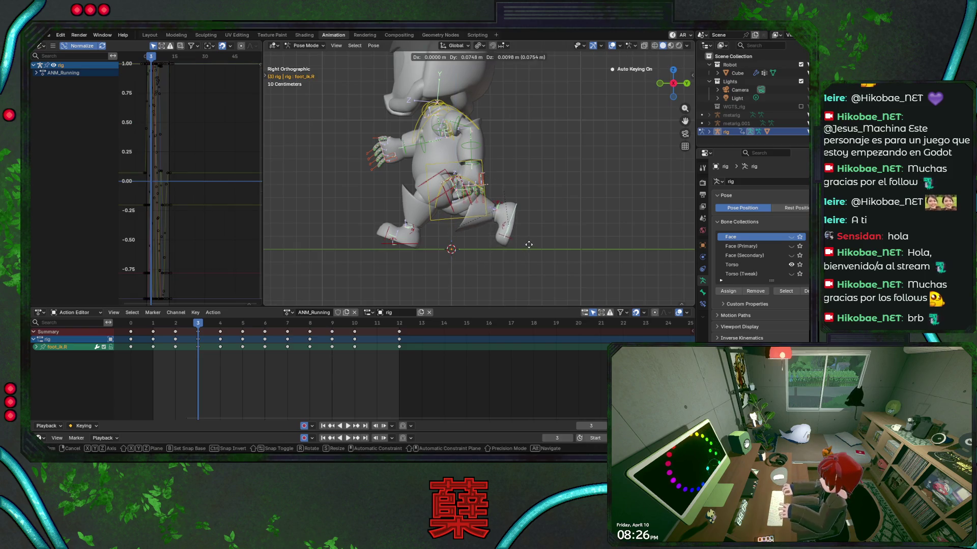
{"action": "left_click", "coordinate": [550, 217]}
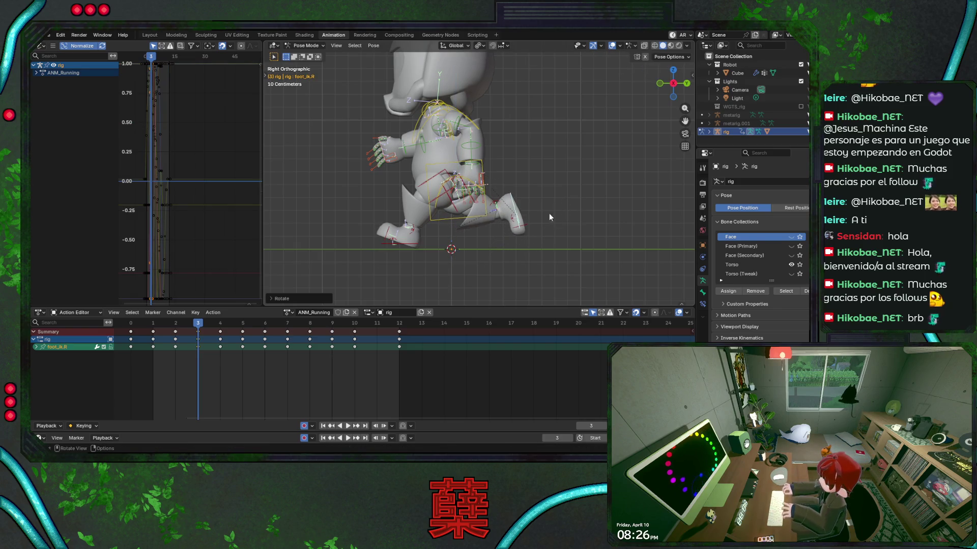
Shift the right heel keys from frame 4 to frame 3 and save.
{"action": "left_click", "coordinate": [496, 202]}
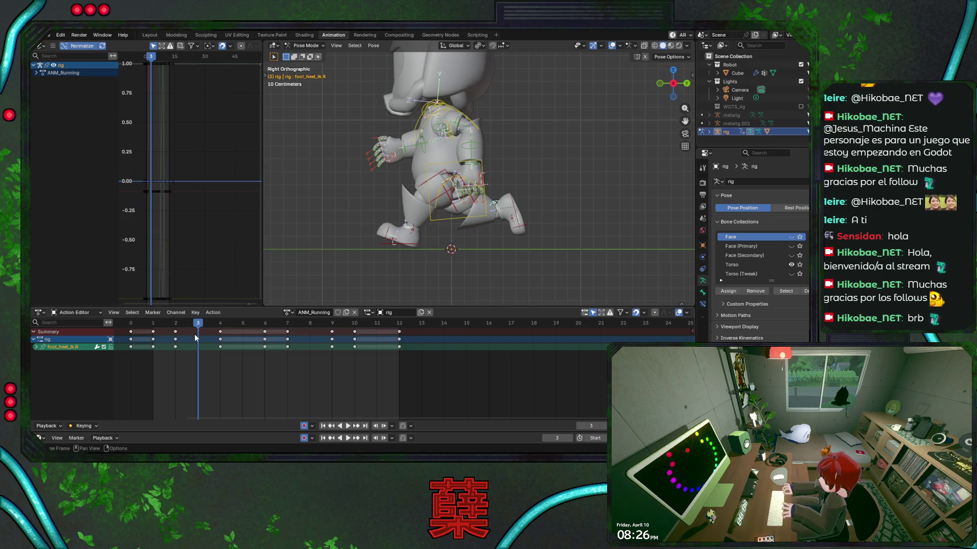
{"action": "left_click", "coordinate": [219, 347]}
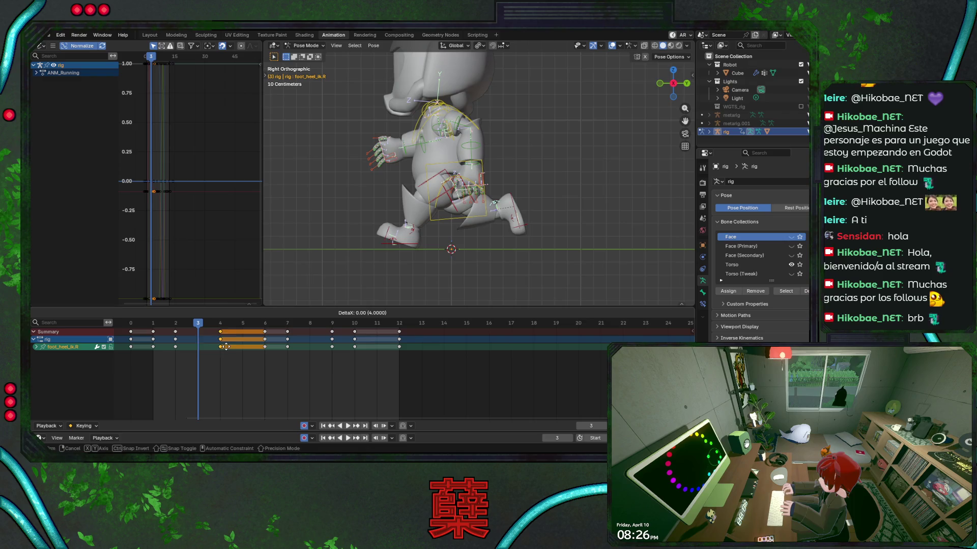
{"action": "key", "text": "g"}
{"action": "left_click", "coordinate": [198, 331]}
{"action": "key", "text": "ctrl+s"}
Play the cycle from frame 0, then slide foot_ik.R along global Y.
{"action": "key", "text": "space"}
{"action": "left_click_drag", "start_coordinate": [194, 324], "coordinate": [136, 329]}
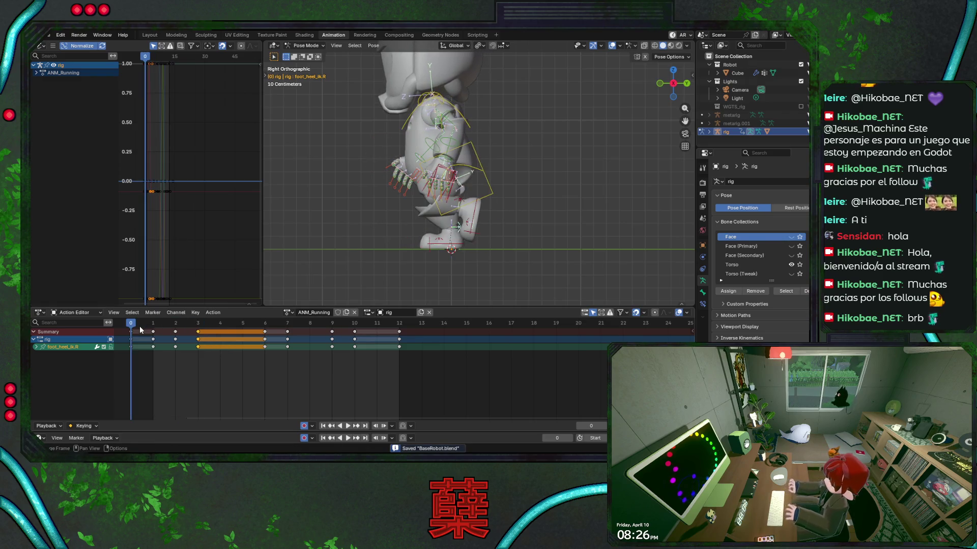
{"action": "key", "text": "space"}
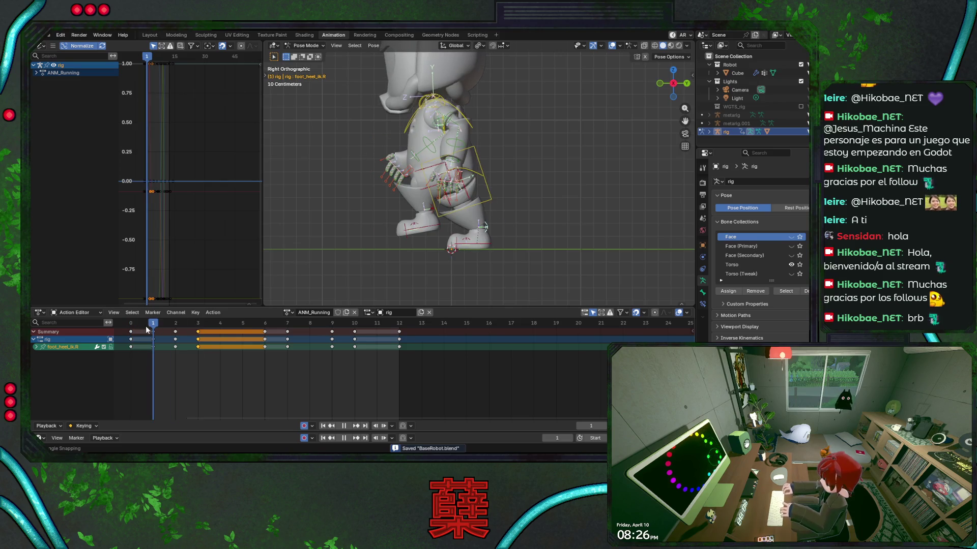
{"action": "key", "text": "space"}
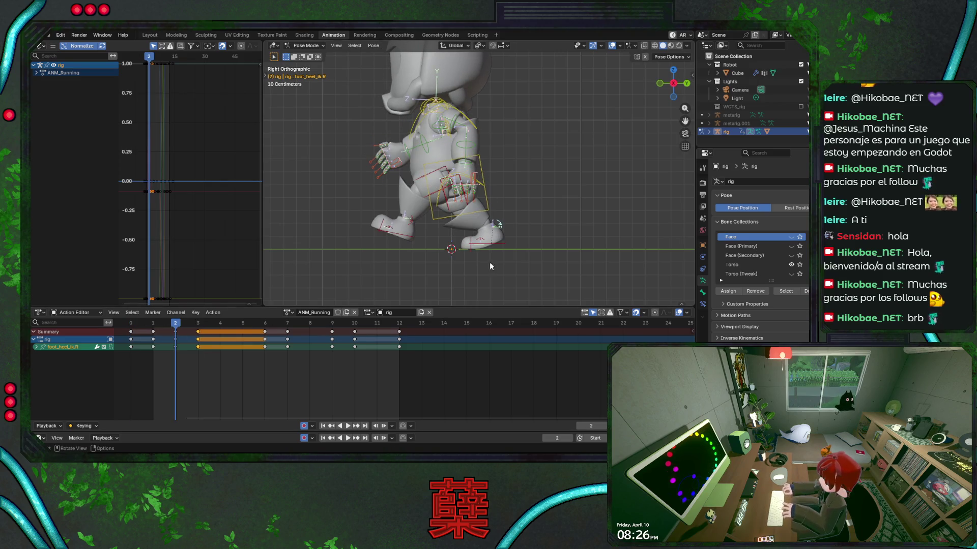
{"action": "left_click", "coordinate": [502, 255]}
{"action": "key", "text": "g"}
{"action": "key", "text": "y"}
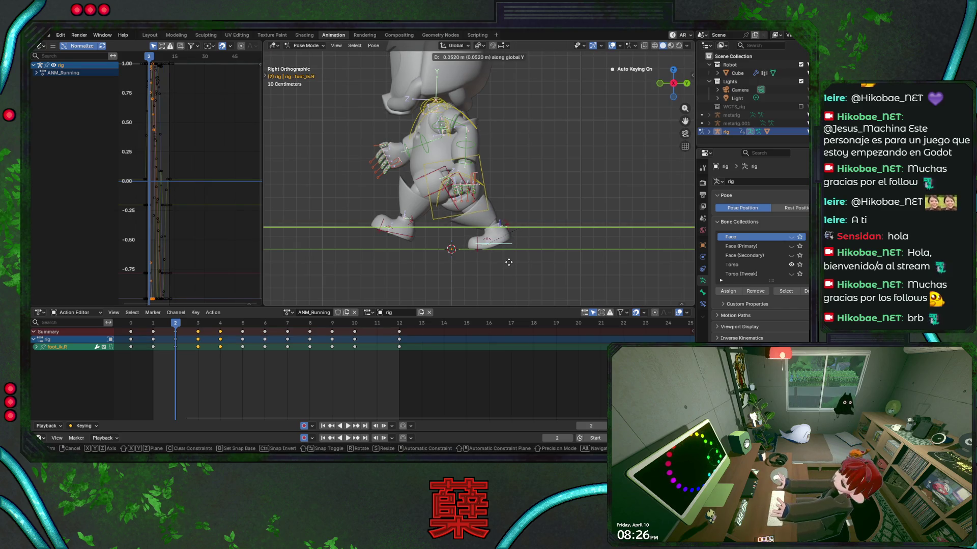
{"action": "left_click", "coordinate": [508, 260]}
Rotate the right heel and slide foot_ik.R along Y at frame 2, then save.
{"action": "left_click", "coordinate": [503, 224]}
{"action": "key", "text": "r"}
{"action": "left_click", "coordinate": [530, 219]}
{"action": "left_click", "coordinate": [512, 240]}
{"action": "key", "text": "g"}
{"action": "key", "text": "y"}
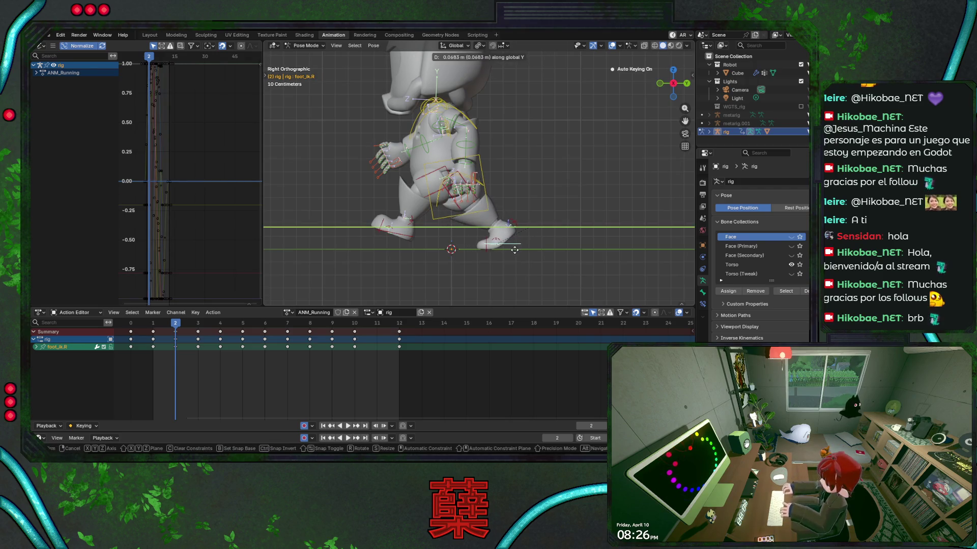
{"action": "left_click", "coordinate": [515, 250]}
{"action": "key", "text": "ctrl+s"}
Review the running cycle from frame 2 and frame 0, saving BaseRobot.blend.
{"action": "key", "text": "space"}
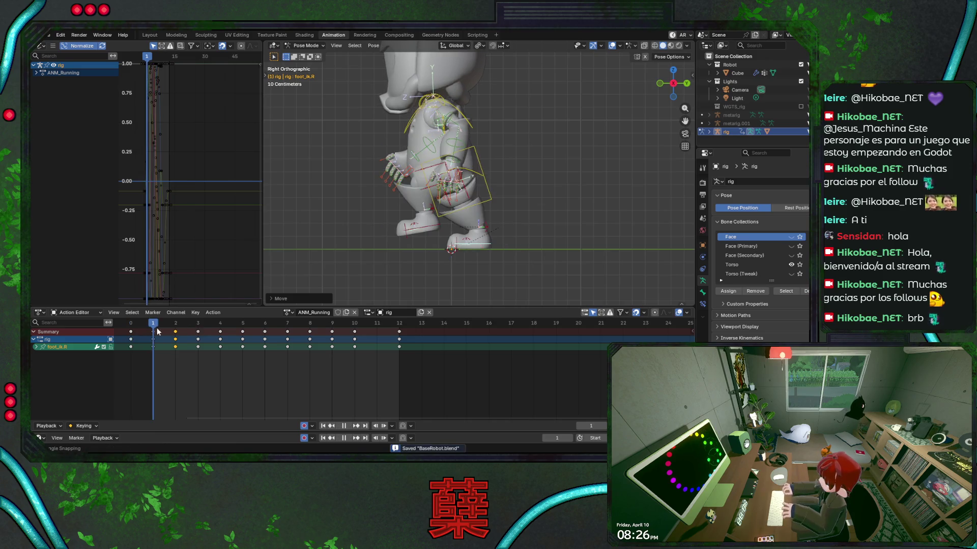
{"action": "key", "text": "space"}
{"action": "left_click", "coordinate": [174, 327]}
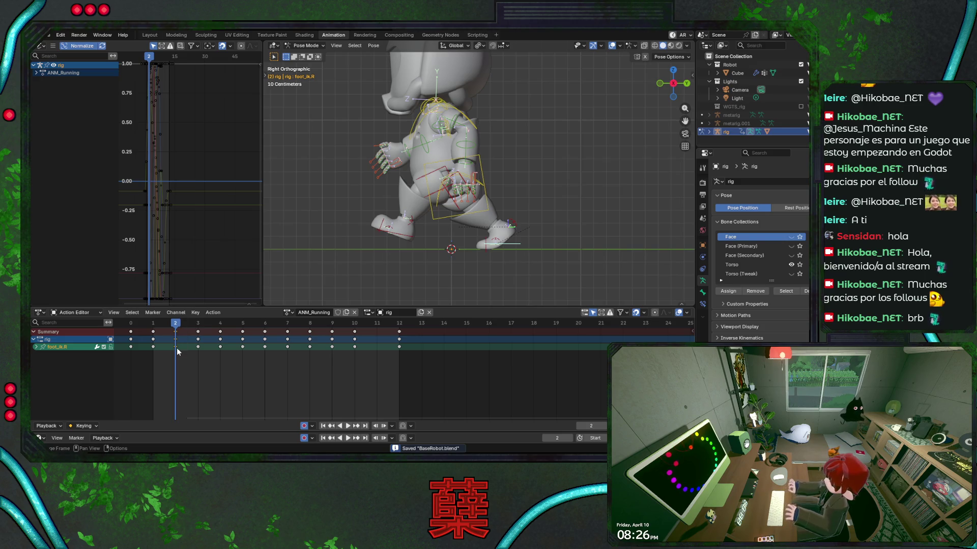
{"action": "key", "text": "space"}
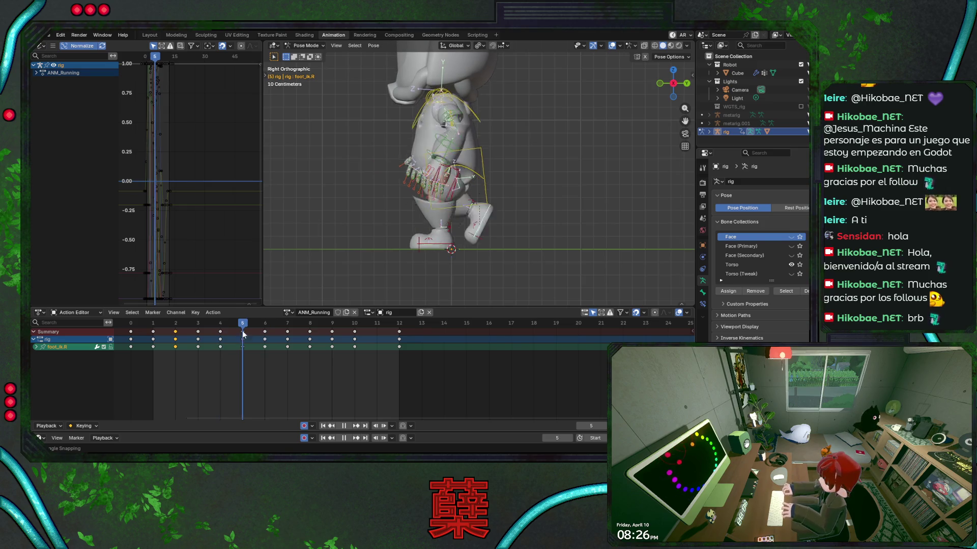
{"action": "key", "text": "space"}
{"action": "left_click", "coordinate": [131, 325]}
{"action": "key", "text": "ctrl+s"}
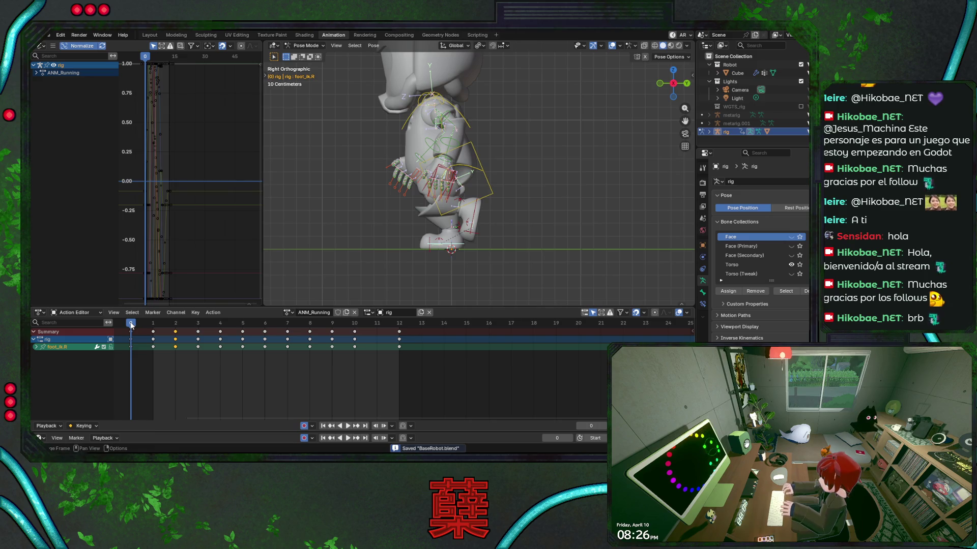
{"action": "key", "text": "space"}
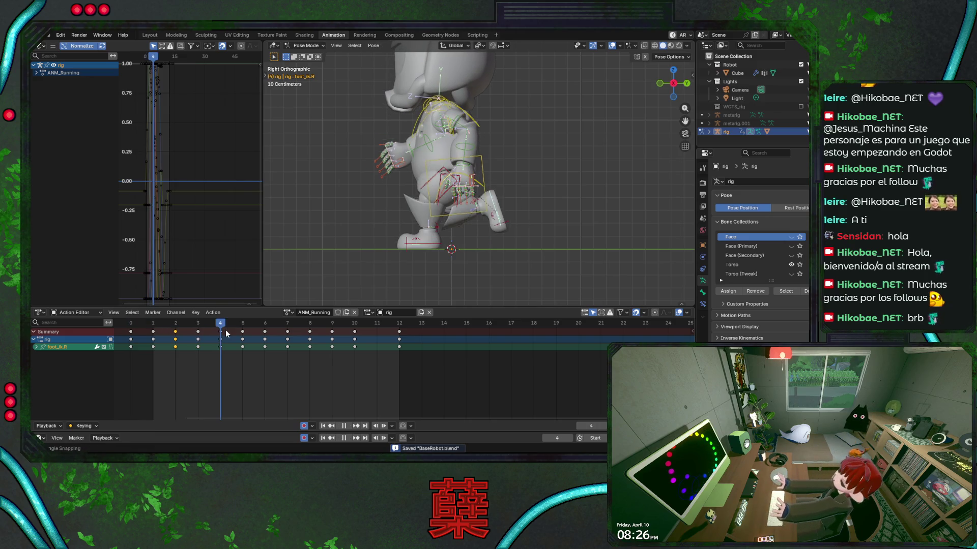
{"action": "key", "text": "Escape"}
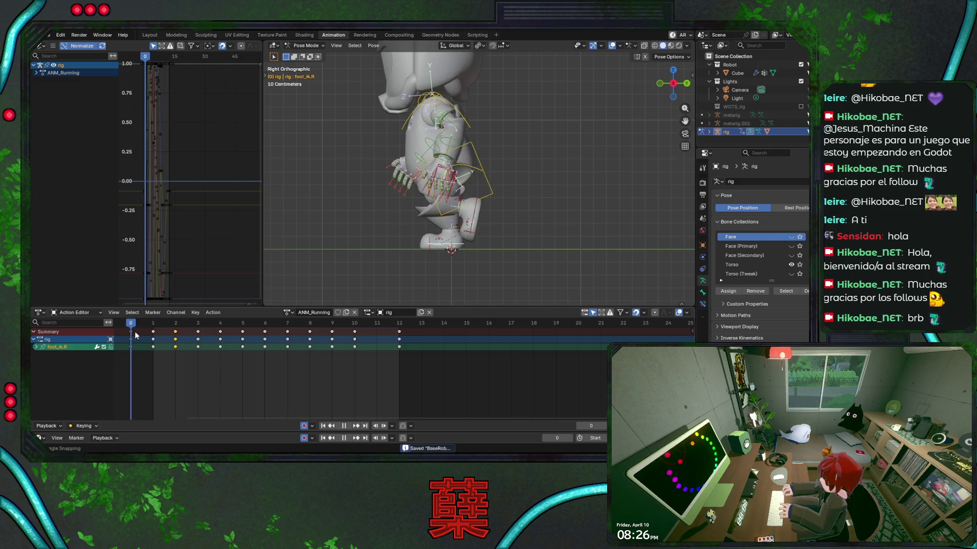
Save, scrub the running cycle and rotate the right foot.
{"action": "left_click", "coordinate": [133, 321]}
{"action": "key", "text": "ctrl+s"}
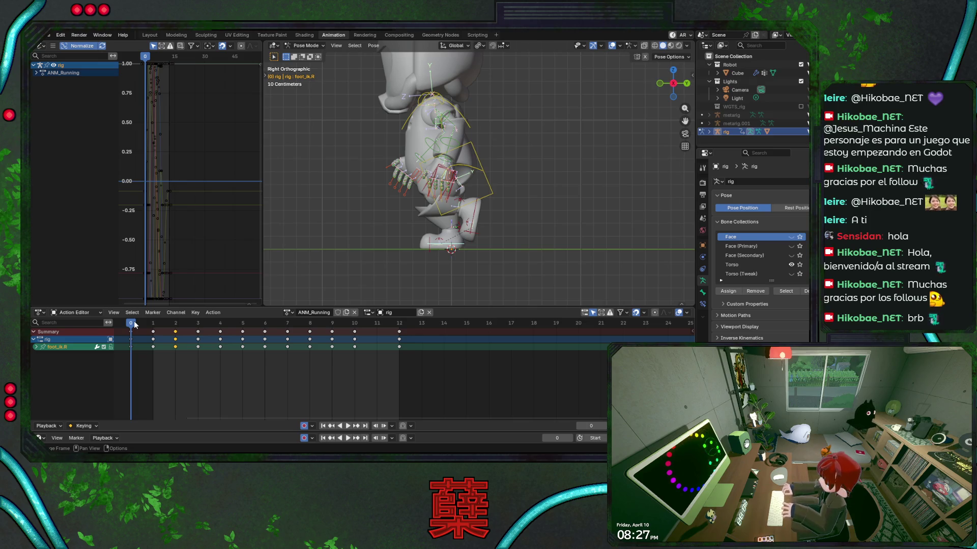
{"action": "key", "text": "ctrl+s"}
{"action": "key", "text": "space"}
{"action": "left_click_drag", "start_coordinate": [139, 326], "coordinate": [212, 328]}
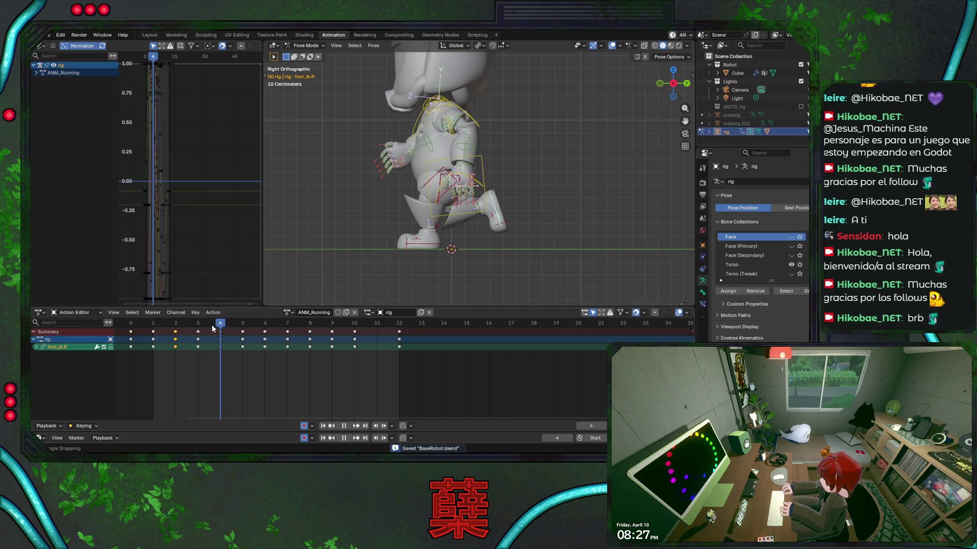
{"action": "key", "text": "r"}
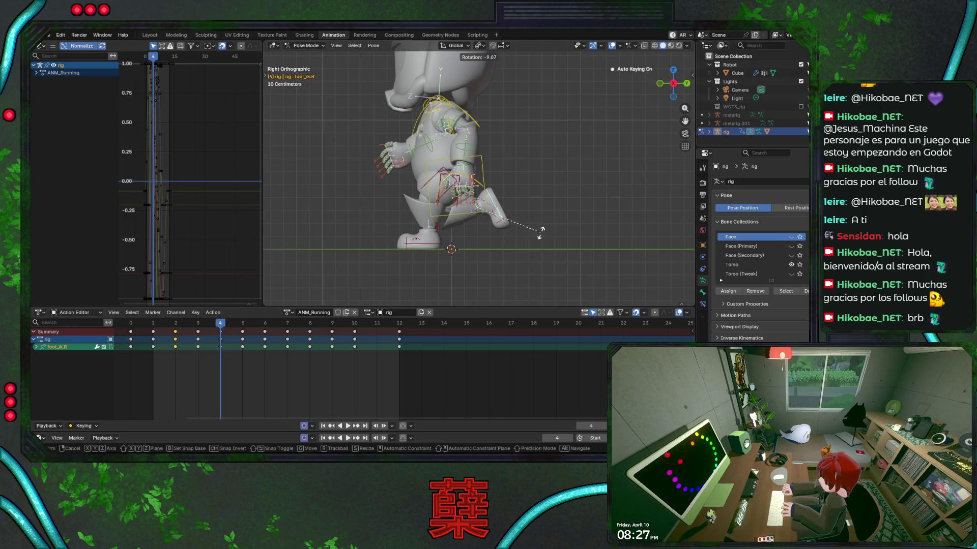
{"action": "left_click", "coordinate": [537, 240]}
{"action": "key", "text": "space"}
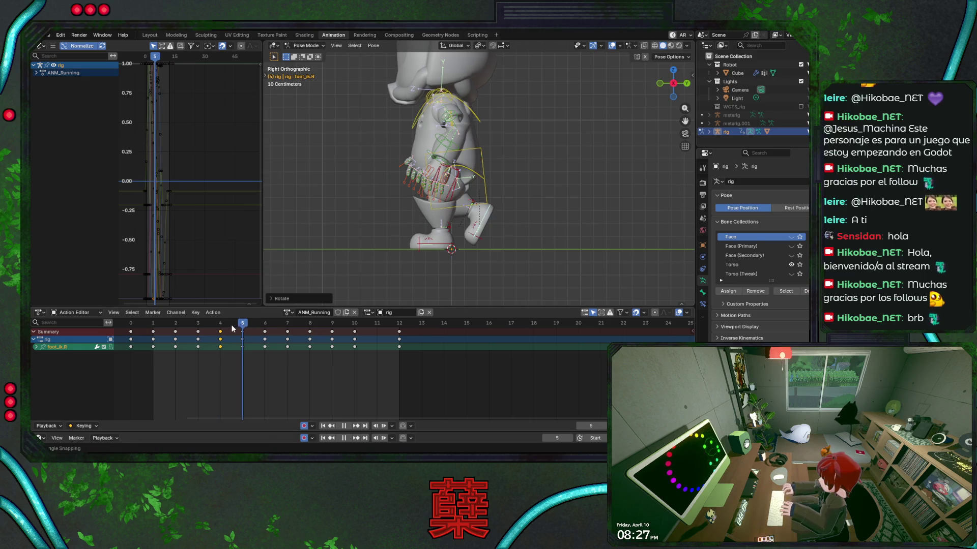
{"action": "key", "text": "Escape"}
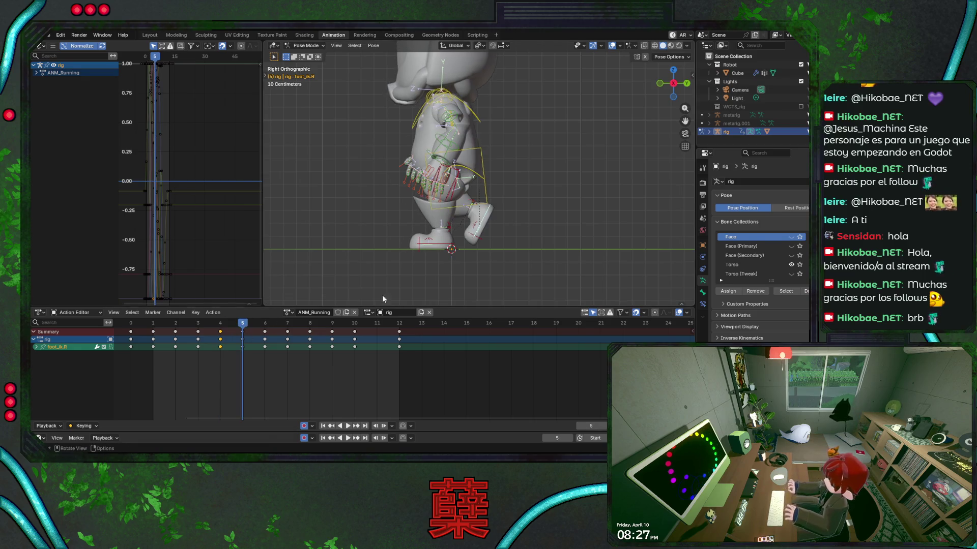
At frame 5, move the right foot vertically, rotate it, and save.
{"action": "key", "text": "g"}
{"action": "key", "text": "z"}
{"action": "key", "text": "r"}
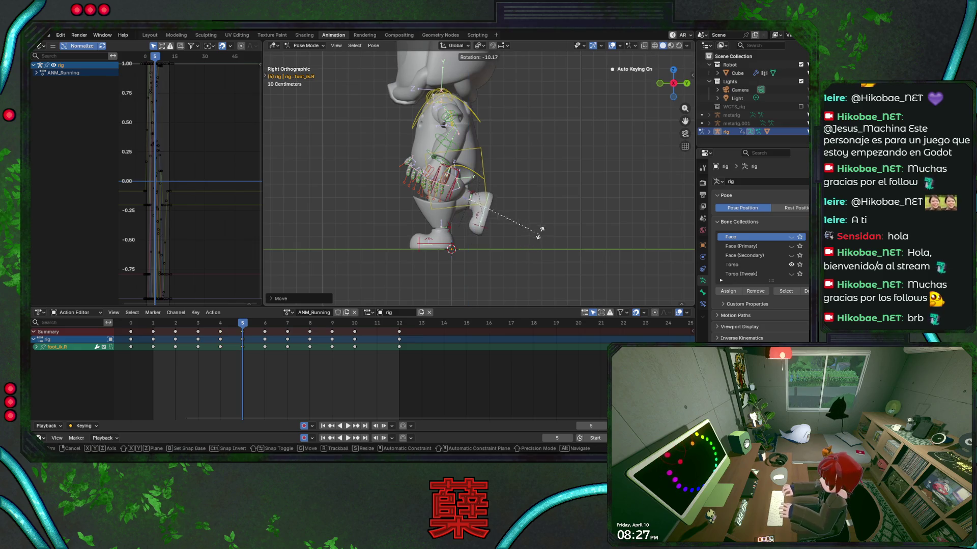
{"action": "left_click", "coordinate": [541, 227]}
{"action": "key", "text": "ctrl+s"}
{"action": "key", "text": "space"}
{"action": "mouse_move", "coordinate": [237, 328]}
{"action": "left_mouse_down"}
{"action": "mouse_move", "coordinate": [201, 331]}
{"action": "mouse_move", "coordinate": [265, 332]}
{"action": "mouse_move", "coordinate": [138, 335]}
{"action": "left_mouse_up"}
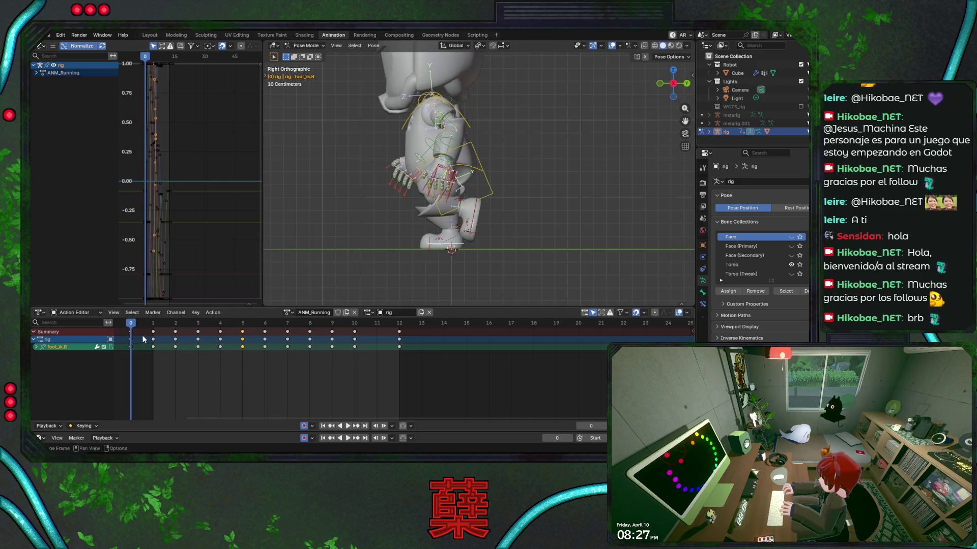
Undo, then slide the left foot along global Y and save.
{"action": "key", "text": "ctrl+z"}
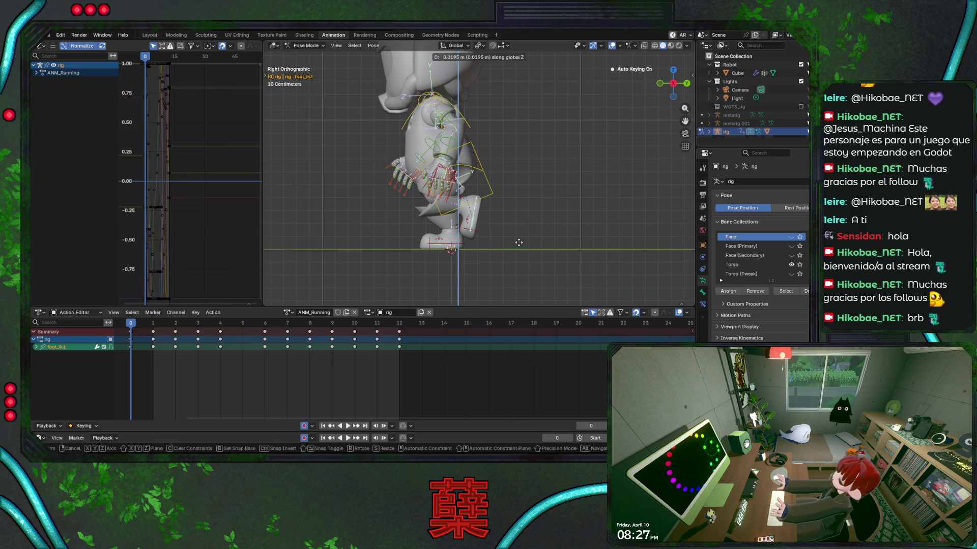
{"action": "key", "text": "g"}
{"action": "key", "text": "y"}
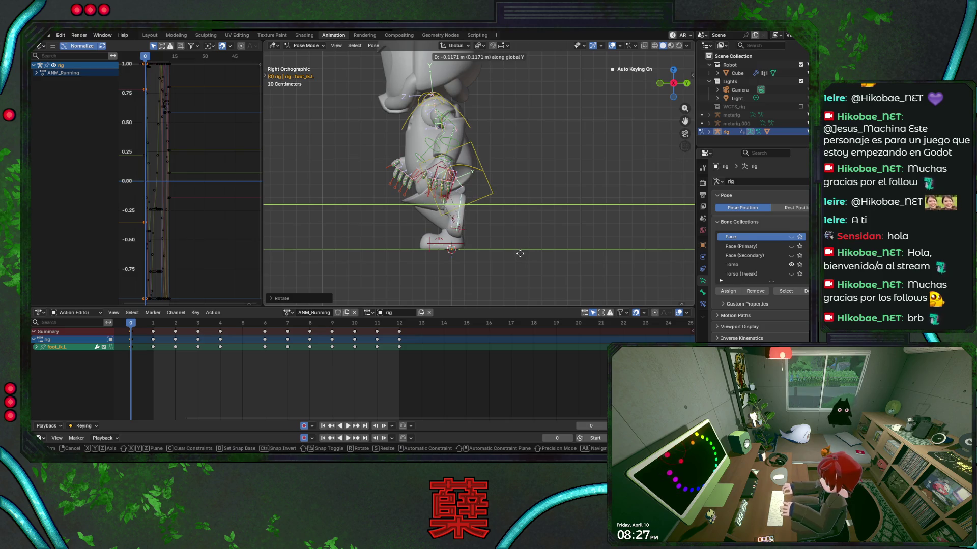
{"action": "left_click", "coordinate": [528, 253]}
{"action": "key", "text": "r"}
{"action": "key", "text": "Escape"}
{"action": "key", "text": "ctrl+s"}
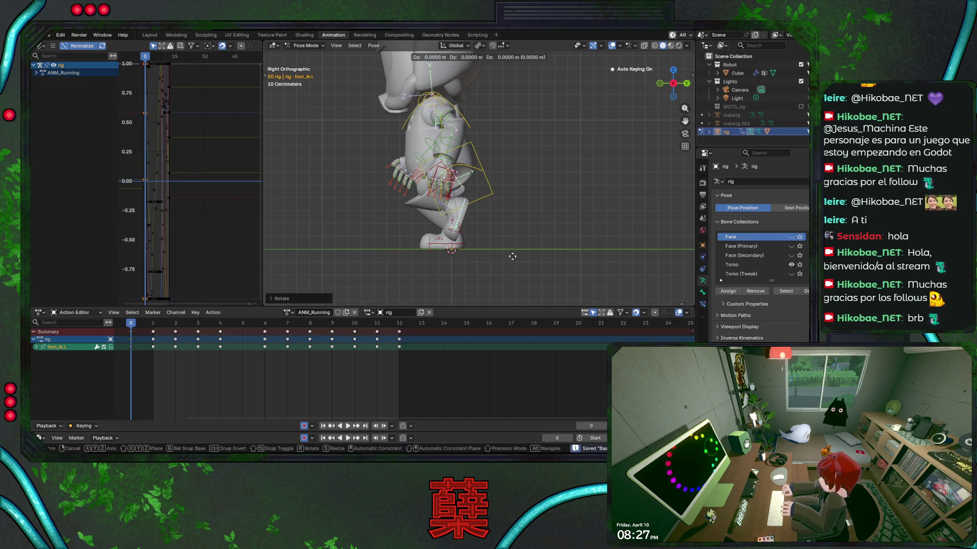
Step through frames 1–3 and slide the left foot along global Y.
{"action": "left_click_drag", "start_coordinate": [135, 326], "coordinate": [153, 328]}
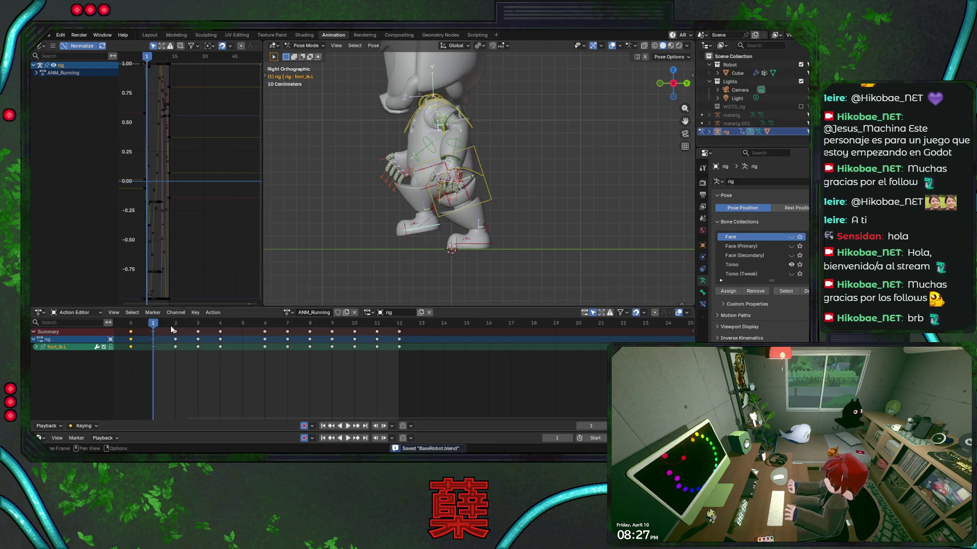
{"action": "left_click", "coordinate": [173, 327]}
{"action": "left_click", "coordinate": [193, 330]}
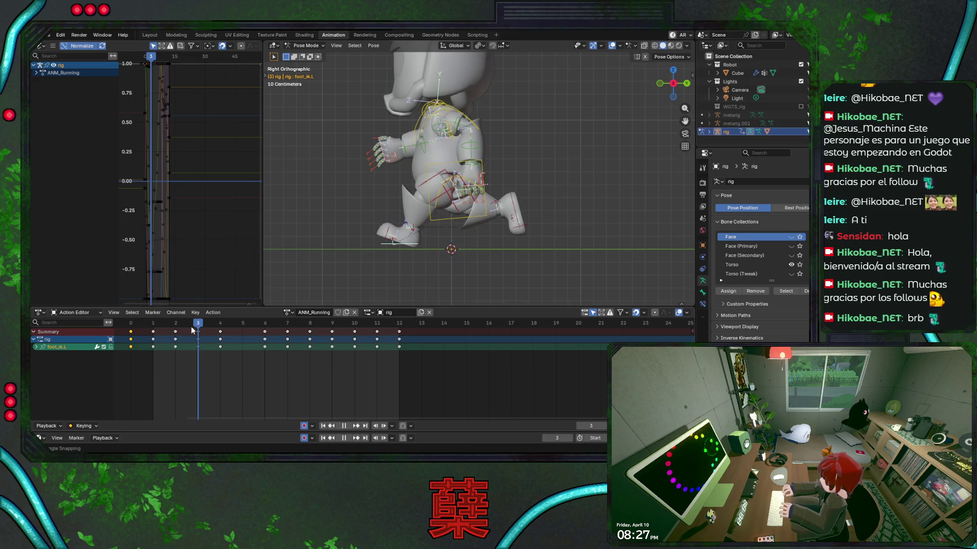
{"action": "mouse_move", "coordinate": [195, 330]}
{"action": "left_mouse_down"}
{"action": "mouse_move", "coordinate": [155, 334]}
{"action": "mouse_move", "coordinate": [171, 332]}
{"action": "left_mouse_up"}
{"action": "key", "text": "g"}
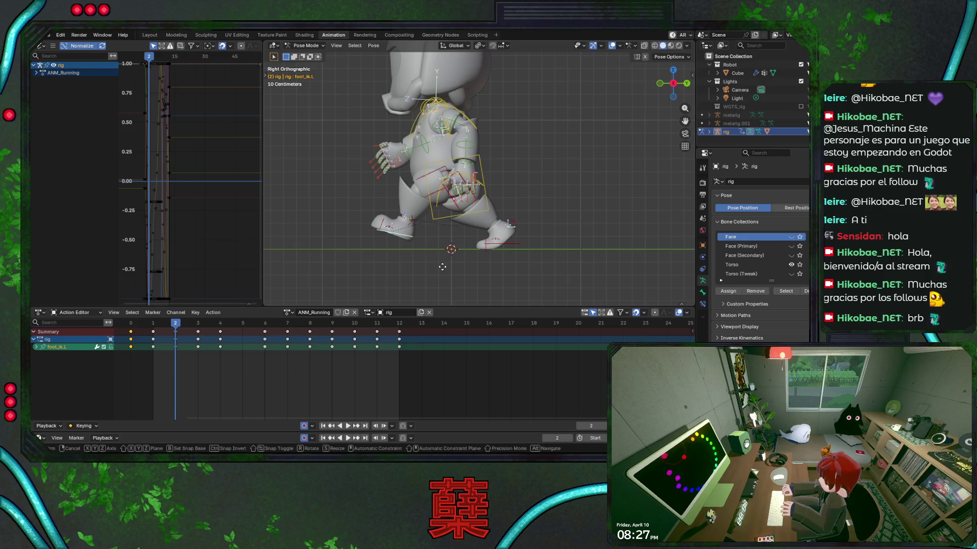
{"action": "key", "text": "y"}
{"action": "left_click", "coordinate": [436, 265]}
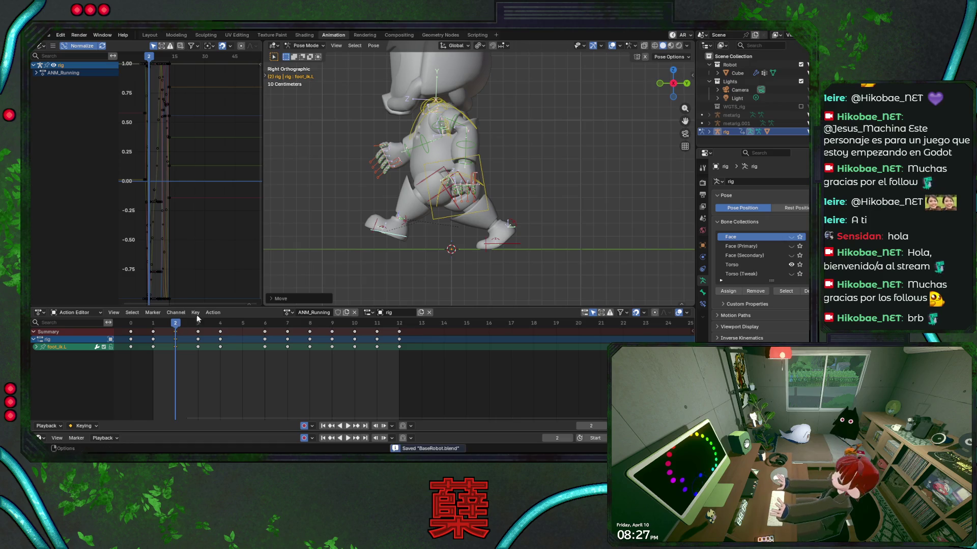
{"action": "key", "text": "r"}
{"action": "right_click", "coordinate": [472, 260]}
{"action": "key", "text": "ctrl+s"}
At frame 2, rotate foot_heel_ik.L and slide foot_ik.L along Y, then save.
{"action": "left_click", "coordinate": [406, 225]}
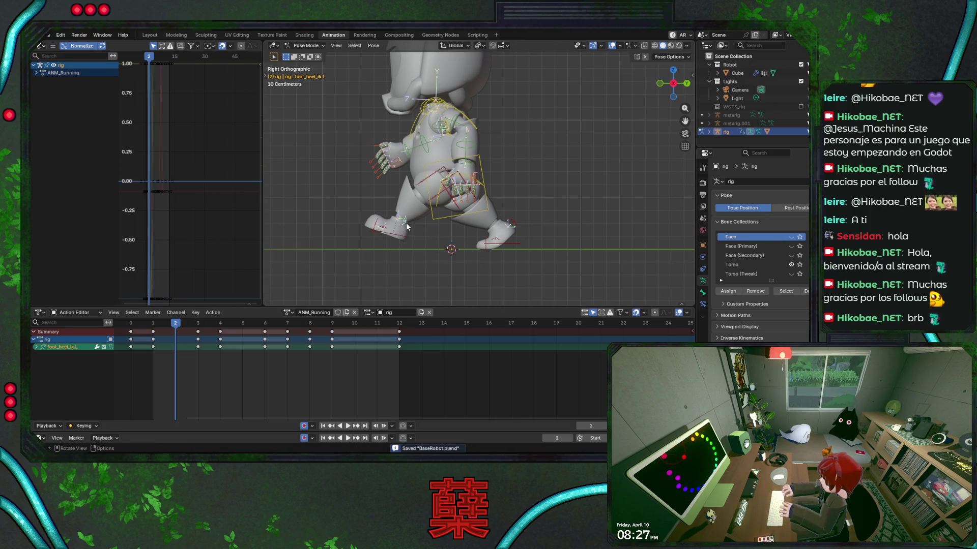
{"action": "key", "text": "r"}
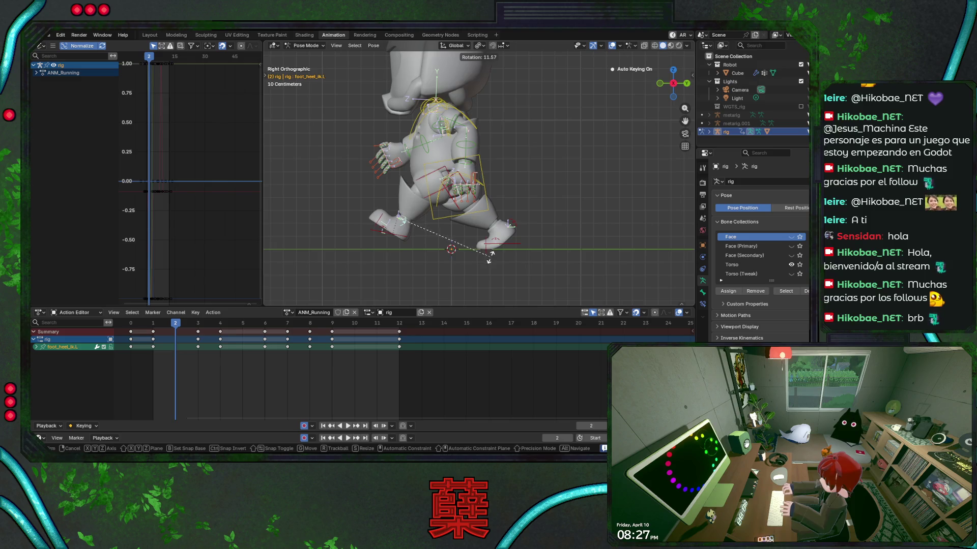
{"action": "left_click", "coordinate": [489, 260]}
{"action": "left_click", "coordinate": [397, 239]}
{"action": "key", "text": "g"}
{"action": "key", "text": "y"}
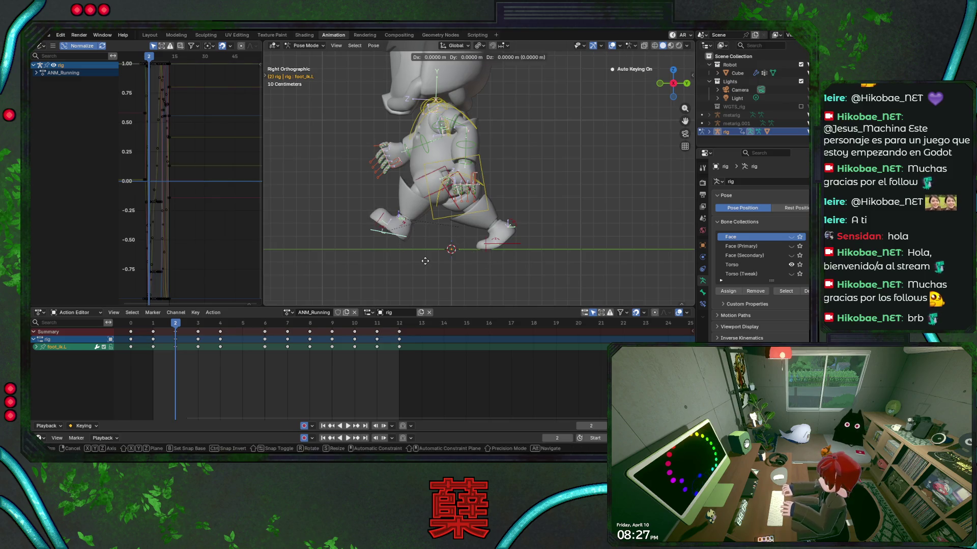
{"action": "left_click", "coordinate": [422, 260]}
{"action": "key", "text": "ctrl+s"}
{"action": "mouse_move", "coordinate": [176, 322]}
{"action": "left_mouse_down"}
{"action": "mouse_move", "coordinate": [146, 330]}
{"action": "mouse_move", "coordinate": [219, 334]}
{"action": "mouse_move", "coordinate": [148, 335]}
{"action": "mouse_move", "coordinate": [213, 338]}
{"action": "mouse_move", "coordinate": [197, 339]}
{"action": "left_mouse_up"}
Lower the torso along Z at frame 3.
{"action": "left_click", "coordinate": [436, 166]}
{"action": "key", "text": "g"}
{"action": "key", "text": "z"}
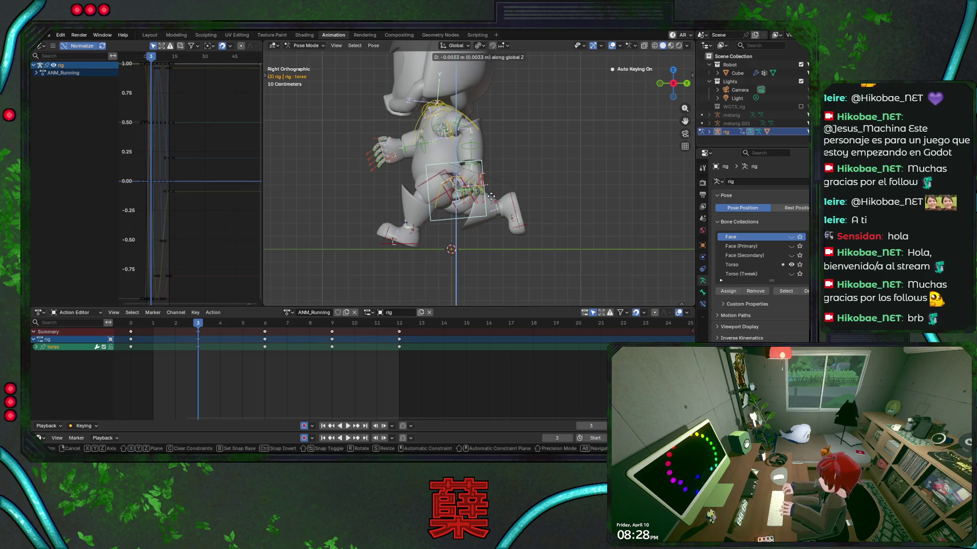
{"action": "left_click", "coordinate": [493, 201]}
Slide foot_ik.L along Y and rotate foot_heel_ik.L, then save.
{"action": "left_click", "coordinate": [411, 245]}
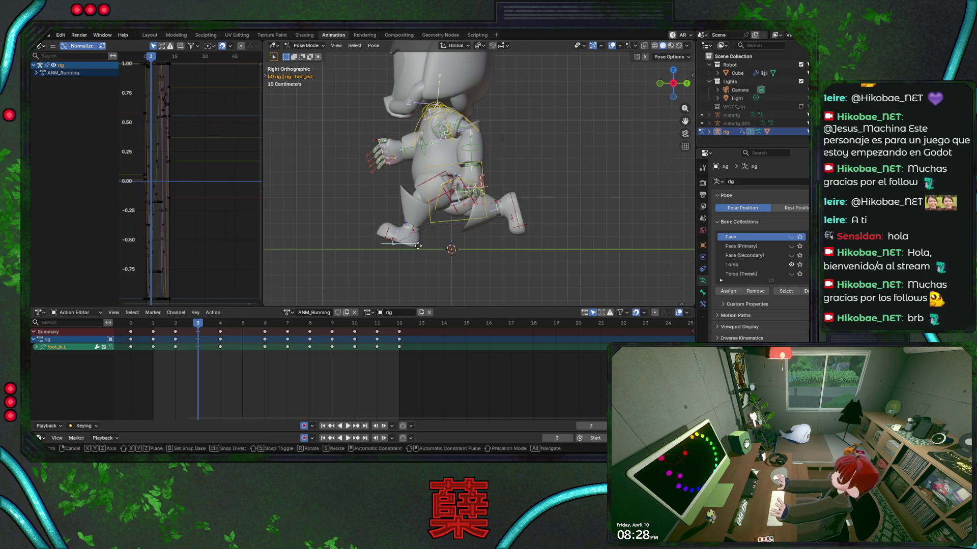
{"action": "key", "text": "g"}
{"action": "key", "text": "y"}
{"action": "left_click", "coordinate": [411, 245]}
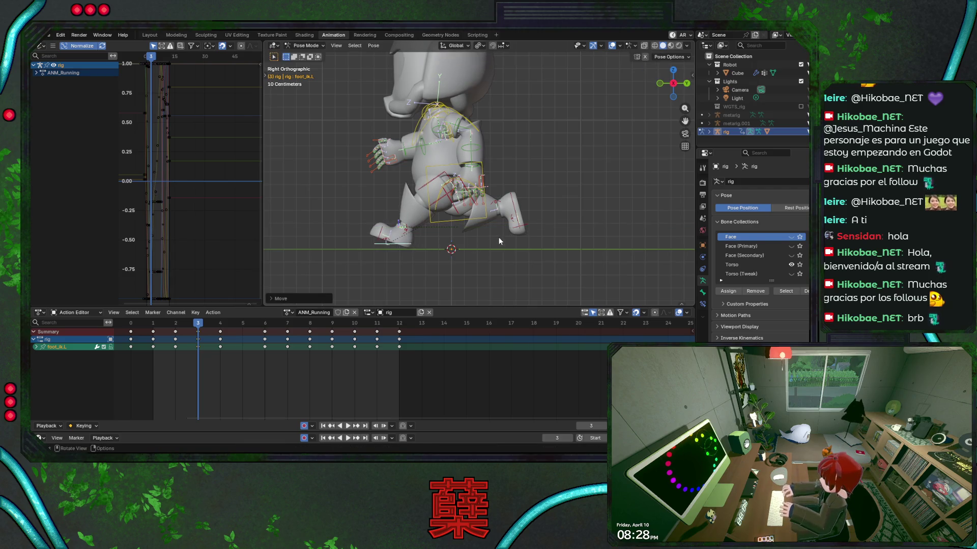
{"action": "left_click", "coordinate": [405, 230]}
{"action": "key", "text": "r"}
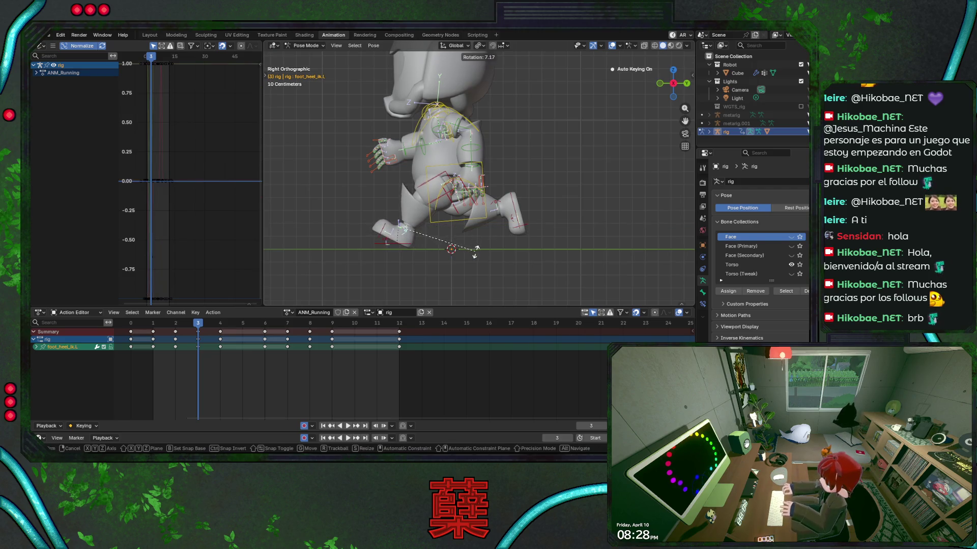
{"action": "left_click", "coordinate": [477, 255]}
{"action": "key", "text": "ctrl+s"}
Move foot_ik.R along Z, save, and play back to frame 2.
{"action": "left_click", "coordinate": [515, 208]}
{"action": "key", "text": "g"}
{"action": "key", "text": "z"}
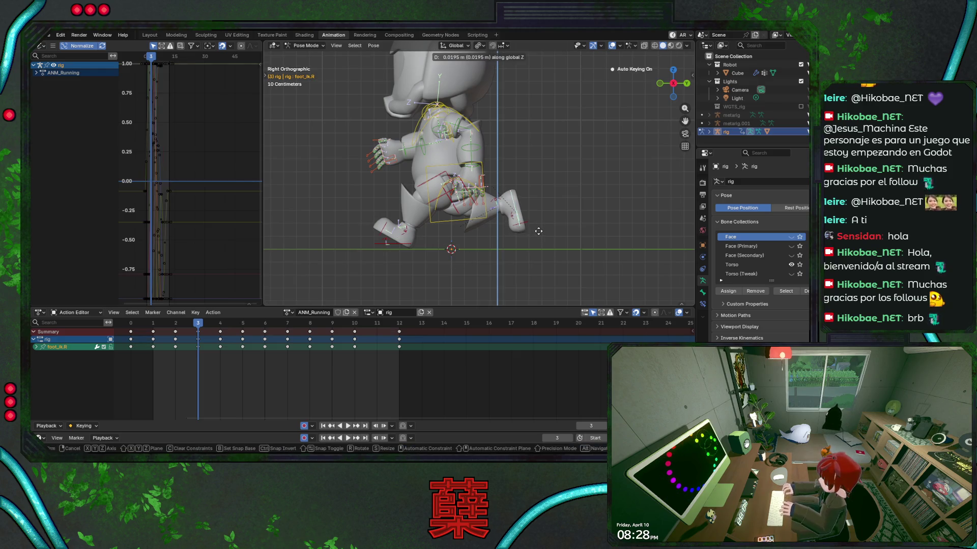
{"action": "key", "text": "Escape"}
{"action": "key", "text": "ctrl+s"}
{"action": "key", "text": "space"}
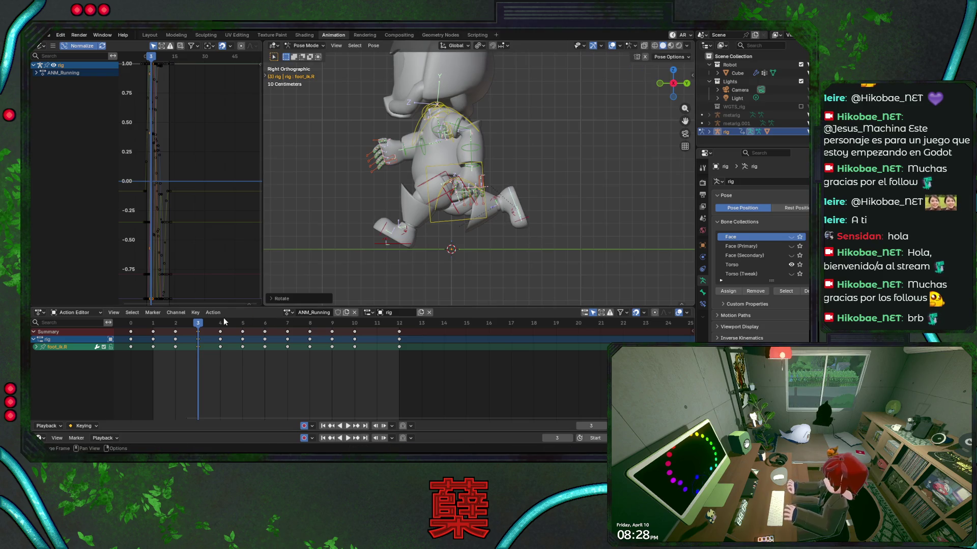
{"action": "mouse_move", "coordinate": [197, 325]}
{"action": "left_mouse_down"}
{"action": "mouse_move", "coordinate": [138, 330]}
{"action": "mouse_move", "coordinate": [176, 332]}
{"action": "left_mouse_up"}
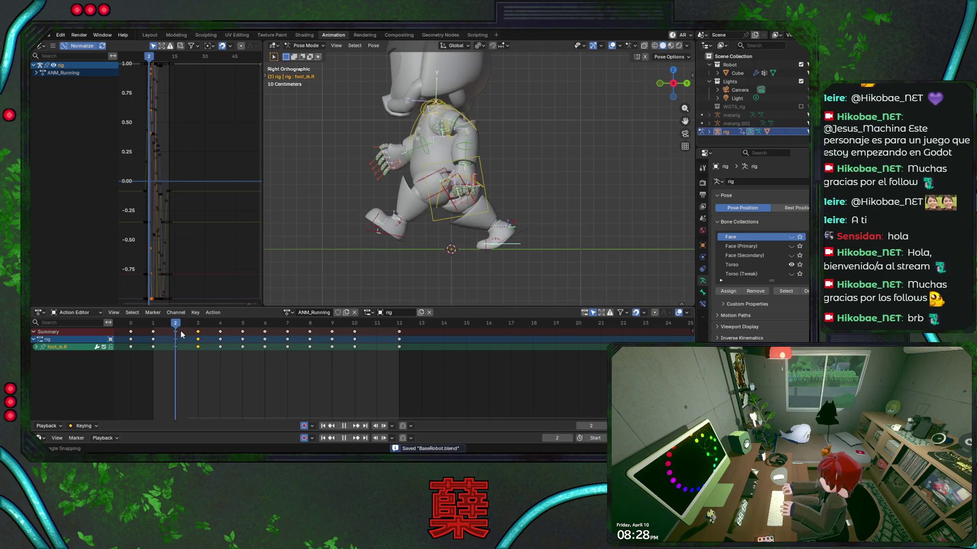
Nudge and key the right foot at frame 2, then rotate it at frame 3.
{"action": "key", "text": "space"}
{"action": "key", "text": "g"}
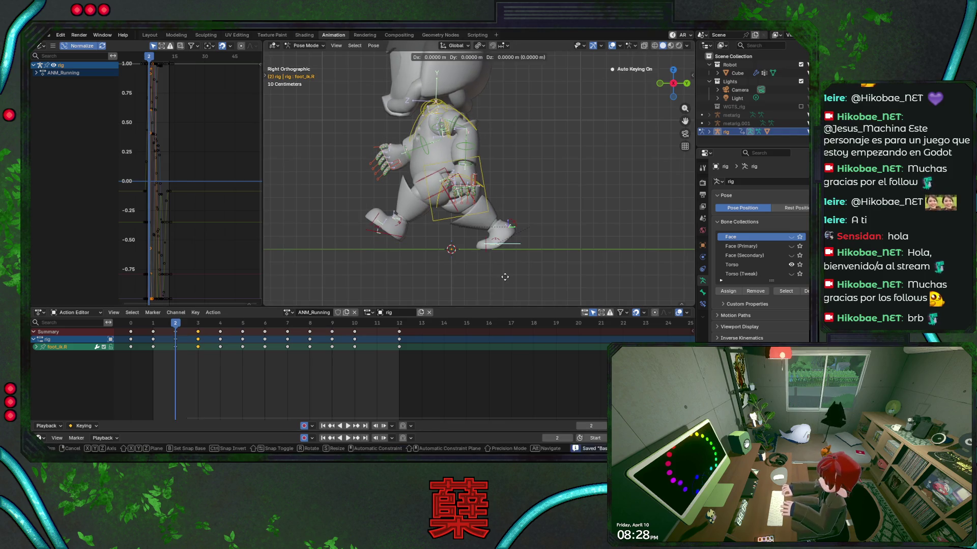
{"action": "left_click", "coordinate": [510, 280]}
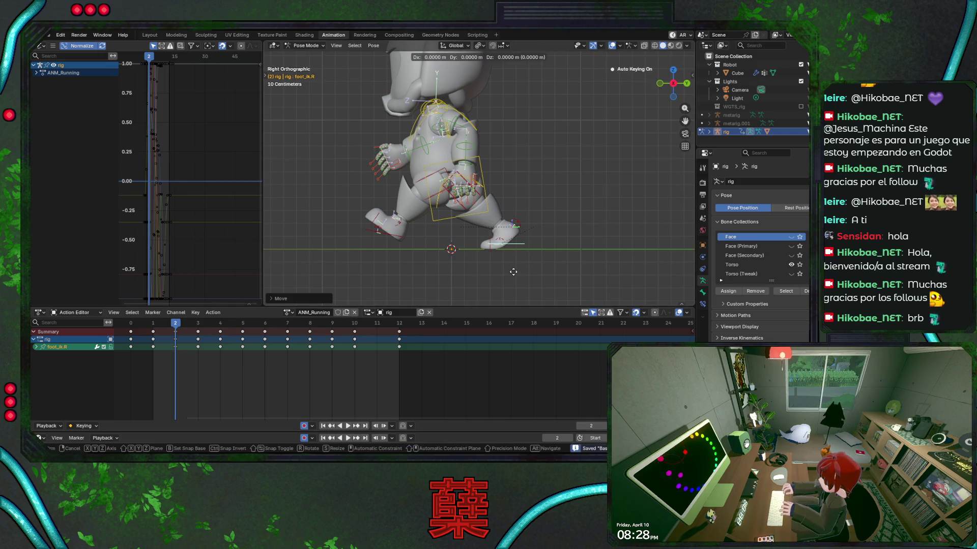
{"action": "key", "text": "i"}
{"action": "left_click", "coordinate": [189, 325]}
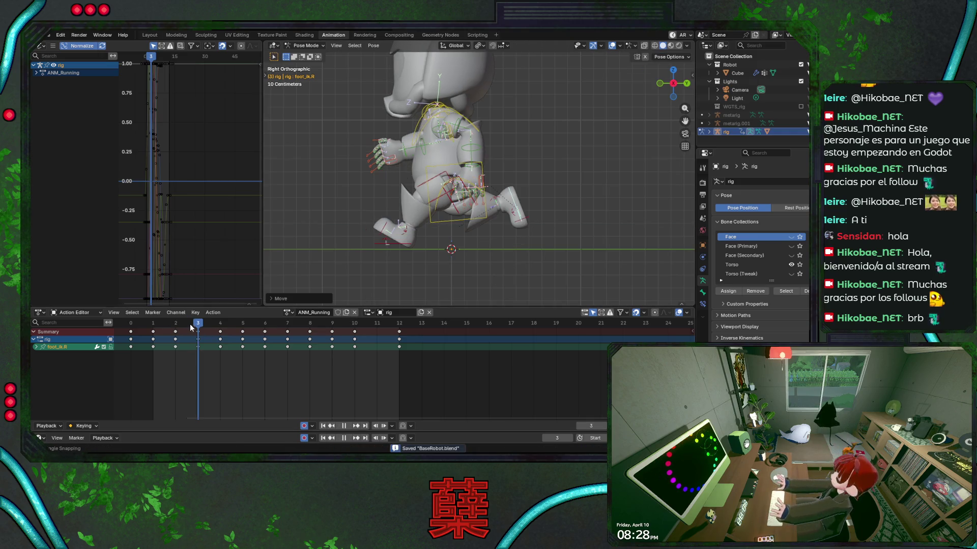
{"action": "key", "text": "g"}
{"action": "key", "text": "z"}
{"action": "key", "text": "r"}
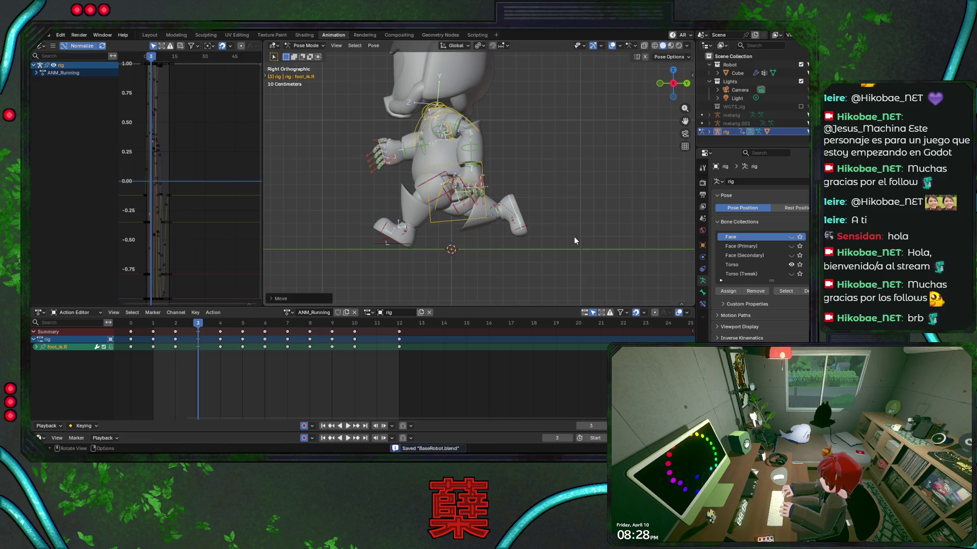
{"action": "left_click", "coordinate": [554, 254]}
{"action": "key", "text": "ctrl+s"}
Reposition the right foot in two small moves at frame 4 and save.
{"action": "key", "text": "space"}
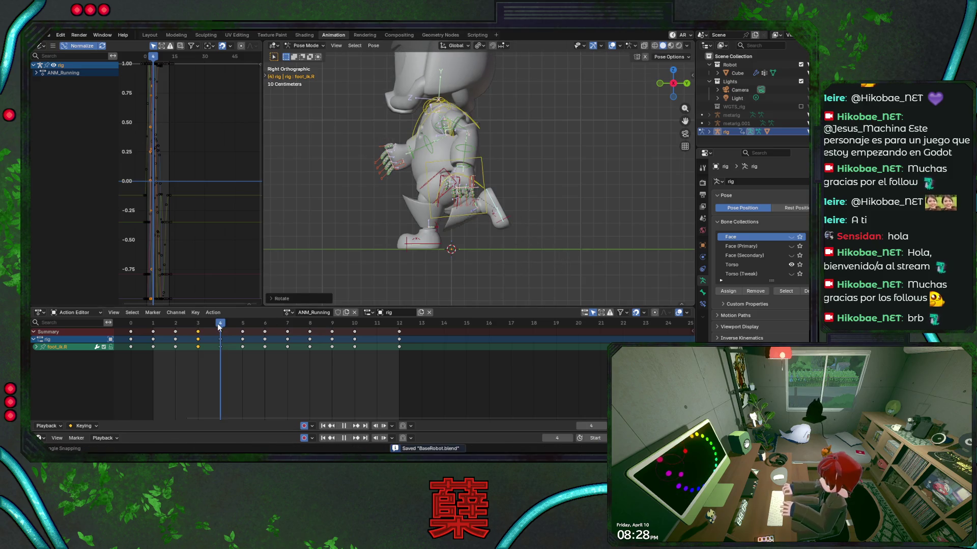
{"action": "key", "text": "space"}
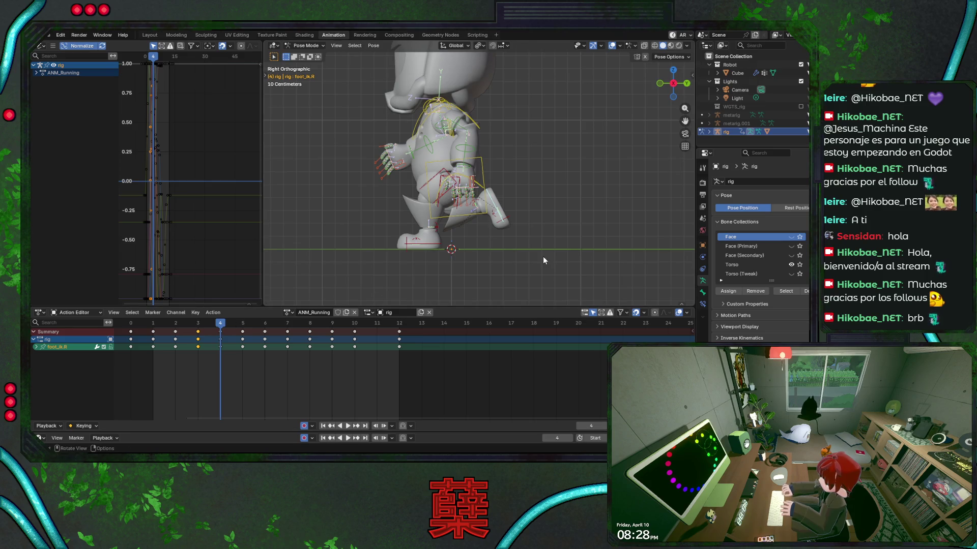
{"action": "key", "text": "g"}
{"action": "left_click", "coordinate": [558, 260]}
{"action": "key", "text": "g"}
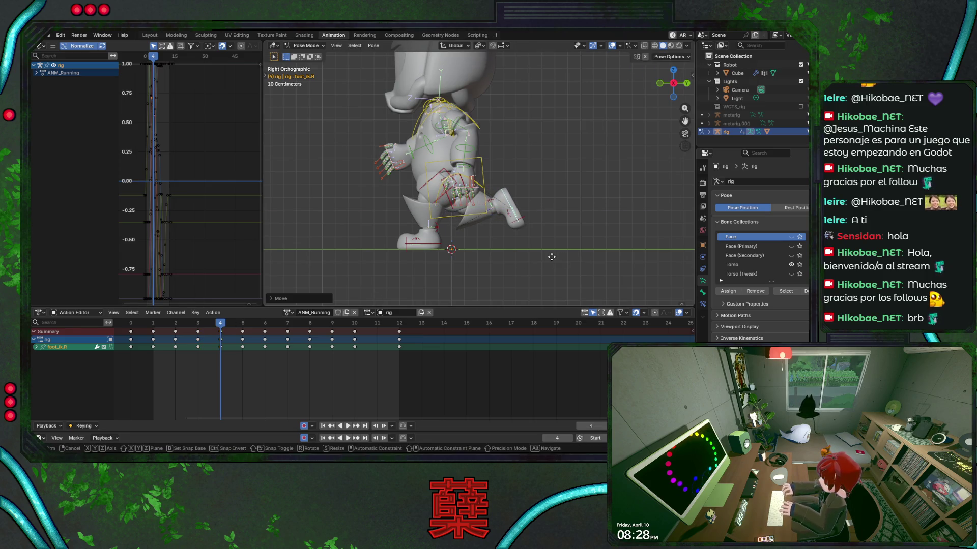
{"action": "left_click", "coordinate": [554, 257]}
{"action": "key", "text": "ctrl+s"}
At frame 3, rotate the right foot and raise it along Z.
{"action": "key", "text": "space"}
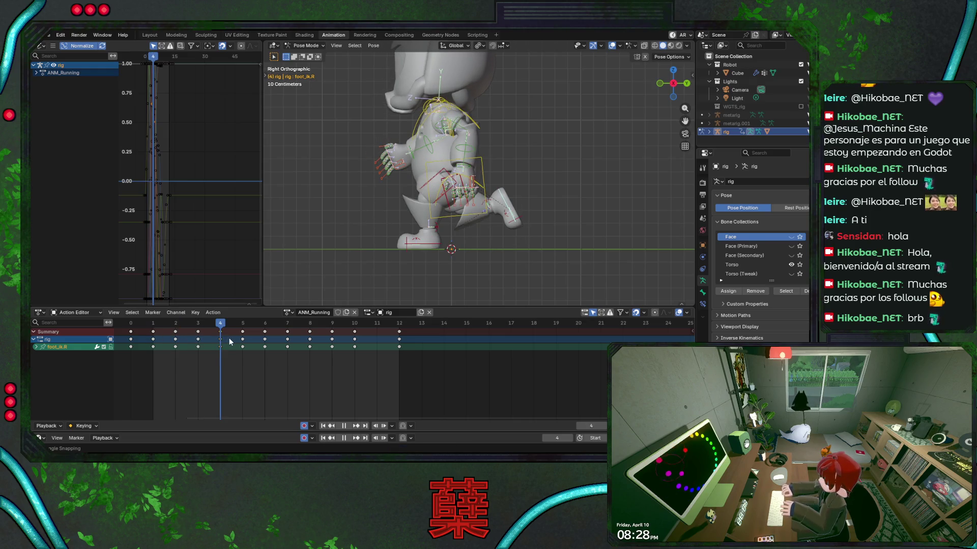
{"action": "key", "text": "space"}
{"action": "key", "text": "r"}
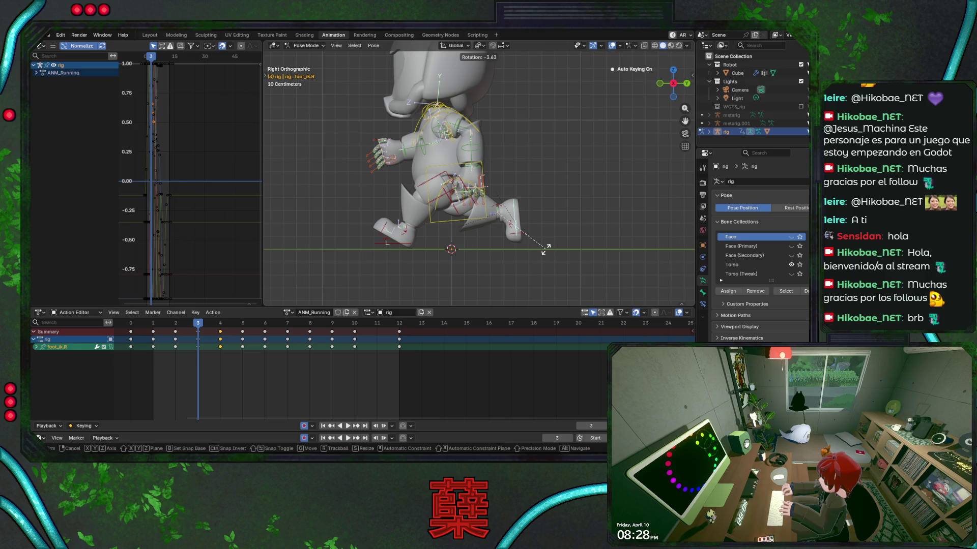
{"action": "left_click", "coordinate": [545, 246]}
{"action": "key", "text": "g"}
{"action": "key", "text": "z"}
{"action": "left_click", "coordinate": [545, 247]}
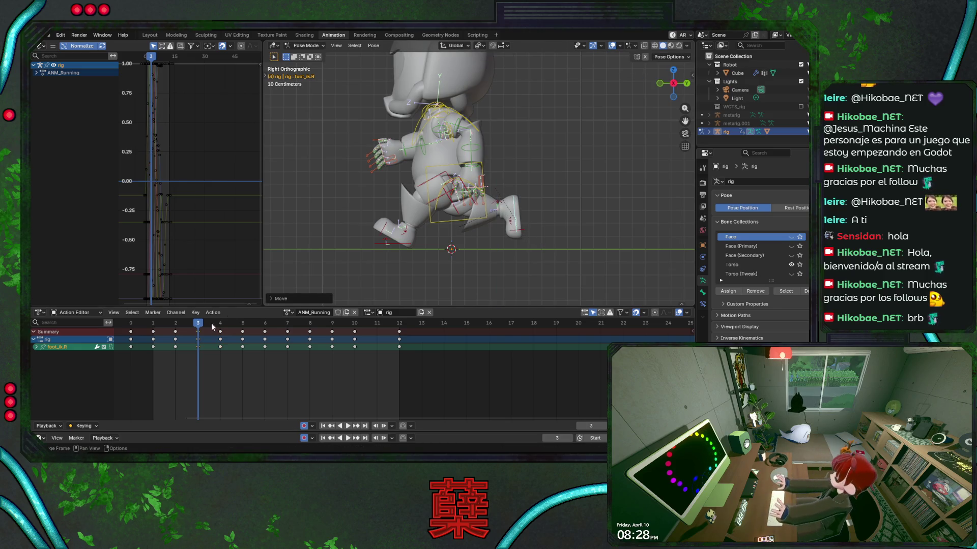
Review the run, try rotating the right heel but cancel, then save.
{"action": "key", "text": "space"}
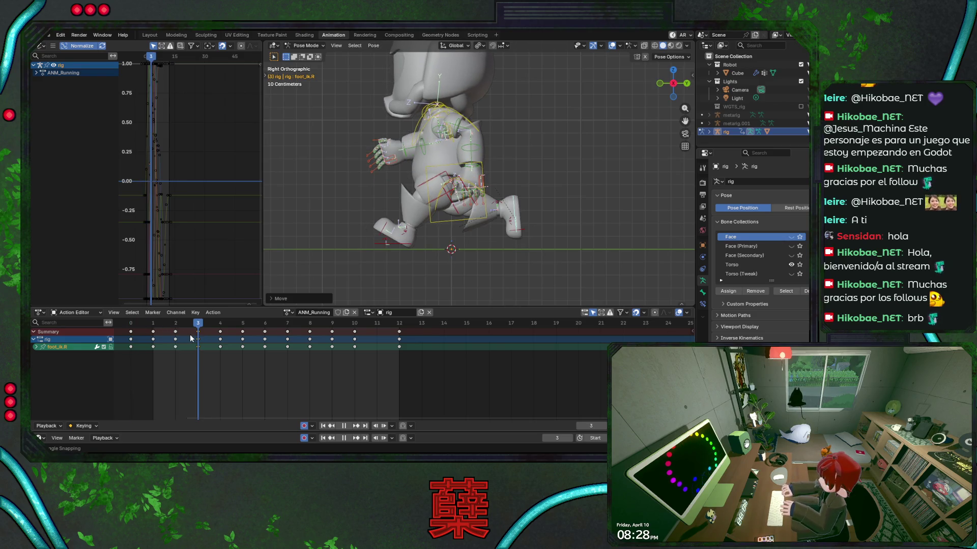
{"action": "key", "text": "space"}
{"action": "left_click", "coordinate": [491, 207]}
{"action": "key", "text": "r"}
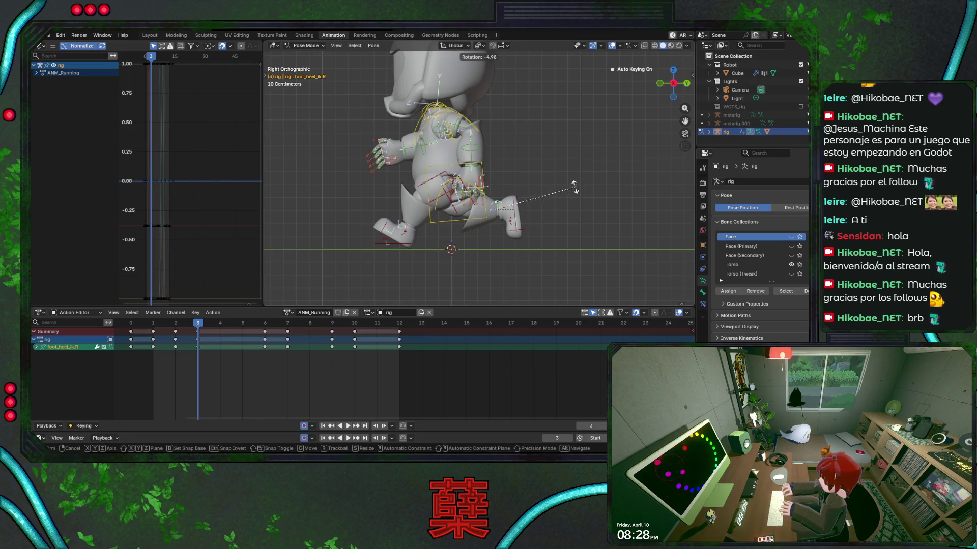
{"action": "right_click", "coordinate": [590, 209]}
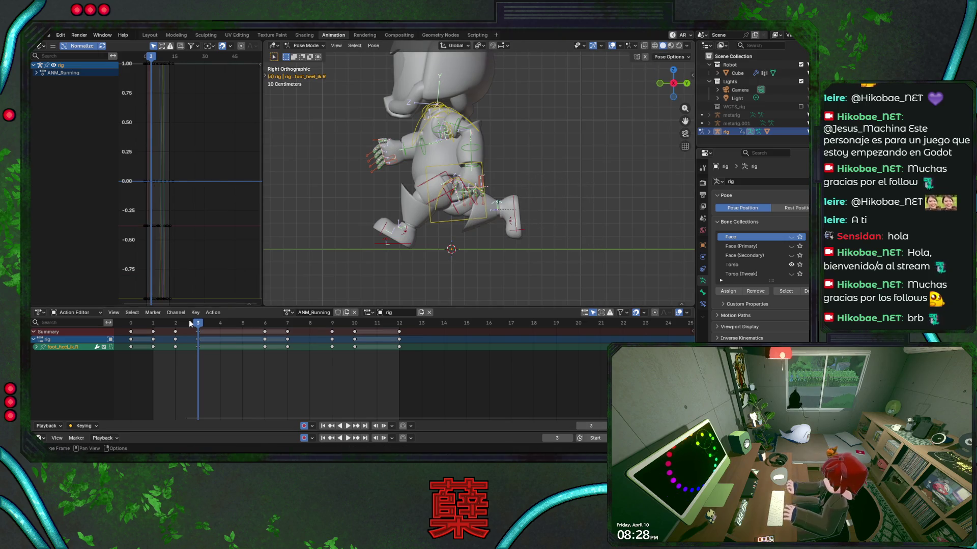
{"action": "key", "text": "ctrl+s"}
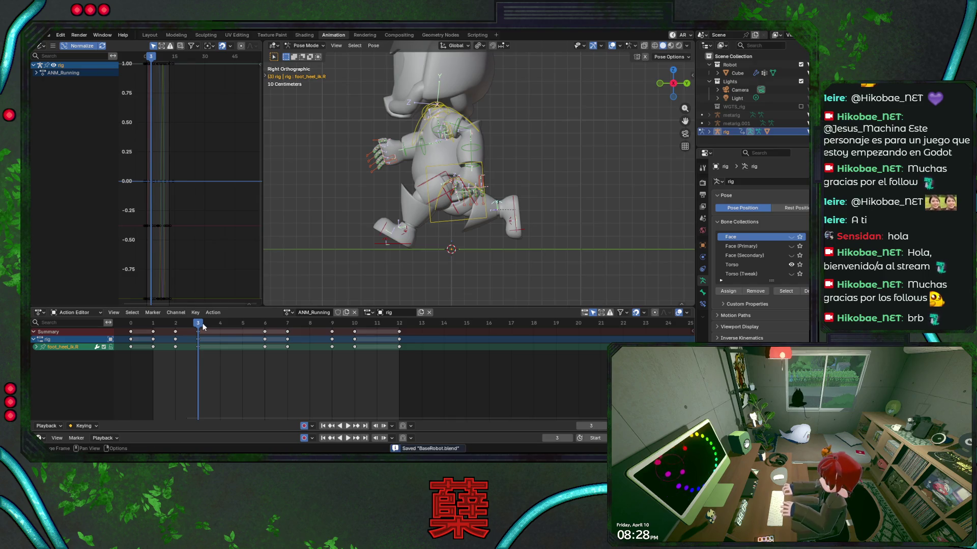
Return to frame 0, save, and play the cycle, stepping to frame 2.
{"action": "left_click_drag", "start_coordinate": [201, 326], "coordinate": [134, 332]}
{"action": "key", "text": "ctrl+s"}
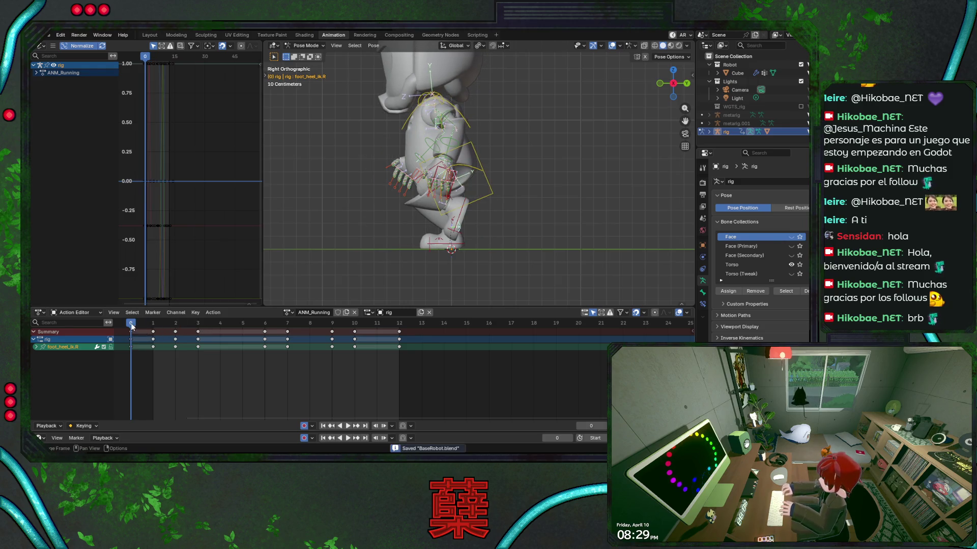
{"action": "key", "text": "space"}
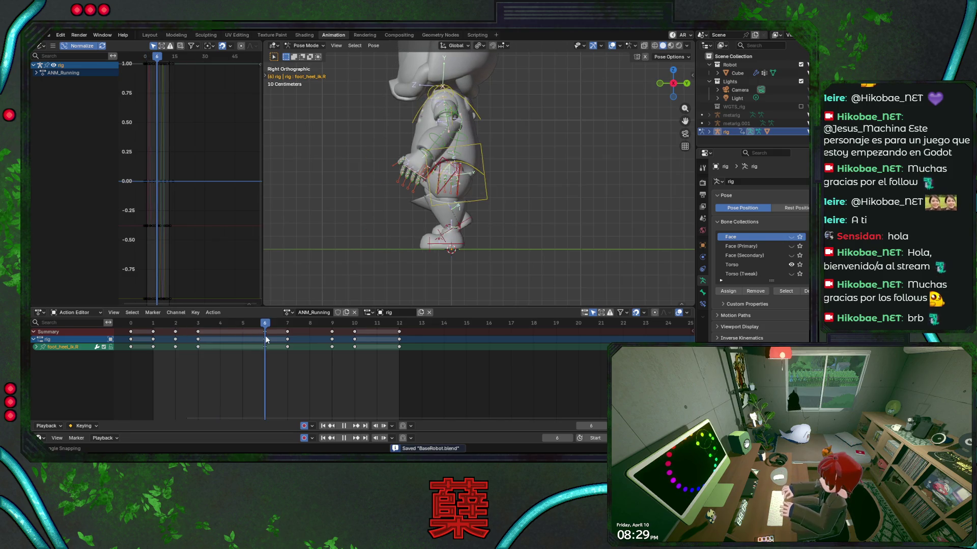
{"action": "left_click", "coordinate": [131, 323]}
{"action": "left_click_drag", "start_coordinate": [132, 325], "coordinate": [178, 331]}
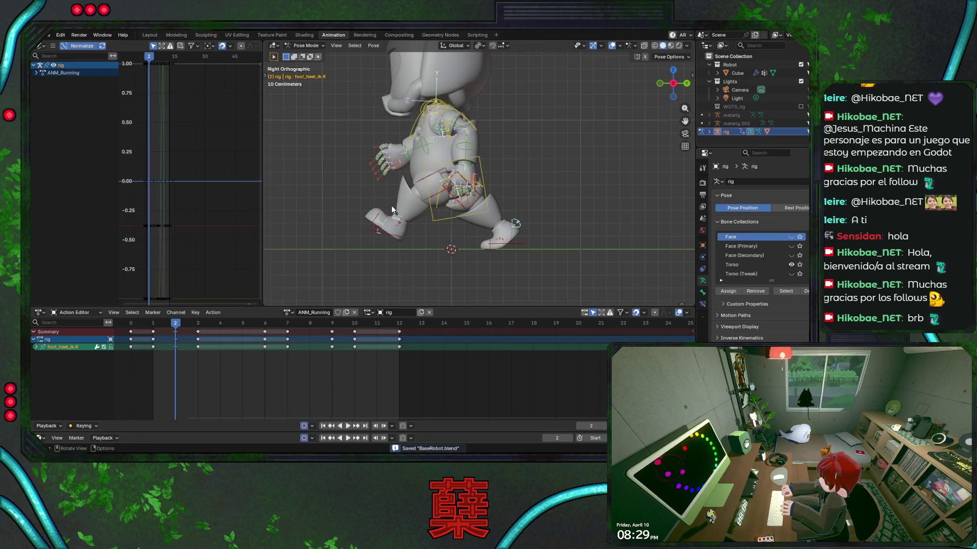
{"action": "scroll", "coordinate": [499, 147], "scroll_direction": "down", "scroll_amount": 2}
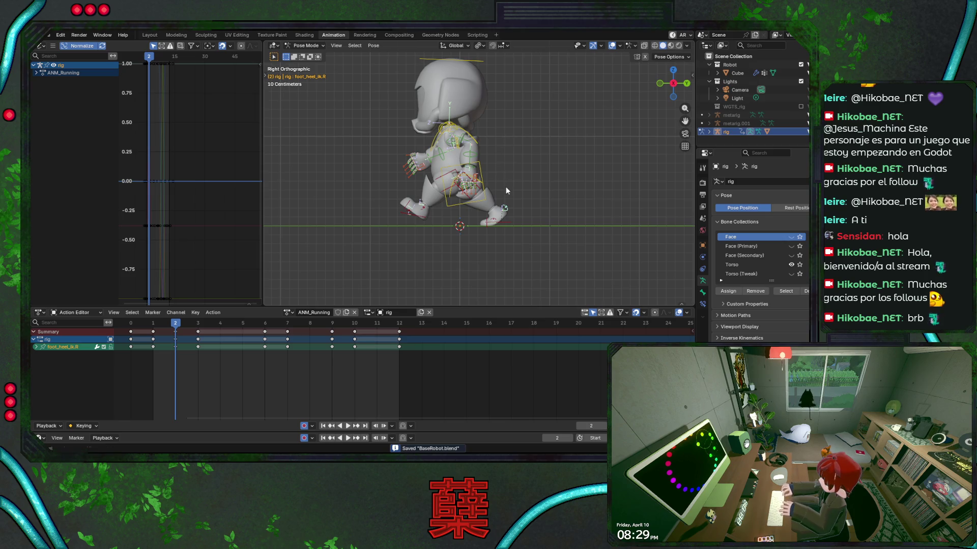
{"action": "scroll", "coordinate": [509, 183], "scroll_direction": "up", "scroll_amount": 1}
Select the chest control, preview the run, and try an X-axis chest rotation at frame 3.
{"action": "left_click", "coordinate": [514, 176]}
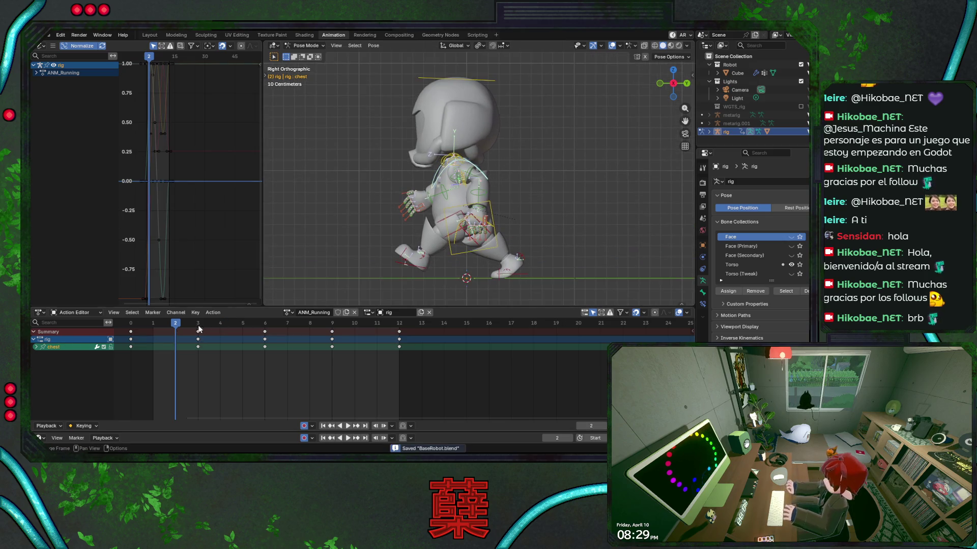
{"action": "key", "text": "space"}
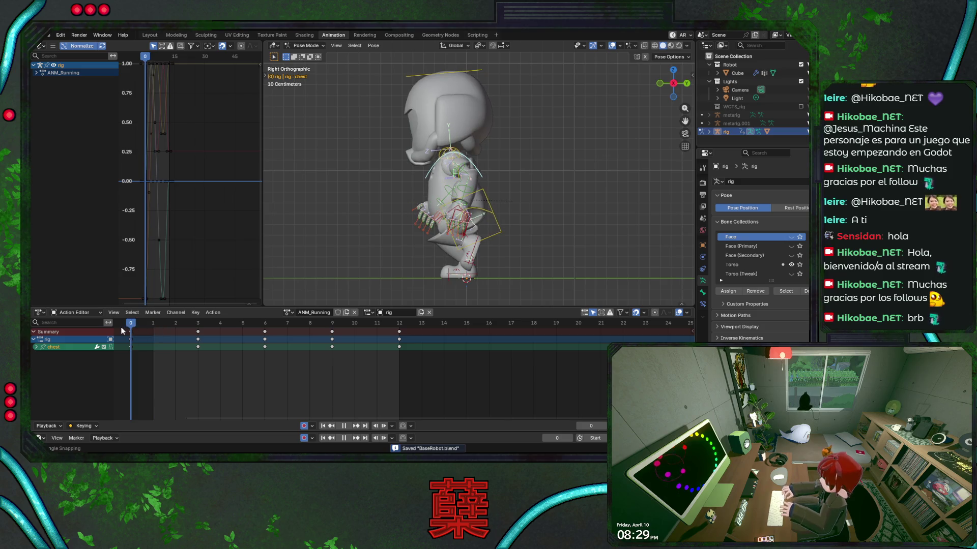
{"action": "key", "text": "space"}
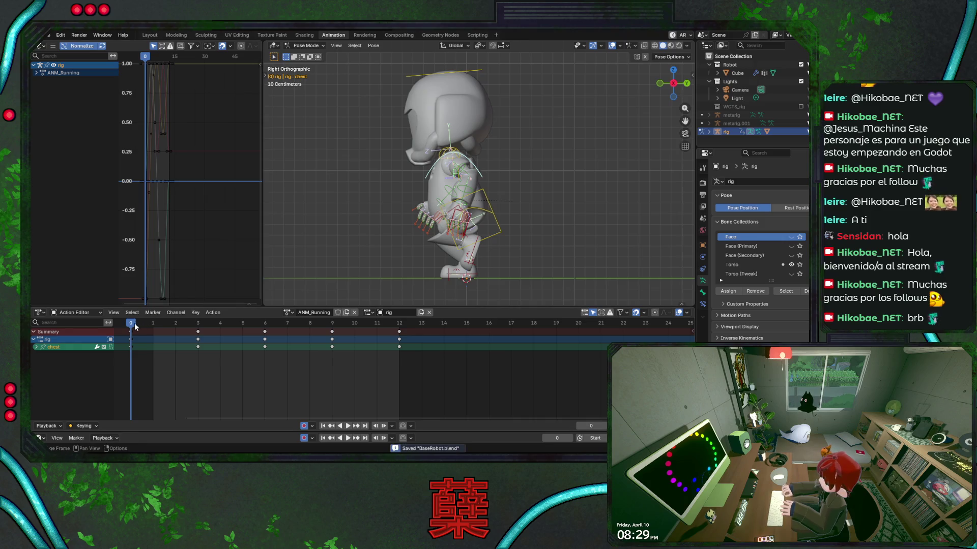
{"action": "left_click_drag", "start_coordinate": [135, 327], "coordinate": [198, 325]}
{"action": "key", "text": "r"}
{"action": "key", "text": "x"}
{"action": "key", "text": "x"}
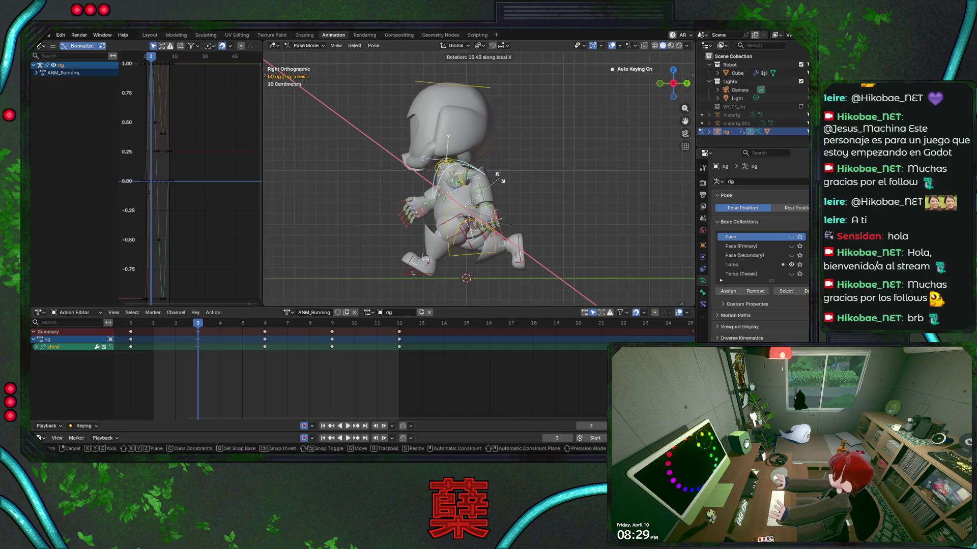
{"action": "key", "text": "Escape"}
{"action": "key", "text": "ctrl+s"}
{"action": "key", "text": "space"}
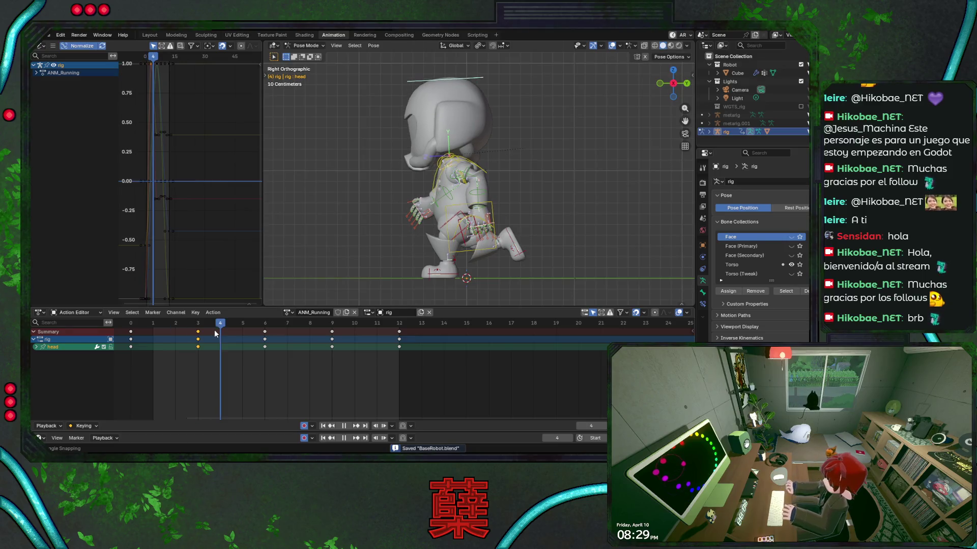
Replay the run from frame 0, retry and cancel the chest rotation, and save.
{"action": "left_click", "coordinate": [130, 325]}
{"action": "key", "text": "space"}
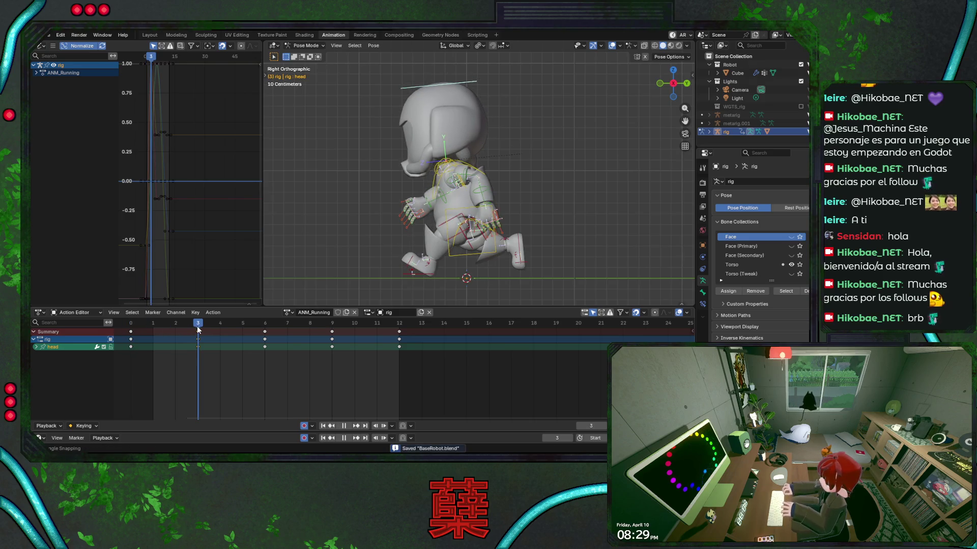
{"action": "key", "text": "Escape"}
{"action": "left_click", "coordinate": [482, 178]}
{"action": "key", "text": "r"}
{"action": "key", "text": "x"}
{"action": "key", "text": "x"}
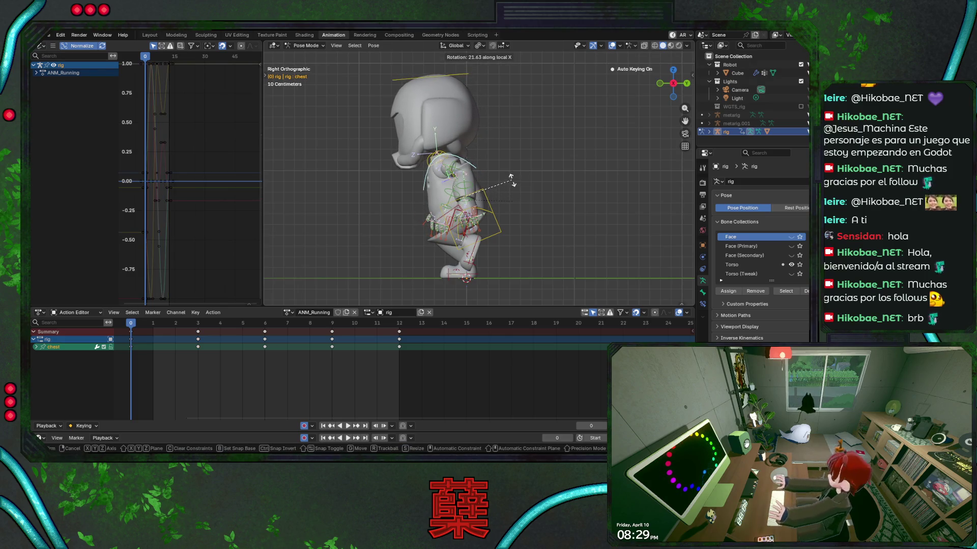
{"action": "key", "text": "Escape"}
{"action": "key", "text": "ctrl+z"}
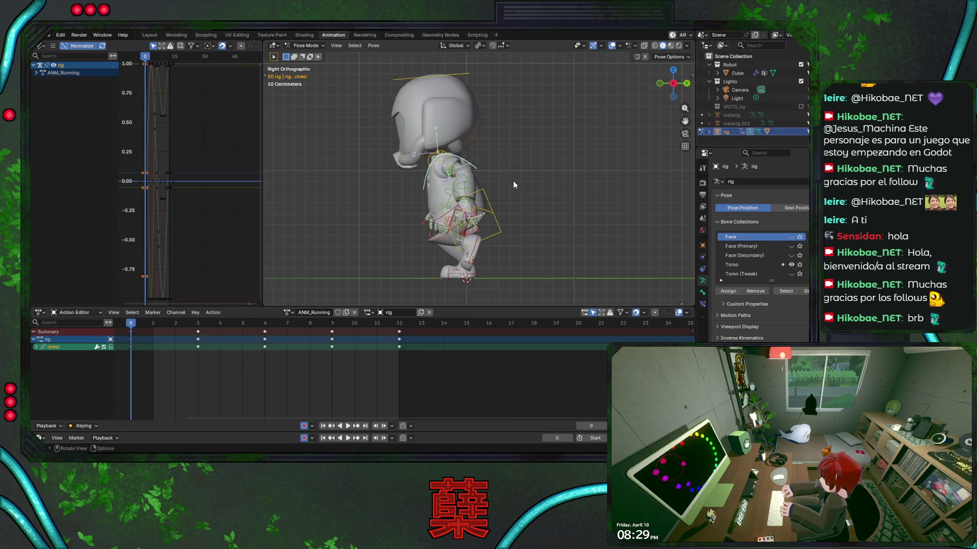
{"action": "key", "text": "ctrl+s"}
{"action": "key", "text": "ctrl+z"}
{"action": "key", "text": "space"}
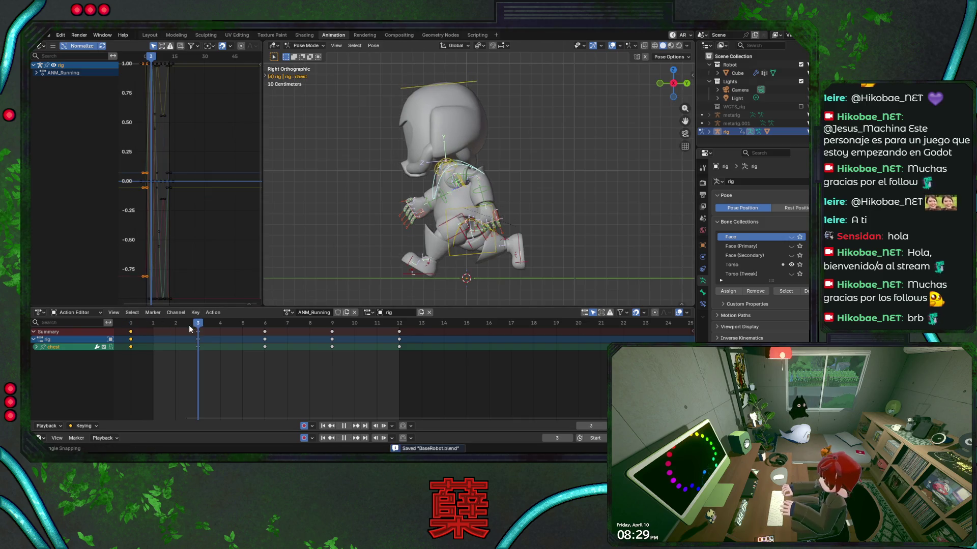
{"action": "key", "text": "space"}
At frame 3, lean the chest and torso forward with X-axis rotations.
{"action": "key", "text": "r"}
{"action": "key", "text": "x"}
{"action": "key", "text": "x"}
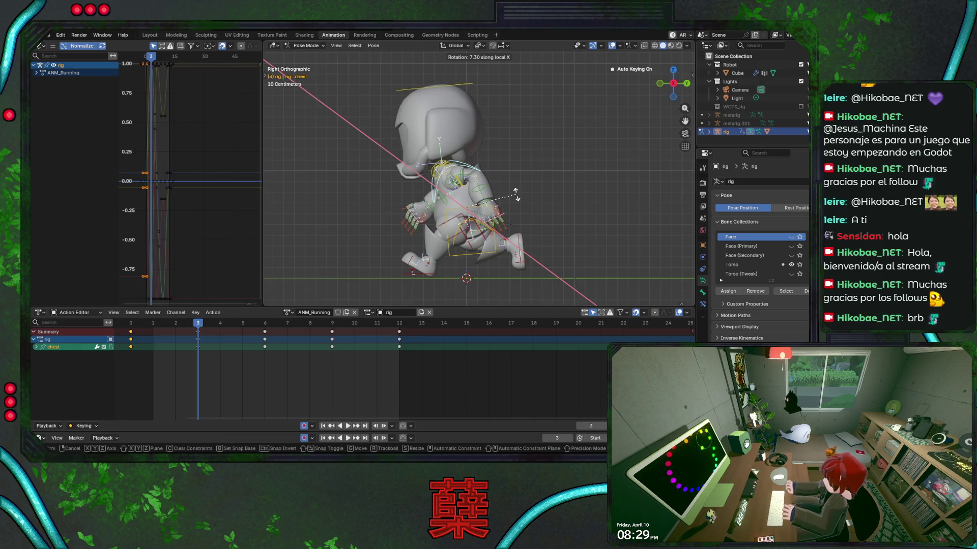
{"action": "left_click", "coordinate": [473, 209]}
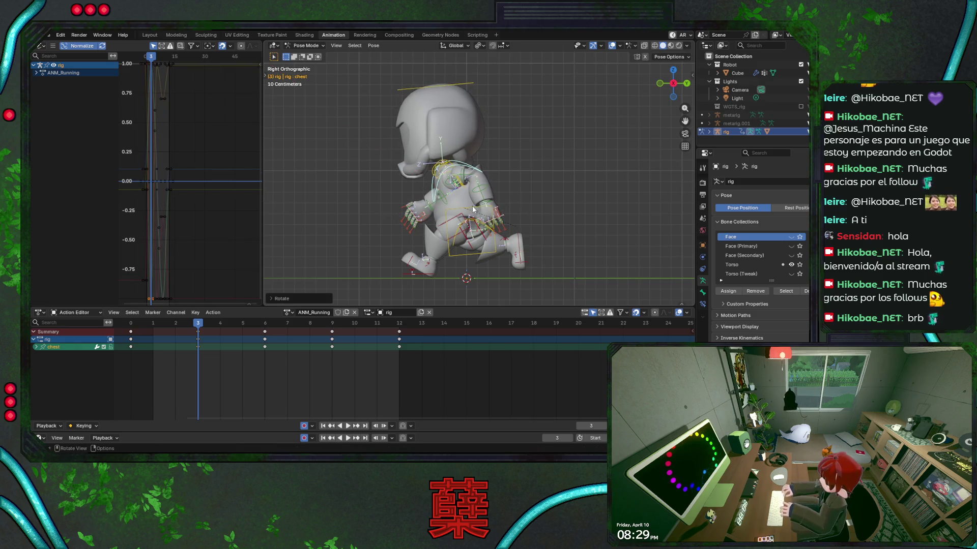
{"action": "left_click", "coordinate": [449, 212]}
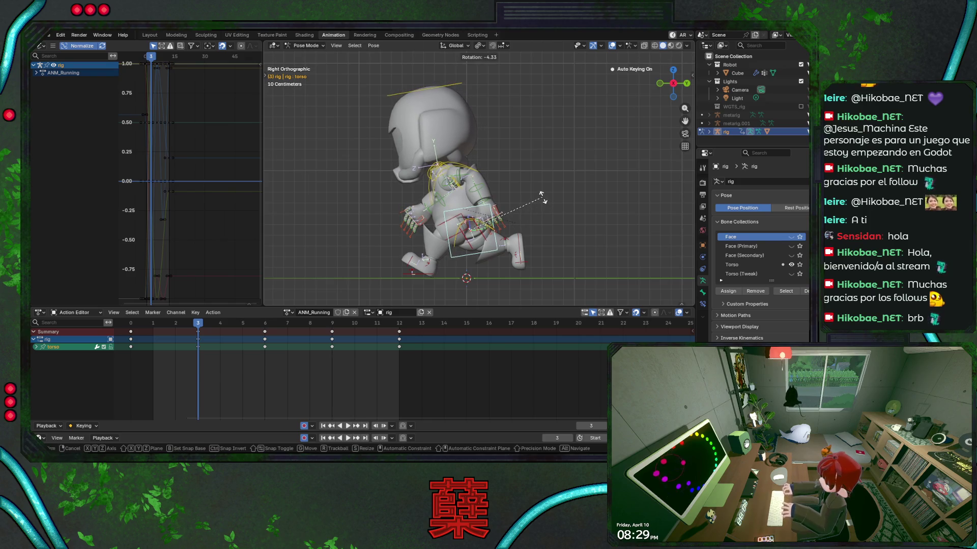
{"action": "key", "text": "r"}
{"action": "key", "text": "x"}
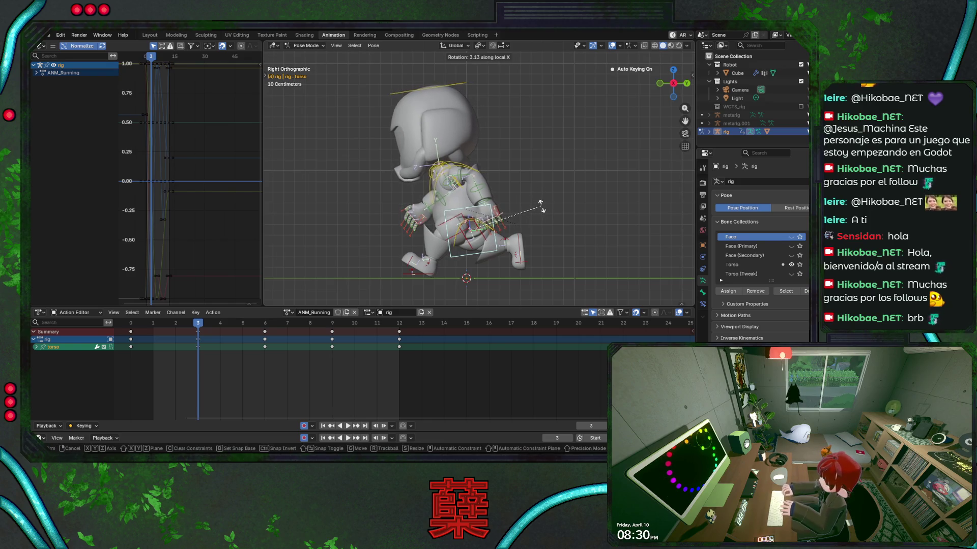
{"action": "left_click", "coordinate": [543, 209]}
Tilt the head slightly forward at frame 3, save, and refine it after playback.
{"action": "left_click", "coordinate": [461, 84]}
{"action": "key", "text": "r"}
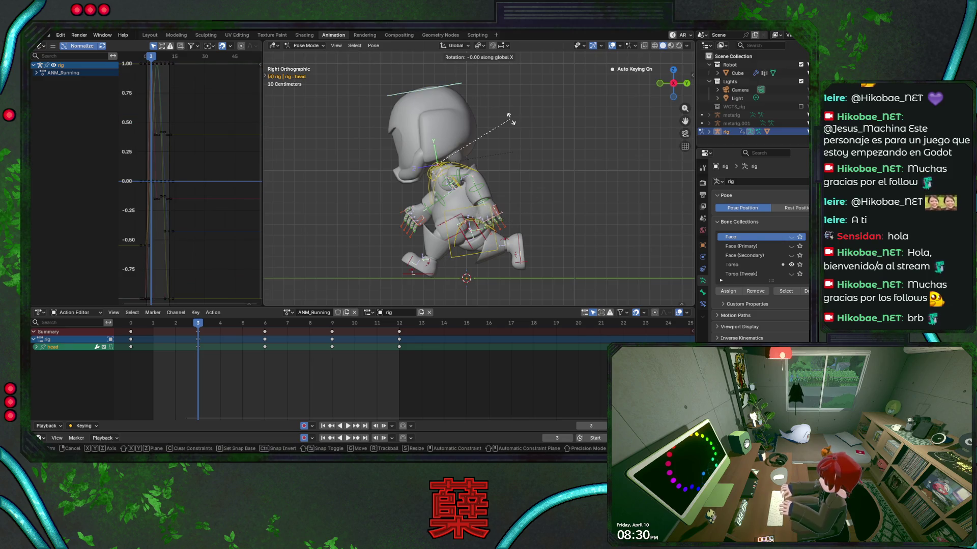
{"action": "left_click", "coordinate": [515, 131]}
{"action": "key", "text": "ctrl+s"}
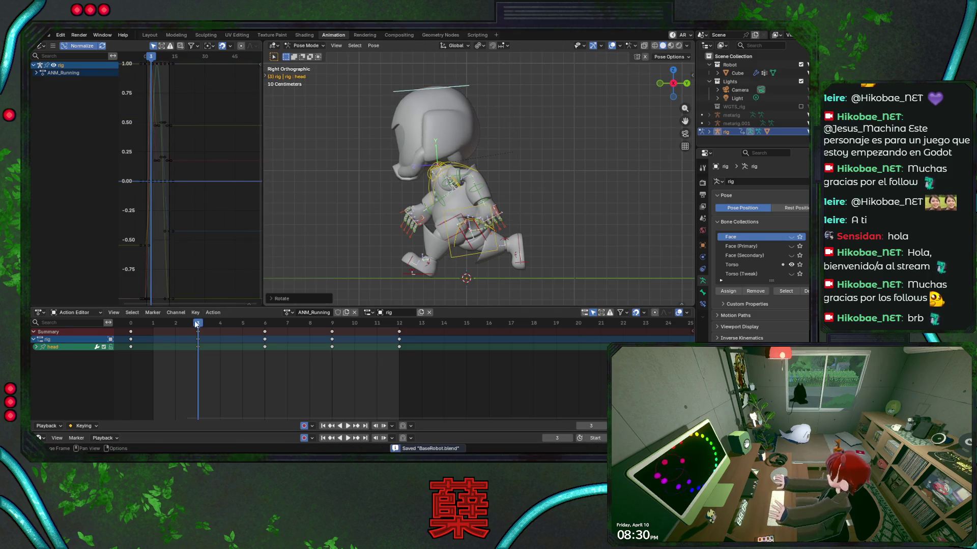
{"action": "key", "text": "space"}
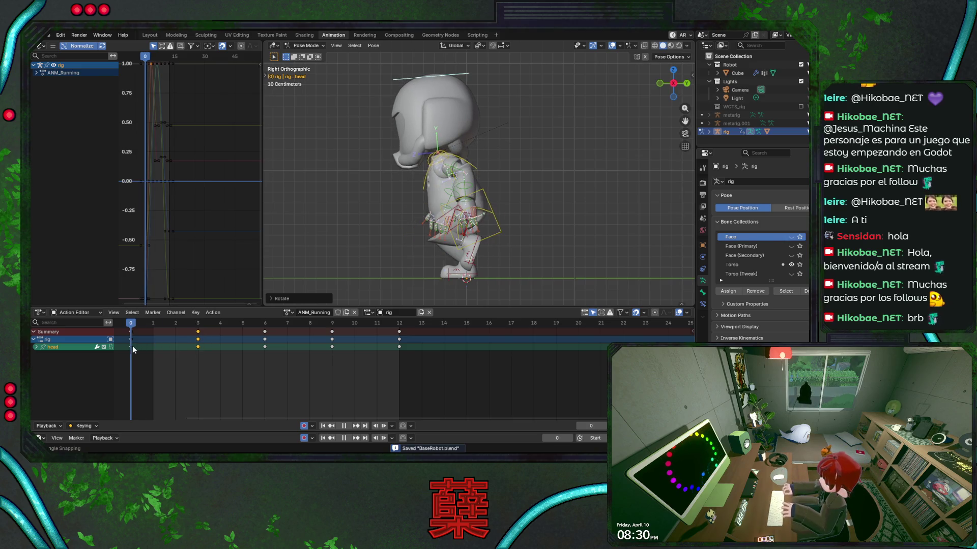
{"action": "key", "text": "Escape"}
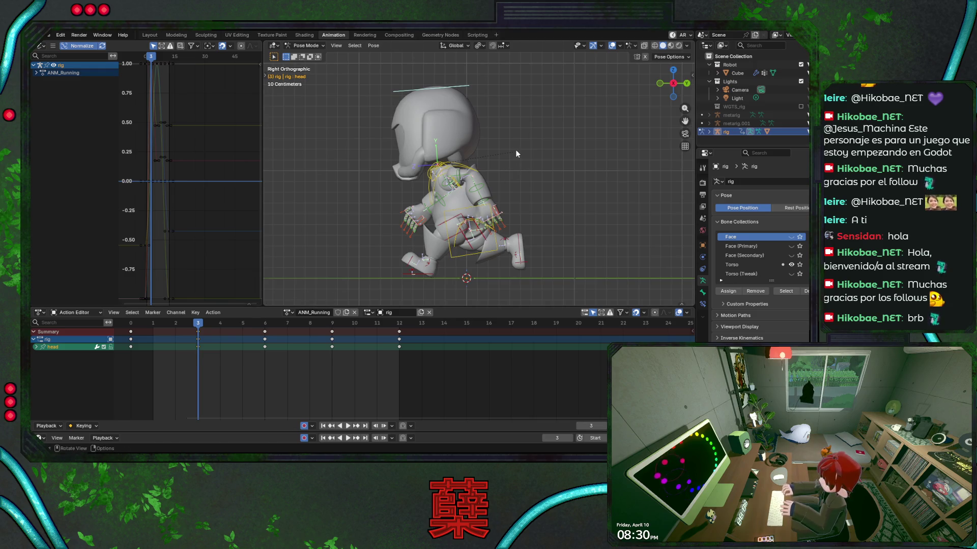
{"action": "key", "text": "r"}
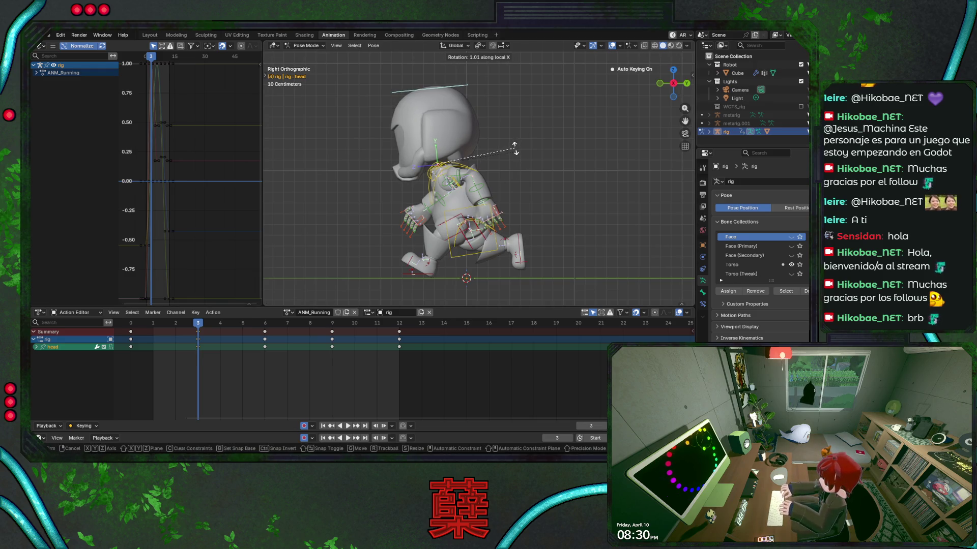
{"action": "left_click", "coordinate": [514, 147]}
Tilt the head at frame 0, save, and step through the opening frames of the run.
{"action": "key", "text": "shift+Left"}
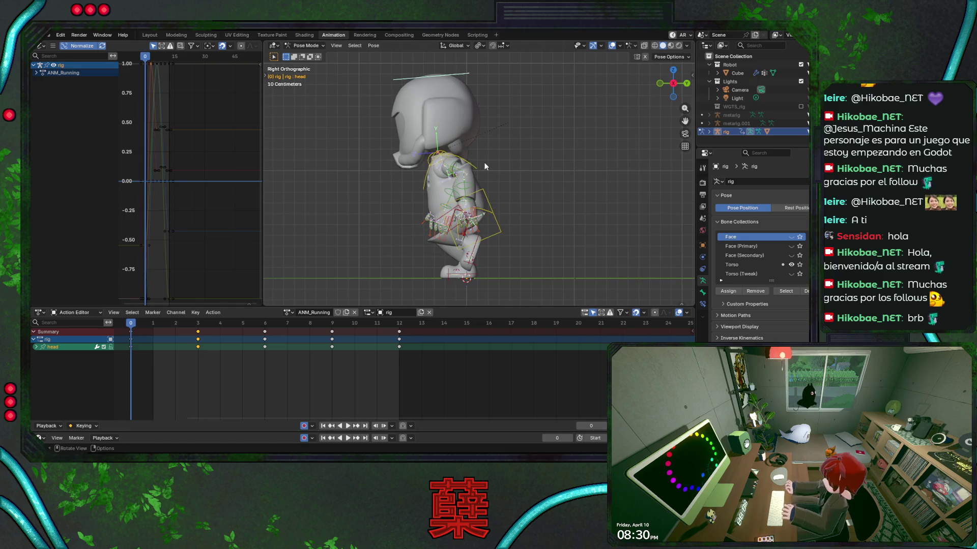
{"action": "key", "text": "r"}
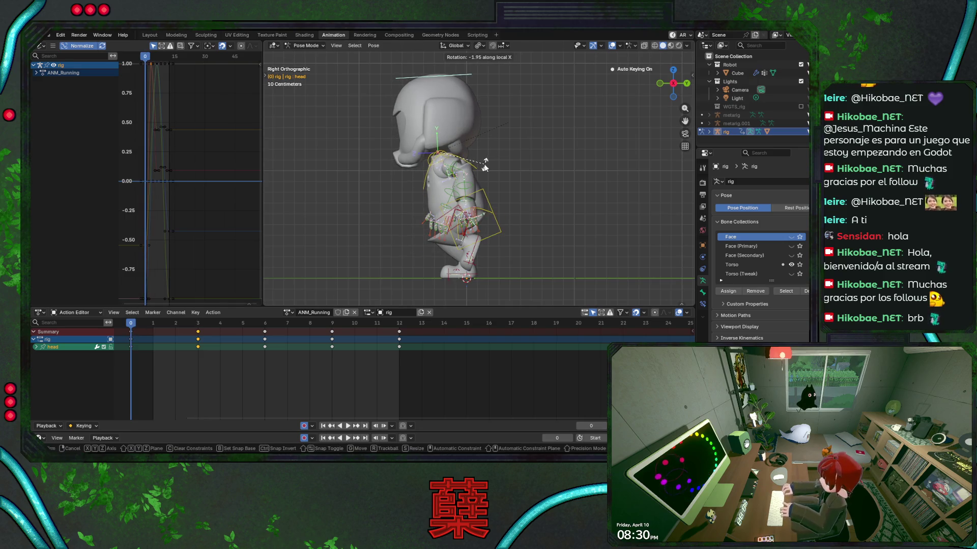
{"action": "left_click", "coordinate": [485, 167]}
{"action": "key", "text": "ctrl+s"}
{"action": "key", "text": "space"}
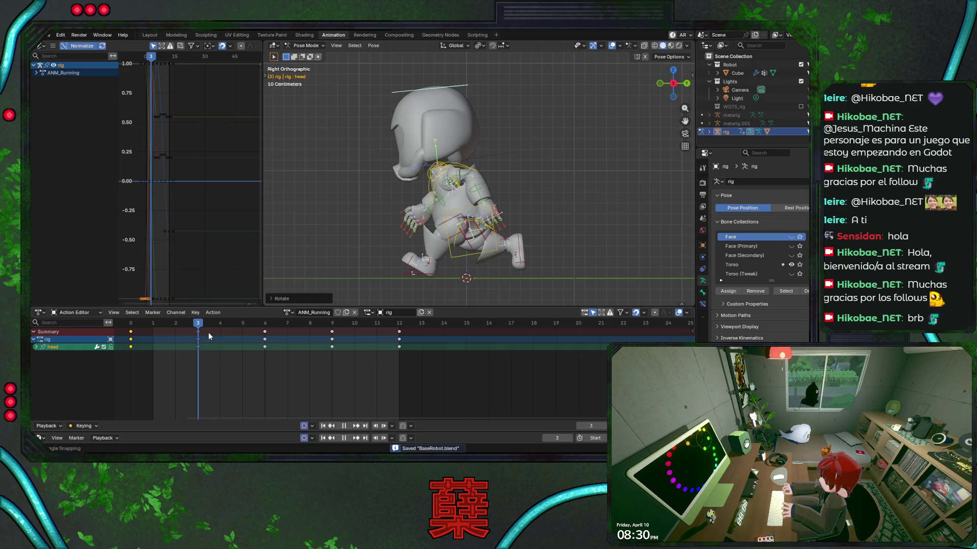
{"action": "mouse_move", "coordinate": [227, 335]}
{"action": "left_mouse_down"}
{"action": "mouse_move", "coordinate": [127, 338]}
{"action": "mouse_move", "coordinate": [171, 327]}
{"action": "mouse_move", "coordinate": [197, 331]}
{"action": "mouse_move", "coordinate": [132, 339]}
{"action": "mouse_move", "coordinate": [196, 344]}
{"action": "mouse_move", "coordinate": [232, 331]}
{"action": "left_mouse_up"}
{"action": "left_click", "coordinate": [422, 276]}
Move the left foot IK control along Y at frame 4, checking the run from frames 0–4.
{"action": "key", "text": "ctrl+s"}
{"action": "key", "text": "g"}
{"action": "key", "text": "y"}
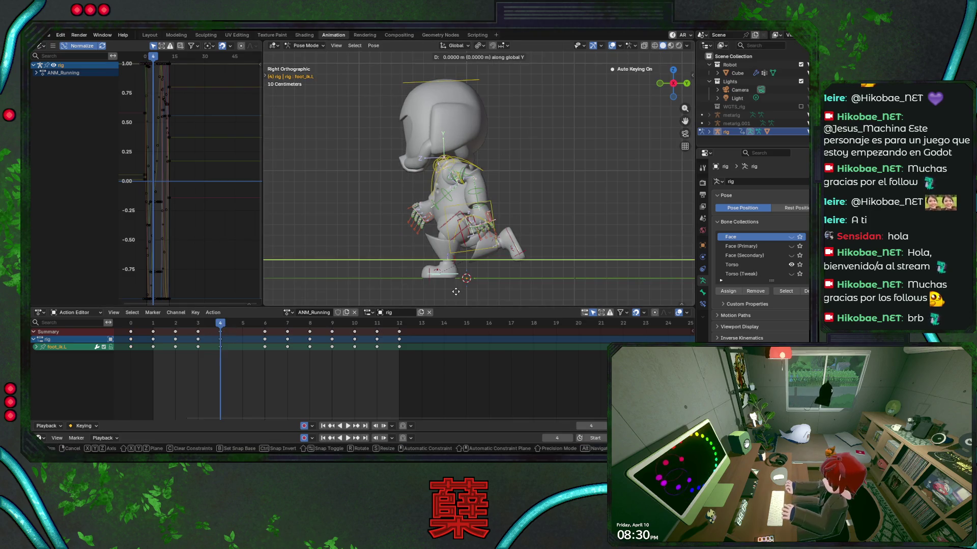
{"action": "left_click", "coordinate": [445, 290]}
{"action": "key", "text": "ctrl+s"}
{"action": "key", "text": "ctrl+s"}
{"action": "mouse_move", "coordinate": [217, 323]}
{"action": "left_mouse_down"}
{"action": "mouse_move", "coordinate": [192, 326]}
{"action": "mouse_move", "coordinate": [220, 329]}
{"action": "left_mouse_up"}
{"action": "key", "text": "g"}
{"action": "key", "text": "y"}
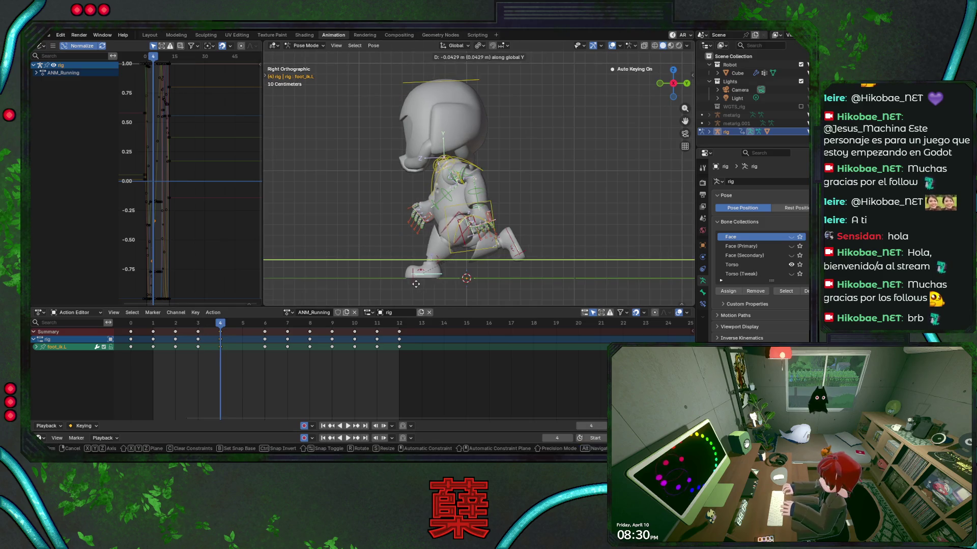
{"action": "left_click", "coordinate": [419, 286]}
{"action": "key", "text": "ctrl+s"}
{"action": "mouse_move", "coordinate": [220, 324]}
{"action": "left_mouse_down"}
{"action": "mouse_move", "coordinate": [133, 333]}
{"action": "mouse_move", "coordinate": [266, 329]}
{"action": "left_mouse_up"}
Shift the left heel's key from frame 4 to frame 5 and check the pose.
{"action": "left_click", "coordinate": [437, 260]}
{"action": "key", "text": "g"}
{"action": "left_click", "coordinate": [224, 333]}
{"action": "key", "text": "space"}
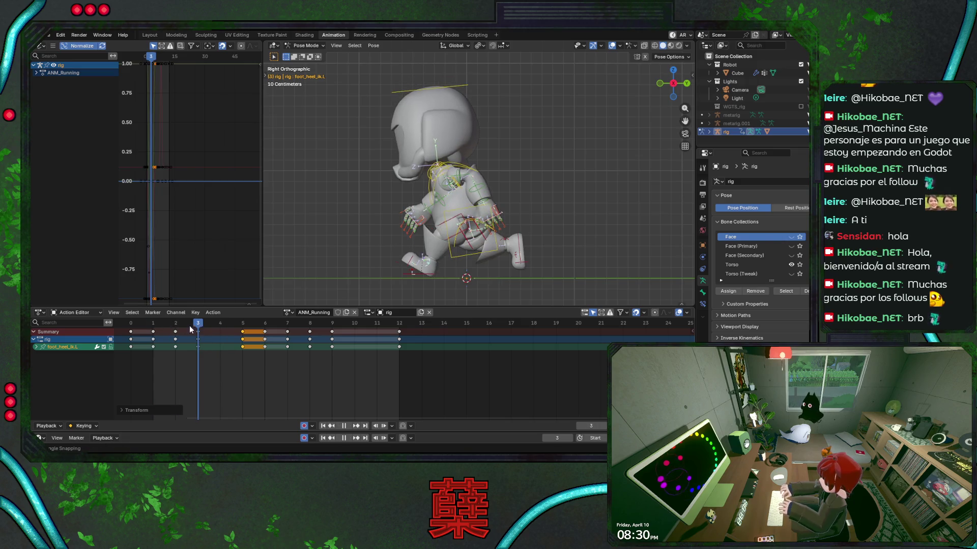
{"action": "mouse_move", "coordinate": [221, 329]}
{"action": "left_mouse_down"}
{"action": "mouse_move", "coordinate": [239, 332]}
{"action": "mouse_move", "coordinate": [138, 333]}
{"action": "left_mouse_up"}
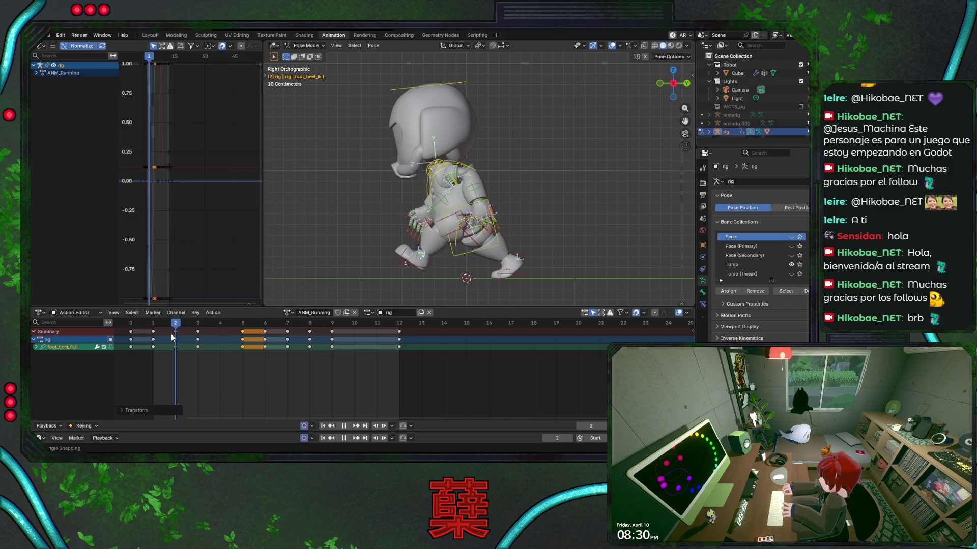
{"action": "key", "text": "Escape"}
{"action": "key", "text": "a"}
{"action": "key", "text": "ctrl+s"}
Box-select all rig keys from frame 0 through frame 5.
{"action": "mouse_move", "coordinate": [121, 356]}
{"action": "left_mouse_down"}
{"action": "mouse_move", "coordinate": [191, 328]}
{"action": "mouse_move", "coordinate": [231, 325]}
{"action": "left_mouse_up"}
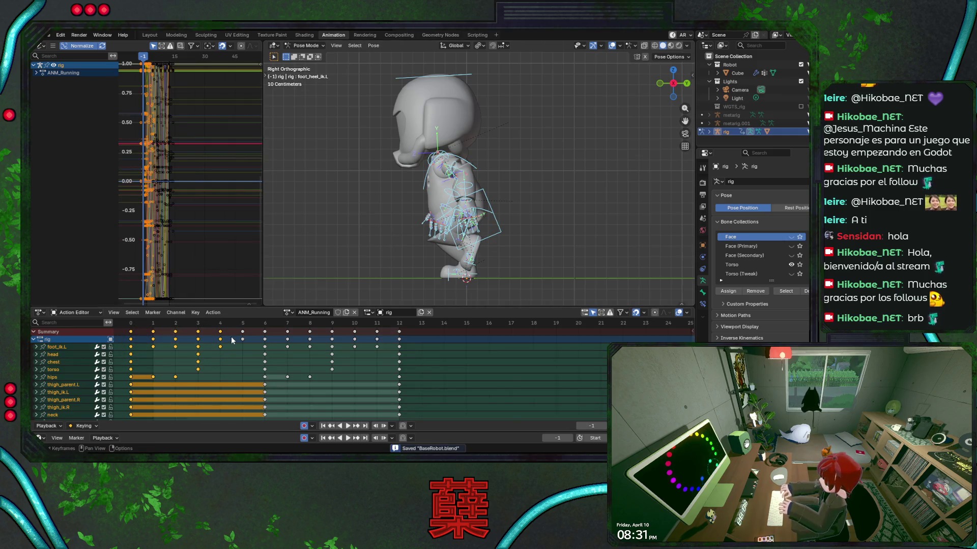
{"action": "mouse_move", "coordinate": [124, 355]}
{"action": "left_mouse_down"}
{"action": "mouse_move", "coordinate": [147, 335]}
{"action": "mouse_move", "coordinate": [253, 324]}
{"action": "left_mouse_up"}
{"action": "left_click_drag", "start_coordinate": [135, 325], "coordinate": [221, 331]}
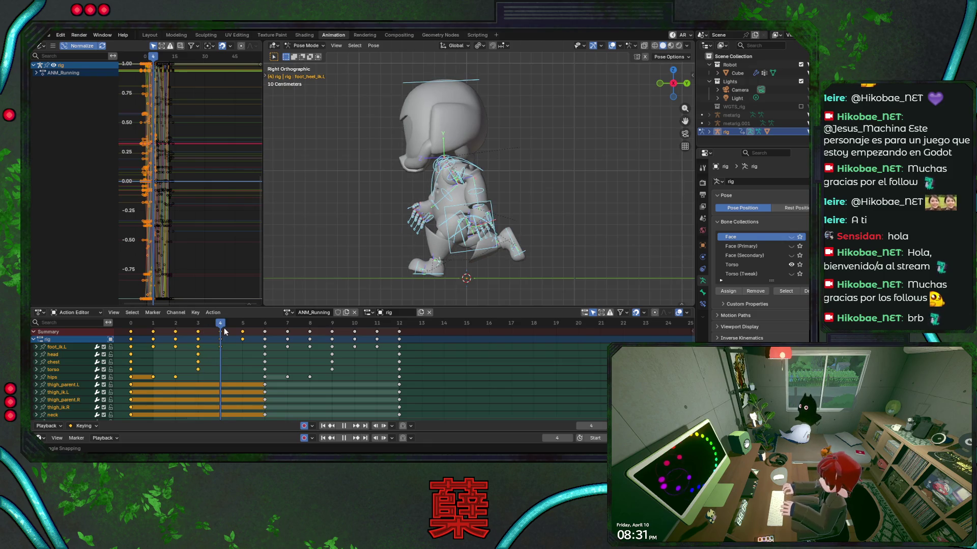
Paste the poses flipped at frame 6 and again at frame 12, then save and play.
{"action": "left_click_drag", "start_coordinate": [224, 331], "coordinate": [263, 330]}
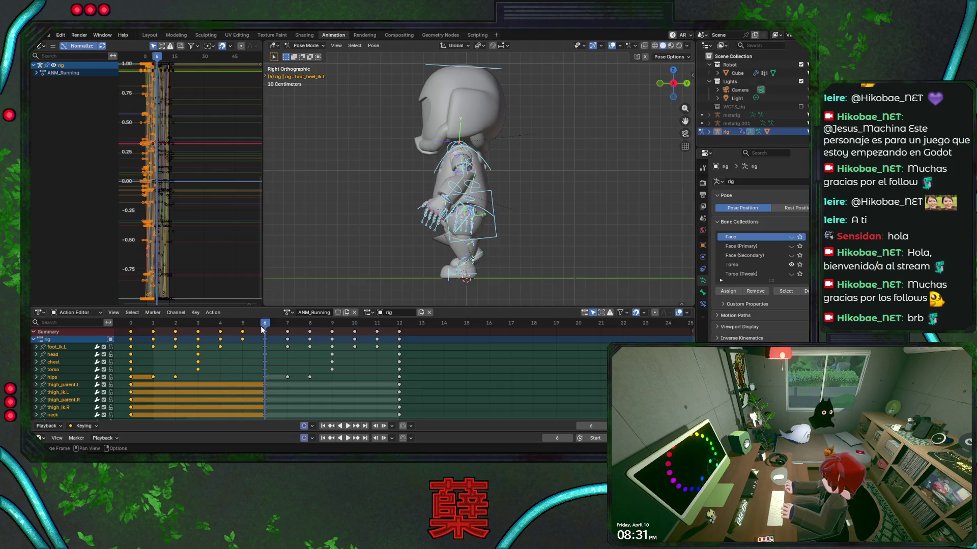
{"action": "right_click", "coordinate": [264, 334]}
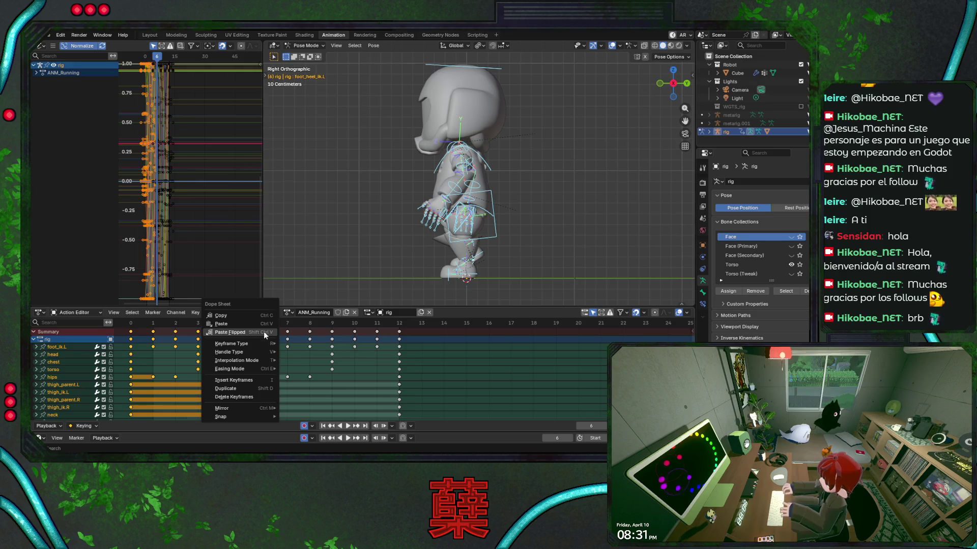
{"action": "left_click", "coordinate": [265, 333]}
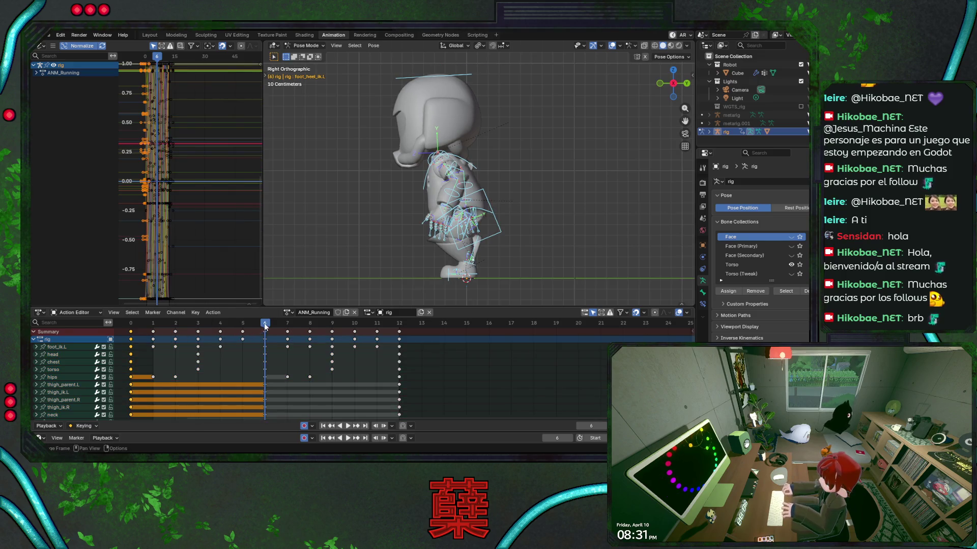
{"action": "left_click", "coordinate": [399, 324]}
{"action": "key", "text": "ctrl+v"}
{"action": "key", "text": "ctrl+s"}
{"action": "key", "text": "space"}
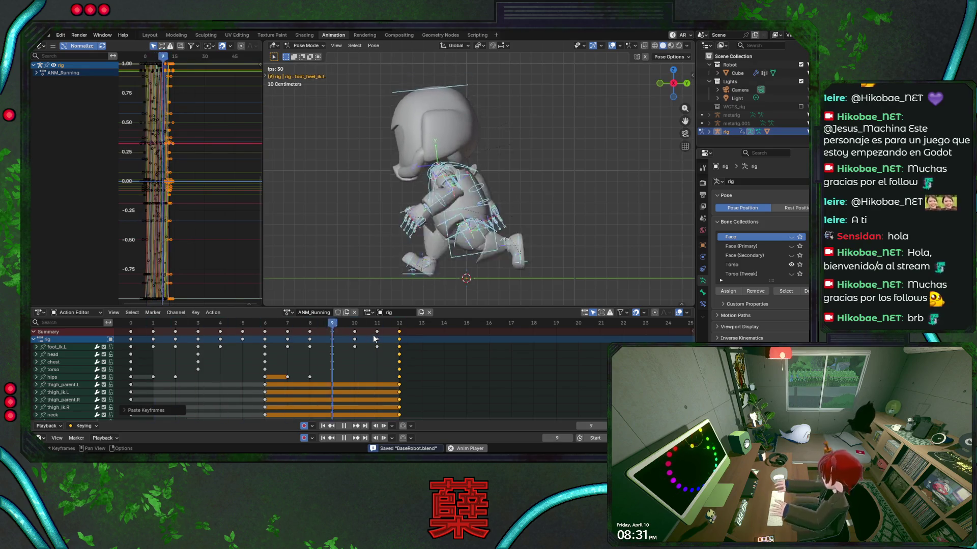
Hide the overlays and orbit to a front three-quarter view of the robot mesh.
{"action": "key", "text": "shift+alt+z"}
{"action": "mouse_move", "coordinate": [407, 218]}
{"action": "middle_mouse_down"}
{"action": "mouse_move", "coordinate": [585, 237]}
{"action": "mouse_move", "coordinate": [474, 263]}
{"action": "middle_mouse_up"}
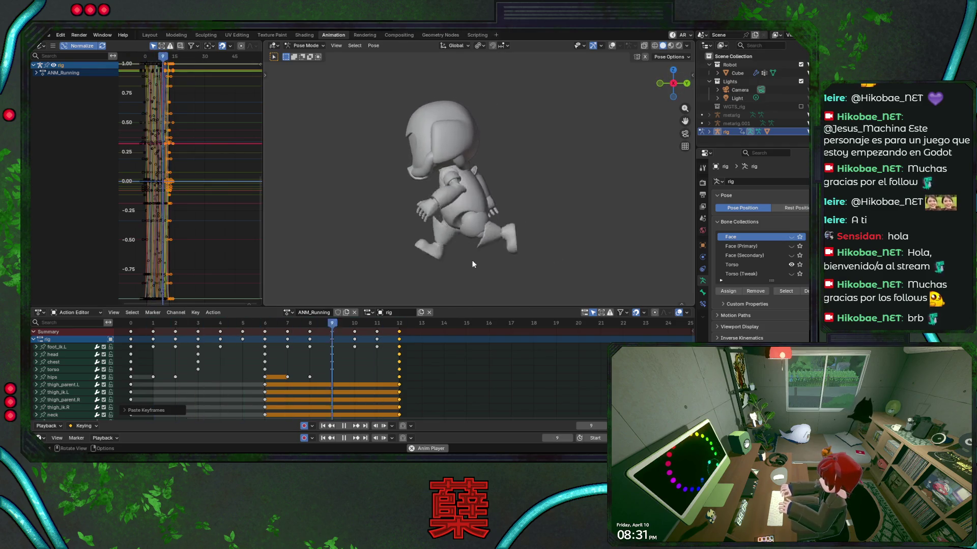
{"action": "key", "text": "Escape"}
{"action": "key", "text": "ctrl+s"}
{"action": "mouse_move", "coordinate": [134, 328]}
{"action": "left_mouse_down"}
{"action": "mouse_move", "coordinate": [175, 324]}
{"action": "mouse_move", "coordinate": [131, 325]}
{"action": "left_mouse_up"}
Play the run at 12 fps, then 23.98 fps, and finally set the frame rate to 30 fps.
{"action": "left_click", "coordinate": [704, 183]}
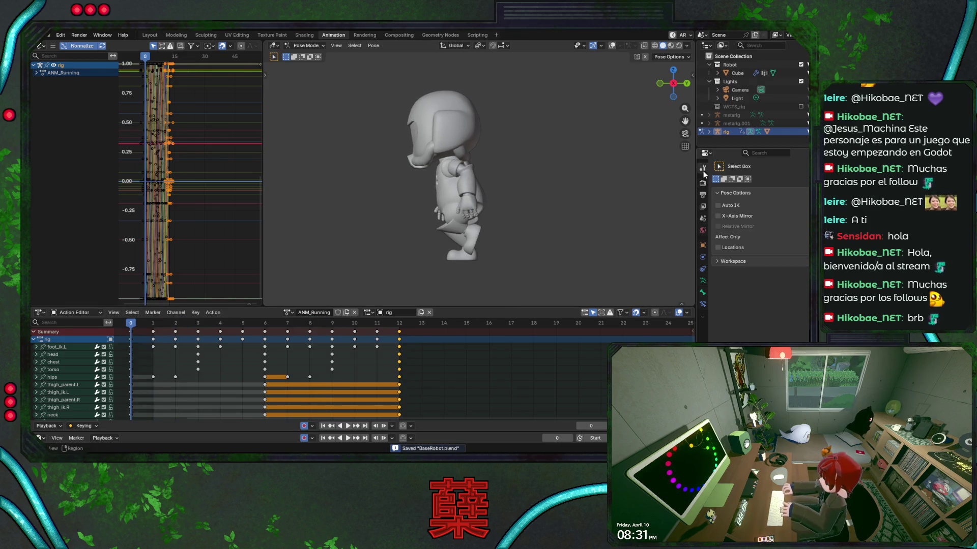
{"action": "left_click", "coordinate": [704, 206]}
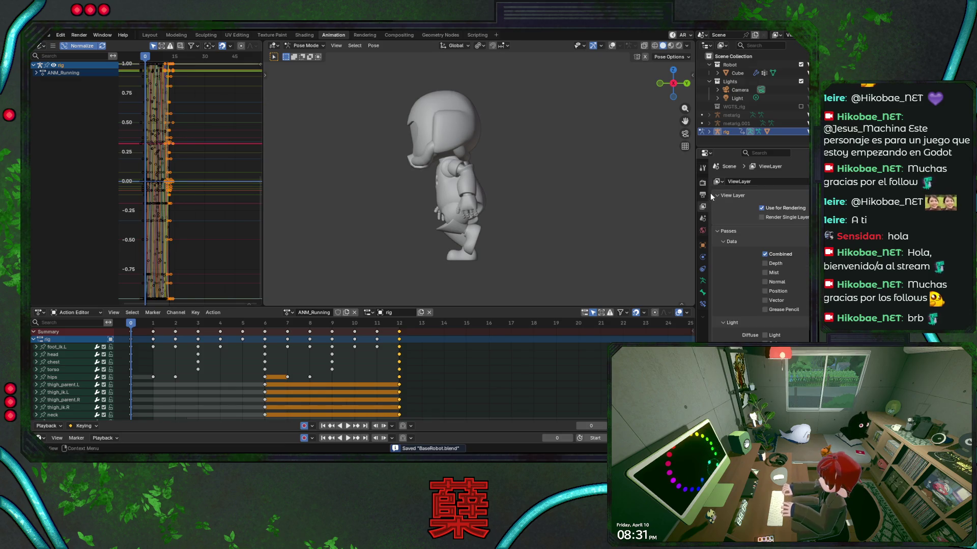
{"action": "left_click", "coordinate": [704, 195]}
{"action": "left_click", "coordinate": [776, 258]}
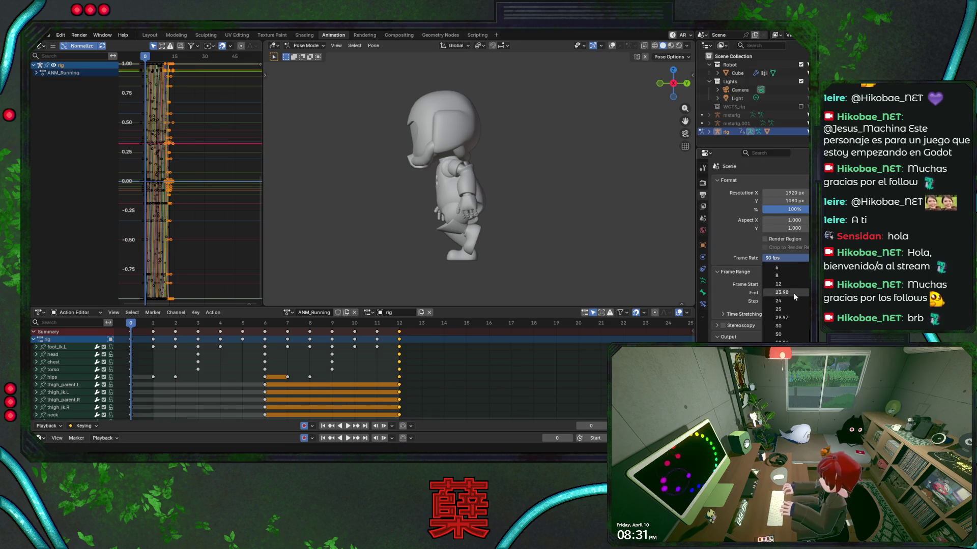
{"action": "left_click", "coordinate": [789, 284]}
{"action": "key", "text": "space"}
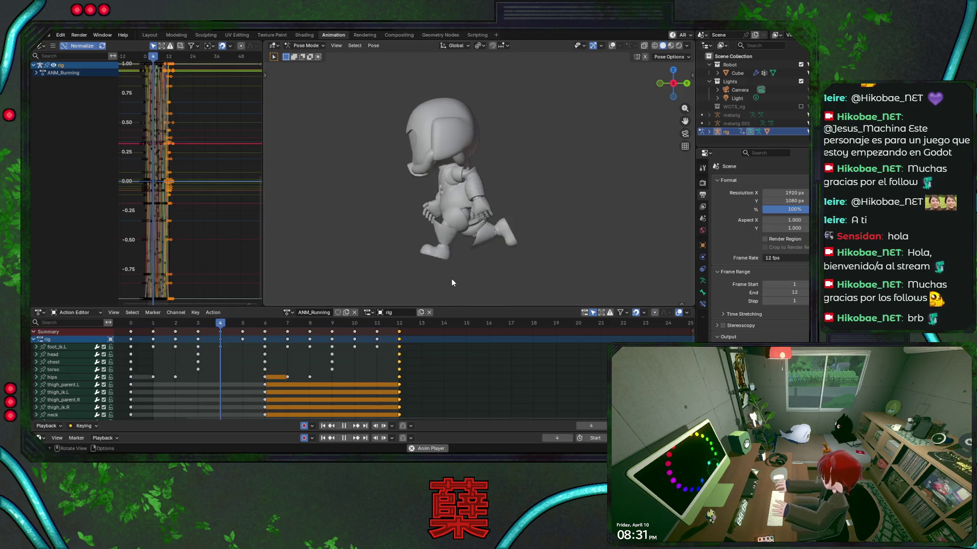
{"action": "left_click", "coordinate": [794, 258]}
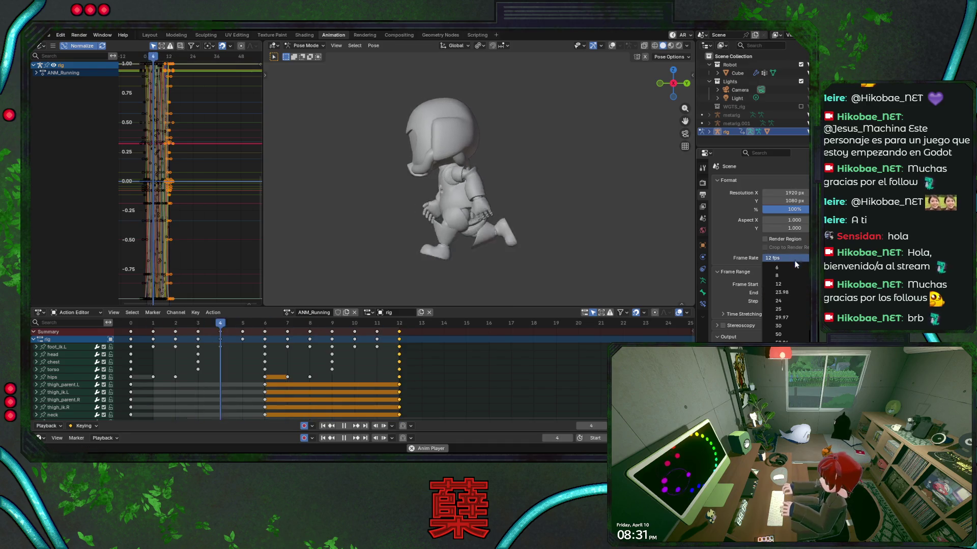
{"action": "left_click", "coordinate": [792, 292]}
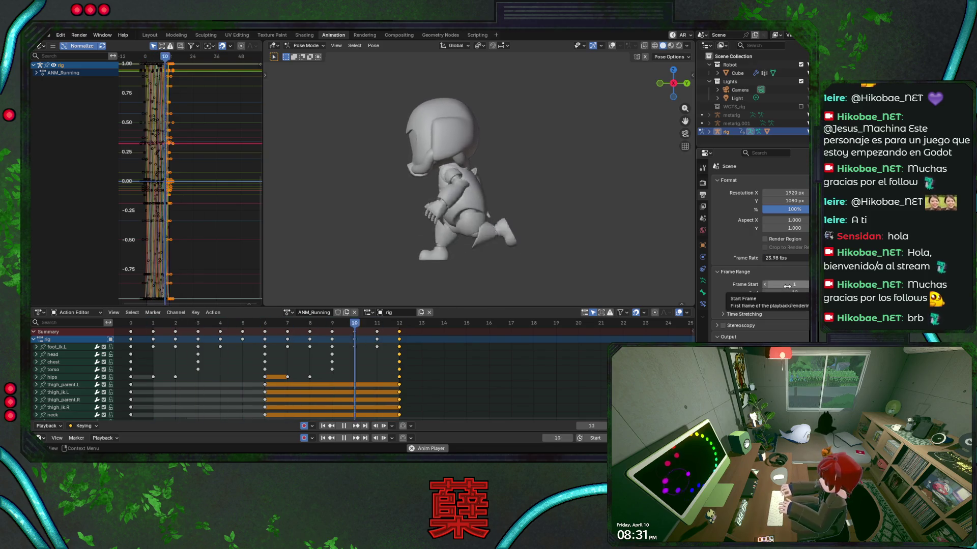
{"action": "left_click", "coordinate": [783, 260]}
{"action": "left_click", "coordinate": [784, 325]}
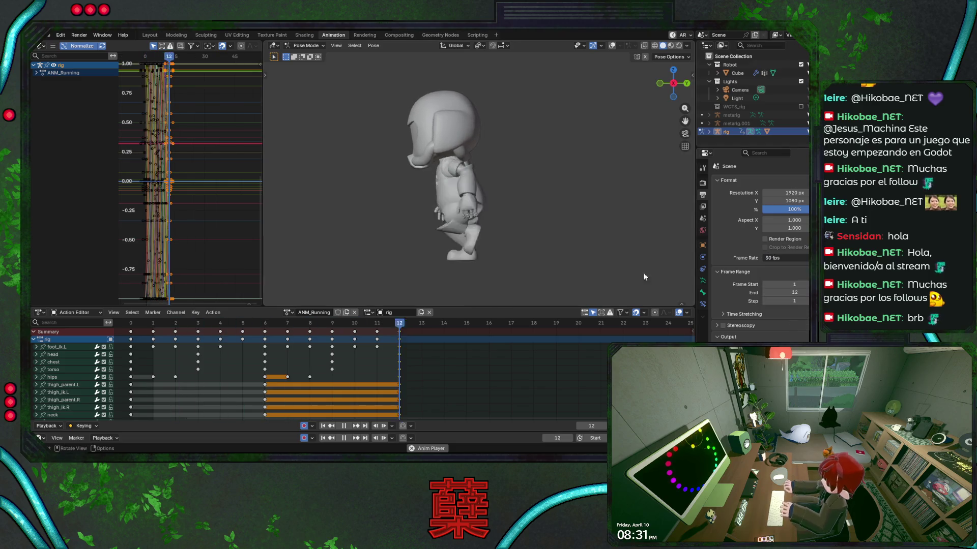
Stop playback, save, and step through frames 1 and 2.
{"action": "key", "text": "Escape"}
{"action": "key", "text": "ctrl+s"}
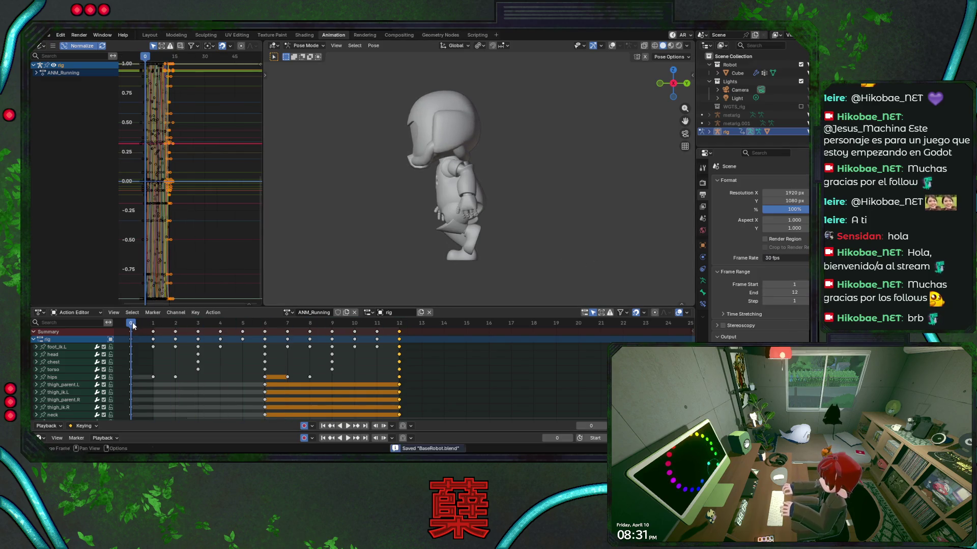
{"action": "left_click", "coordinate": [153, 325]}
{"action": "left_click", "coordinate": [176, 326]}
{"action": "key", "text": "Escape"}
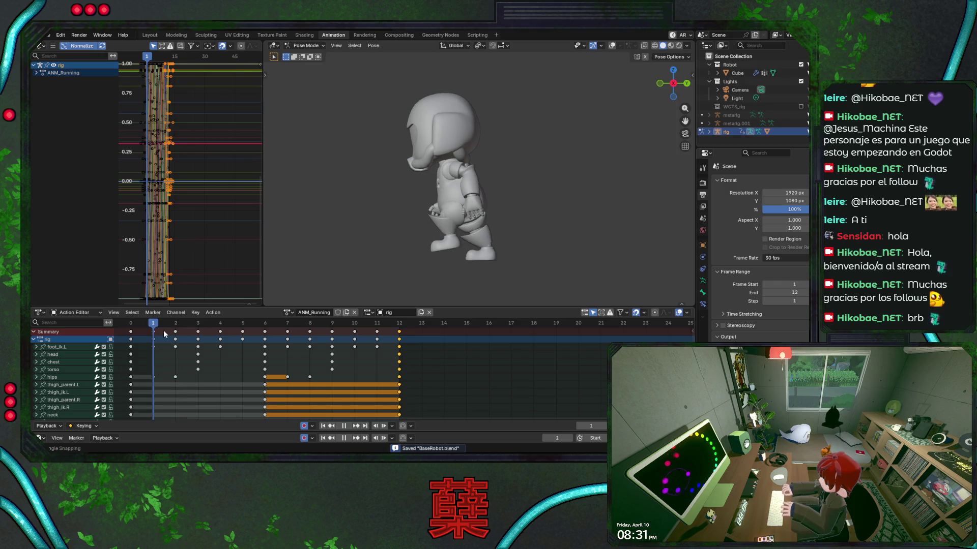
Turn overlays back on, zoom in on the feet, and select foot_ik.L.
{"action": "left_click", "coordinate": [611, 46]}
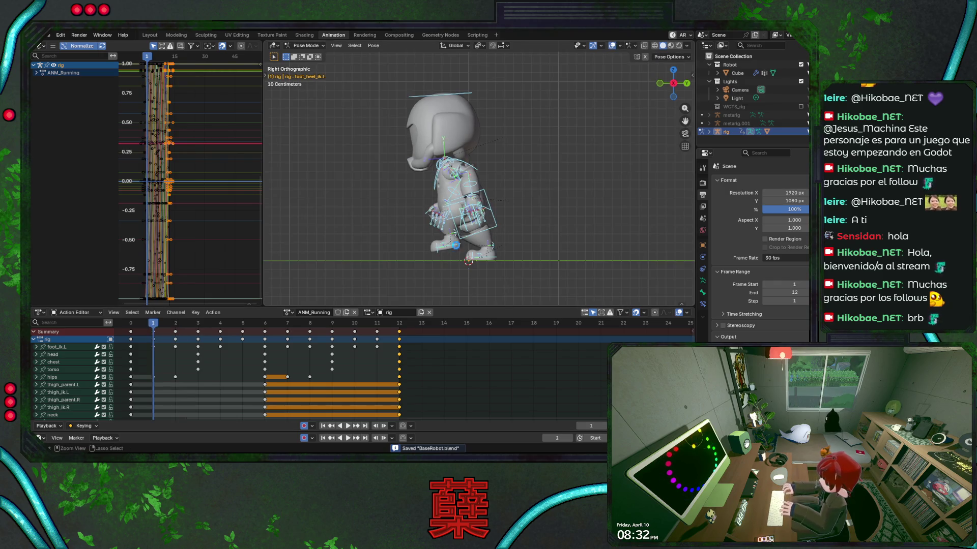
{"action": "scroll", "coordinate": [497, 201], "scroll_direction": "up", "scroll_amount": 1}
{"action": "scroll", "coordinate": [467, 217], "scroll_direction": "up", "scroll_amount": 5}
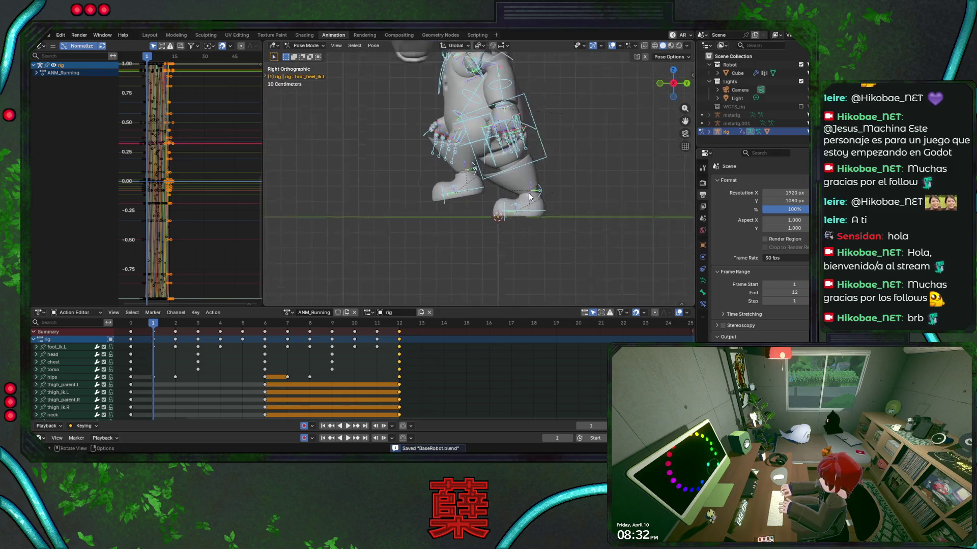
{"action": "left_click", "coordinate": [467, 217]}
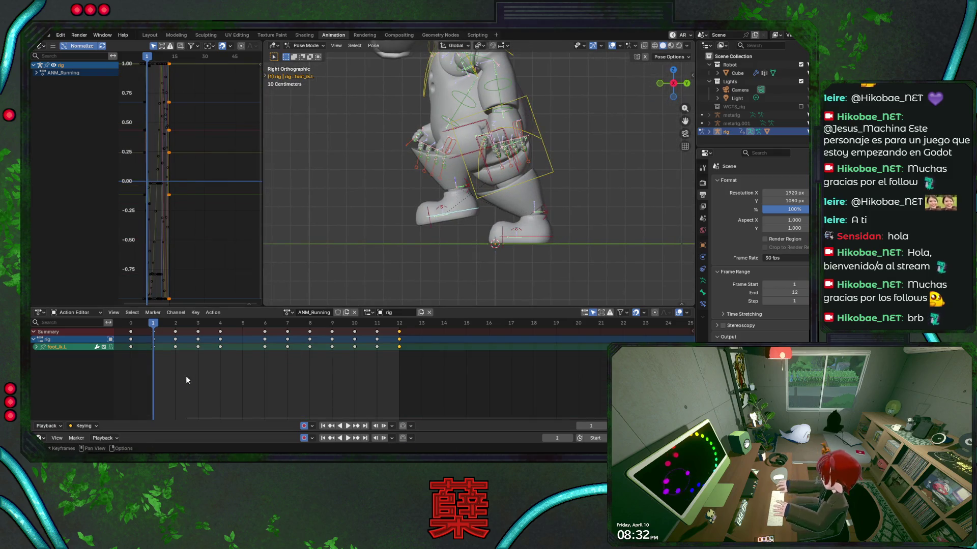
{"action": "key", "text": "space"}
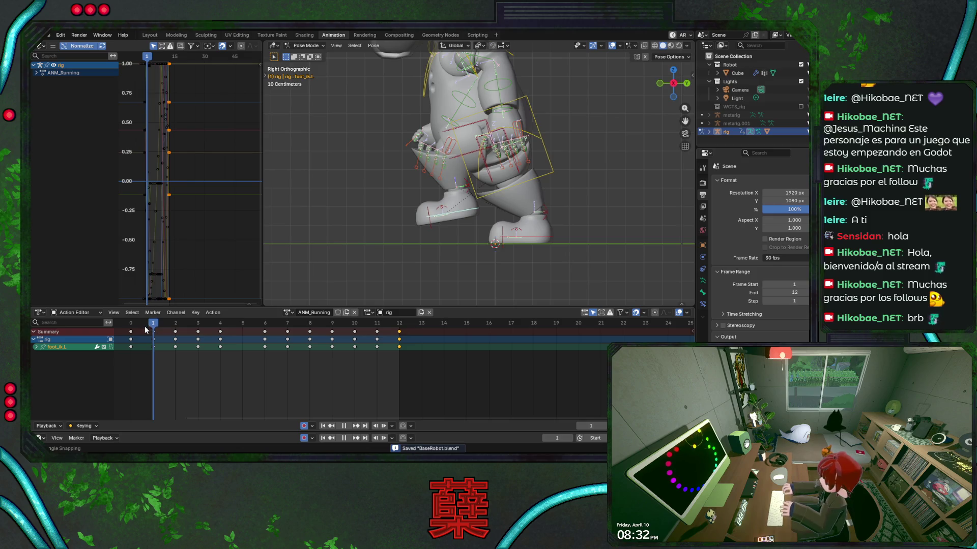
{"action": "key", "text": "space"}
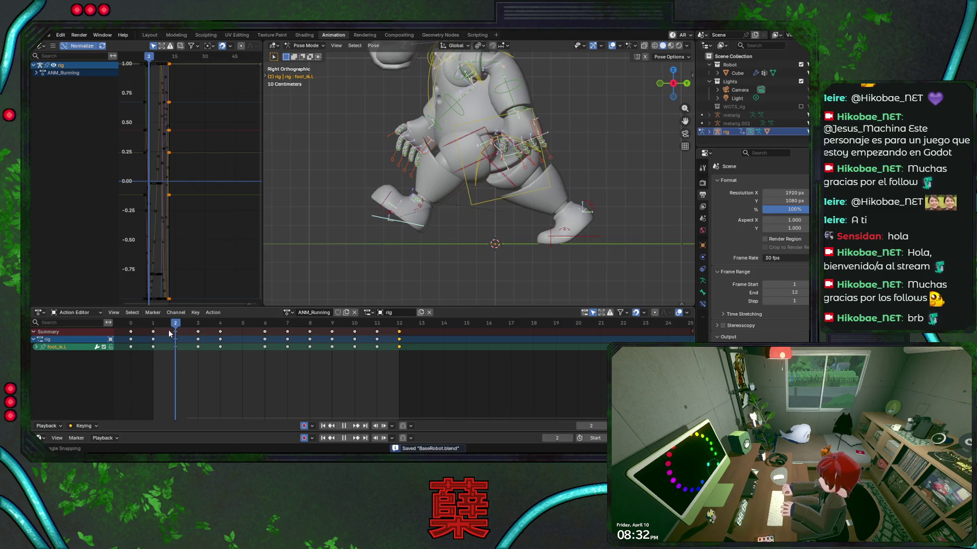
{"action": "key", "text": "shift+Left"}
Rotate foot_ik.L at frame 1, save, and review the feet during playback.
{"action": "key", "text": "r"}
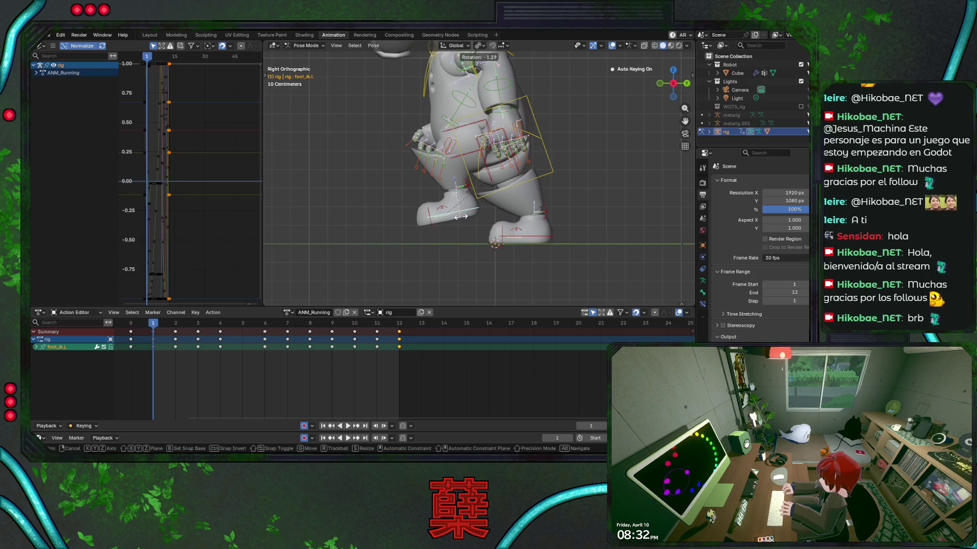
{"action": "left_click", "coordinate": [465, 206]}
{"action": "key", "text": "ctrl+s"}
{"action": "key", "text": "space"}
{"action": "mouse_move", "coordinate": [164, 328]}
{"action": "left_mouse_down"}
{"action": "mouse_move", "coordinate": [328, 332]}
{"action": "mouse_move", "coordinate": [153, 330]}
{"action": "left_mouse_up"}
{"action": "key", "text": "ctrl+s"}
{"action": "left_click", "coordinate": [138, 327]}
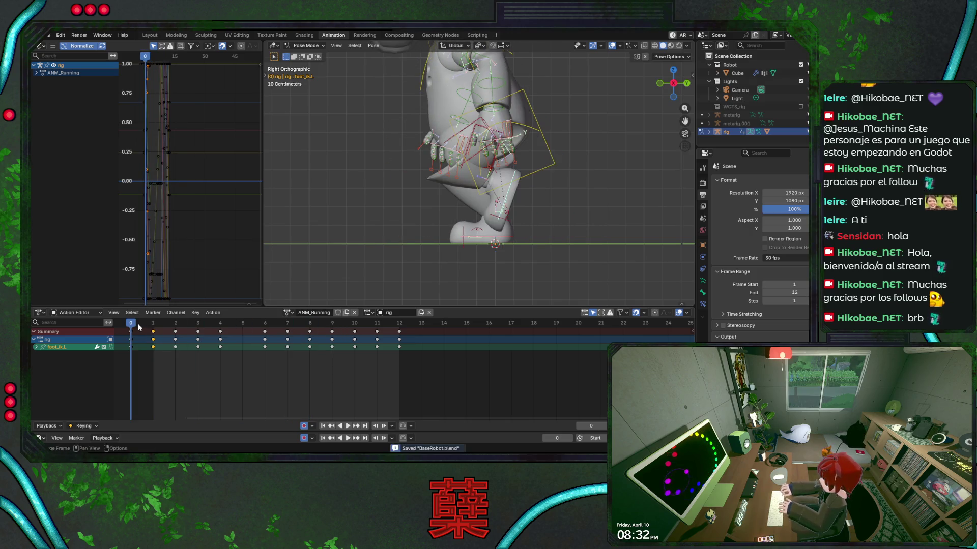
{"action": "scroll", "coordinate": [411, 177], "scroll_direction": "up", "scroll_amount": 4}
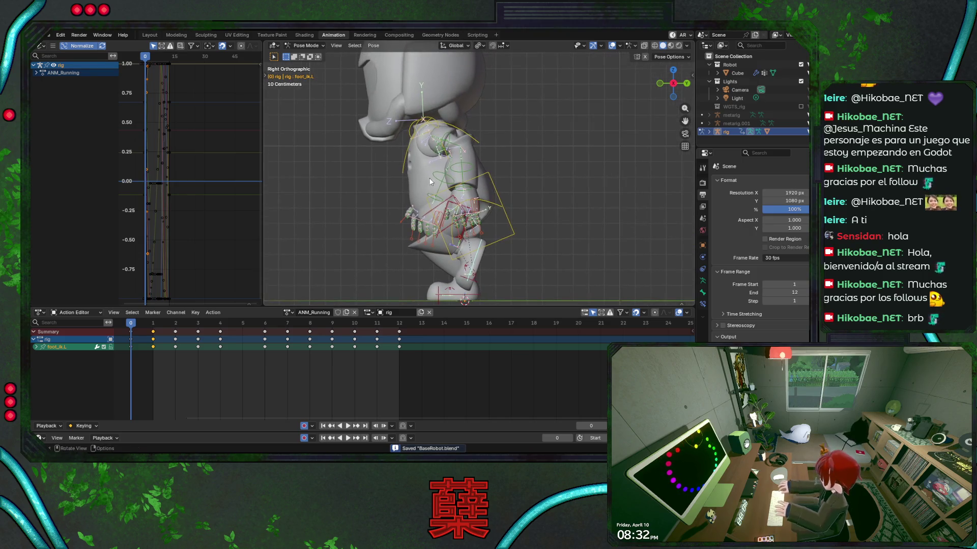
{"action": "left_click", "coordinate": [448, 138]}
At frame 3, rotate the left forearm and upper arm FK bones on X.
{"action": "key", "text": "ctrl+s"}
{"action": "key", "text": "space"}
{"action": "left_click_drag", "start_coordinate": [199, 324], "coordinate": [199, 324]}
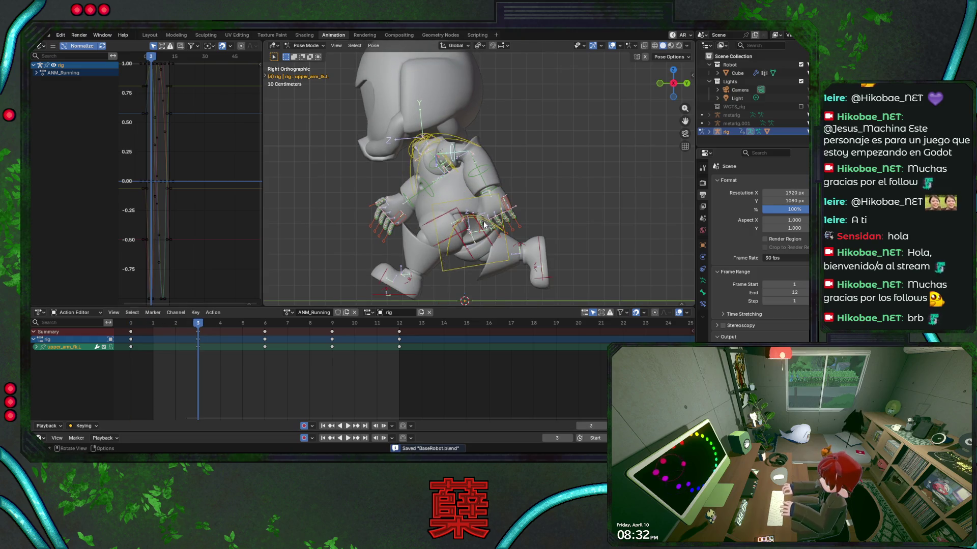
{"action": "left_click", "coordinate": [489, 171]}
{"action": "key", "text": "r"}
{"action": "key", "text": "x"}
{"action": "key", "text": "x"}
{"action": "left_click", "coordinate": [536, 185]}
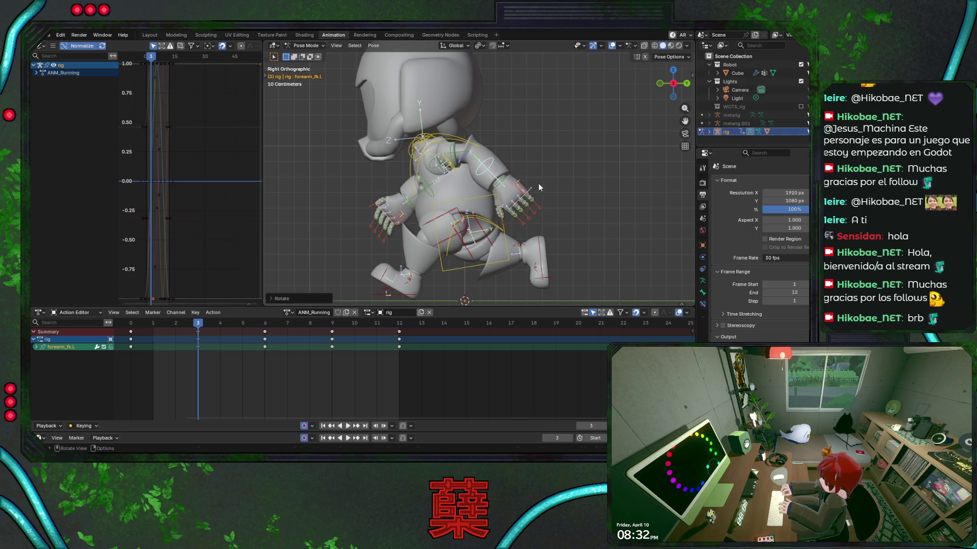
{"action": "left_click", "coordinate": [457, 155]}
{"action": "key", "text": "r"}
{"action": "key", "text": "x"}
{"action": "key", "text": "x"}
{"action": "left_click", "coordinate": [529, 168]}
Refine the left forearm X rotation, save, and play back to review the arms.
{"action": "left_click", "coordinate": [524, 176]}
{"action": "key", "text": "r"}
{"action": "key", "text": "x"}
{"action": "key", "text": "x"}
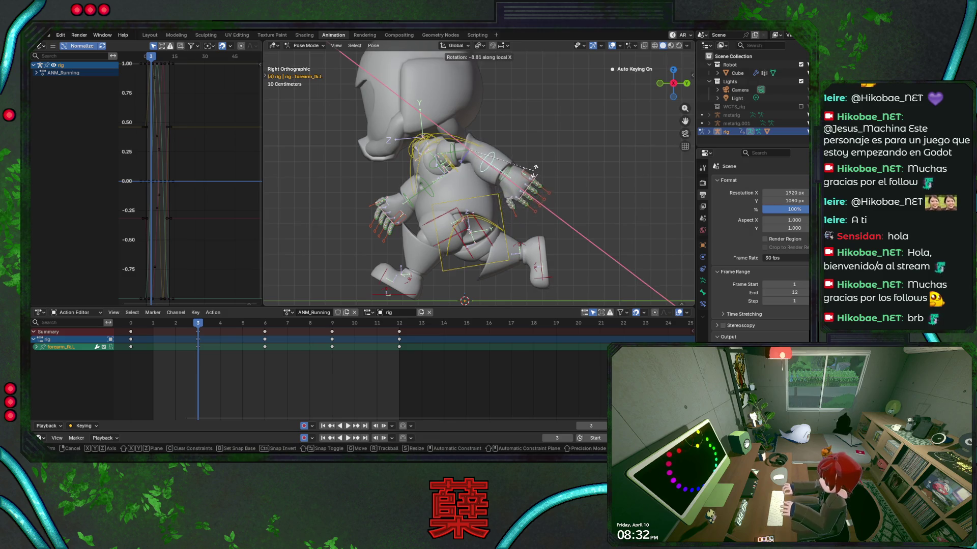
{"action": "left_click", "coordinate": [534, 167]}
{"action": "key", "text": "ctrl+s"}
{"action": "key", "text": "space"}
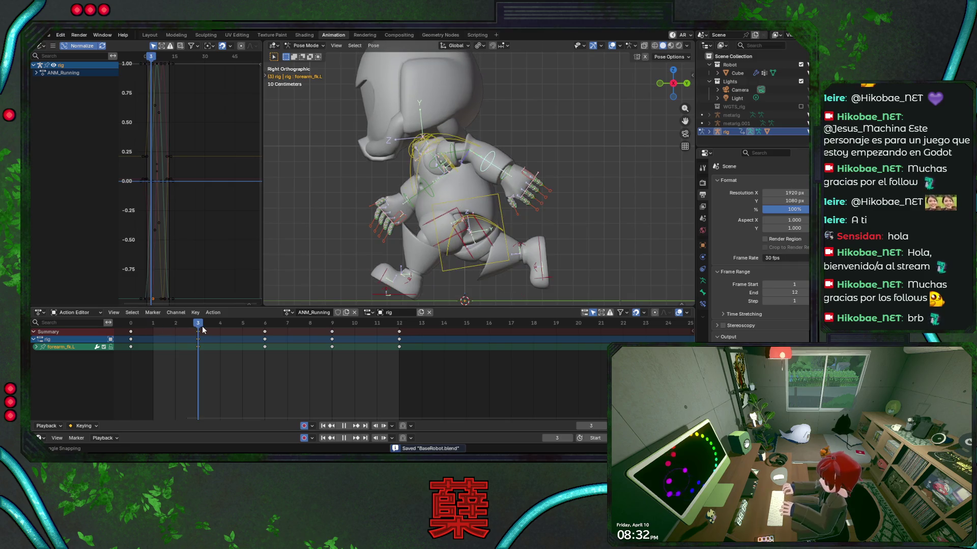
{"action": "key", "text": "space"}
Rotate the right upper arm and forearm FK bones on X, save, and review playback.
{"action": "left_click", "coordinate": [432, 173]}
{"action": "key", "text": "r"}
{"action": "key", "text": "x"}
{"action": "key", "text": "x"}
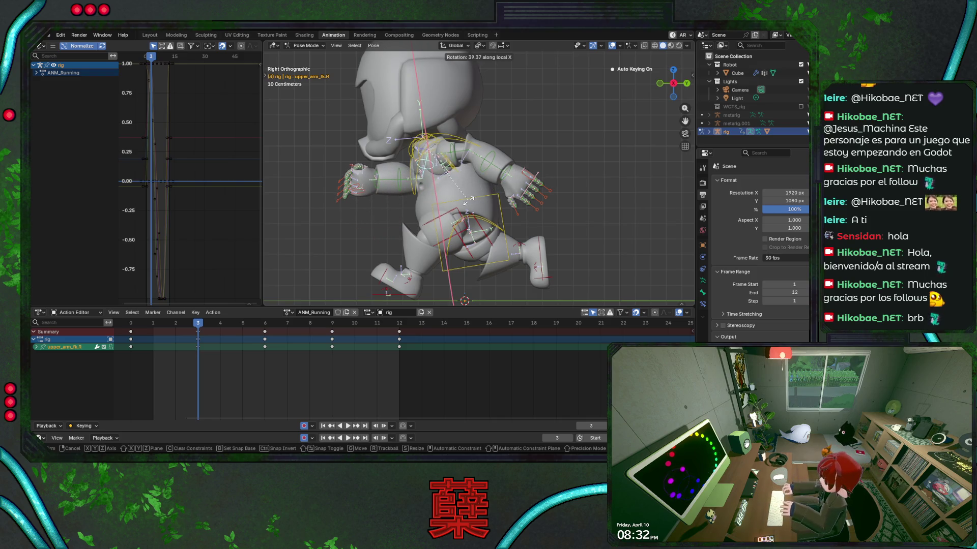
{"action": "left_click", "coordinate": [467, 202]}
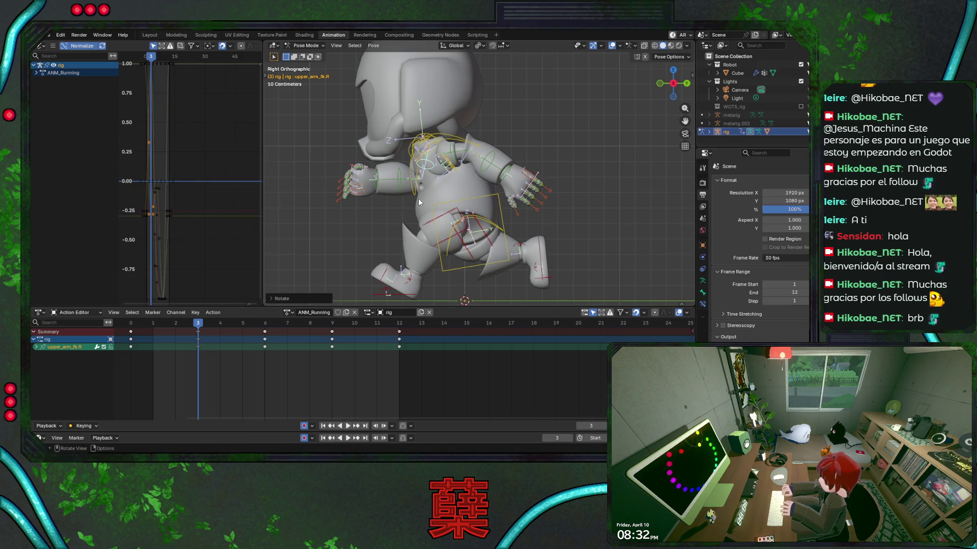
{"action": "left_click", "coordinate": [404, 178]}
{"action": "key", "text": "r"}
{"action": "key", "text": "x"}
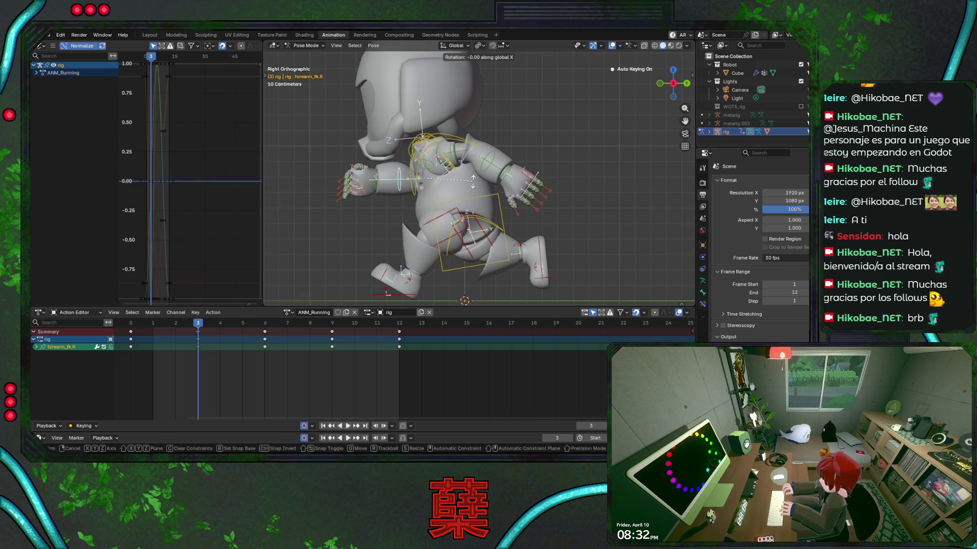
{"action": "left_click", "coordinate": [471, 196]}
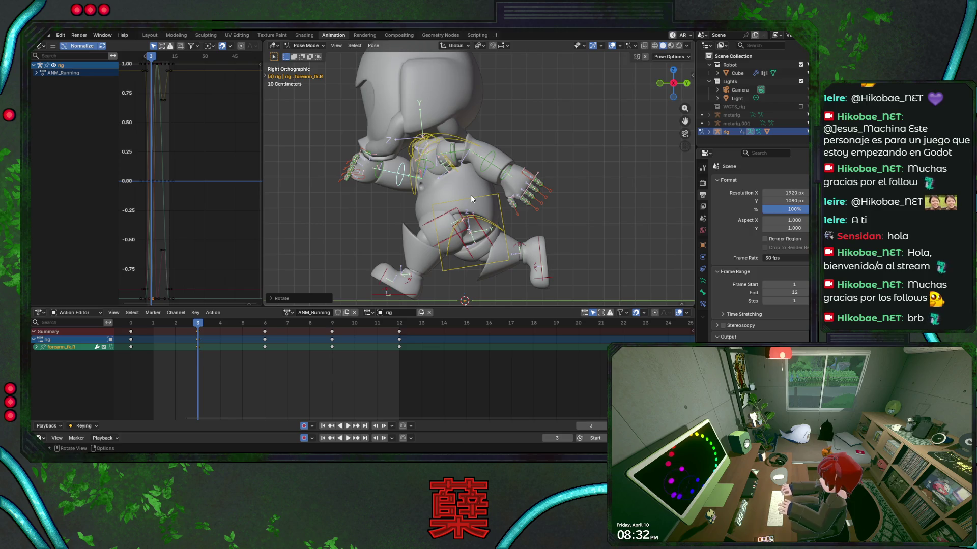
{"action": "key", "text": "ctrl+s"}
{"action": "key", "text": "ctrl+s"}
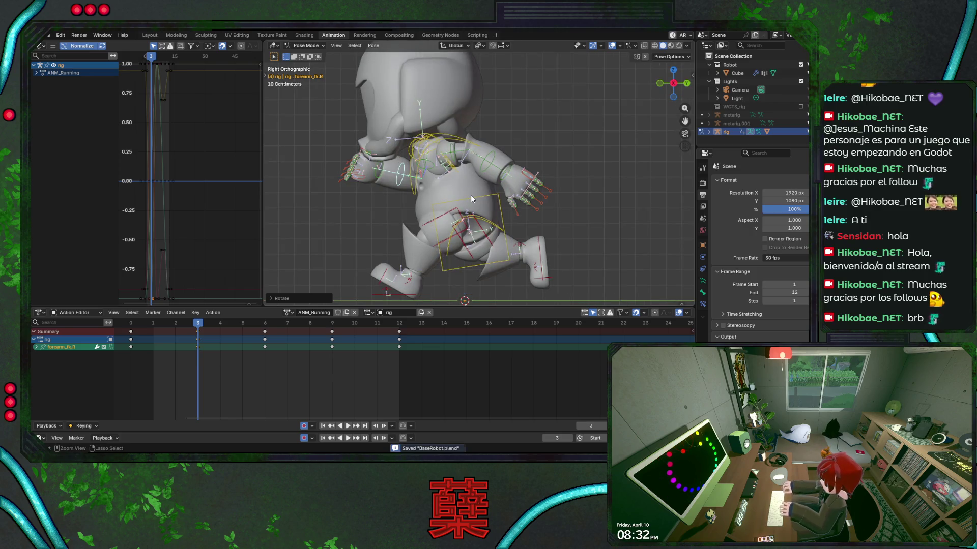
{"action": "key", "text": "space"}
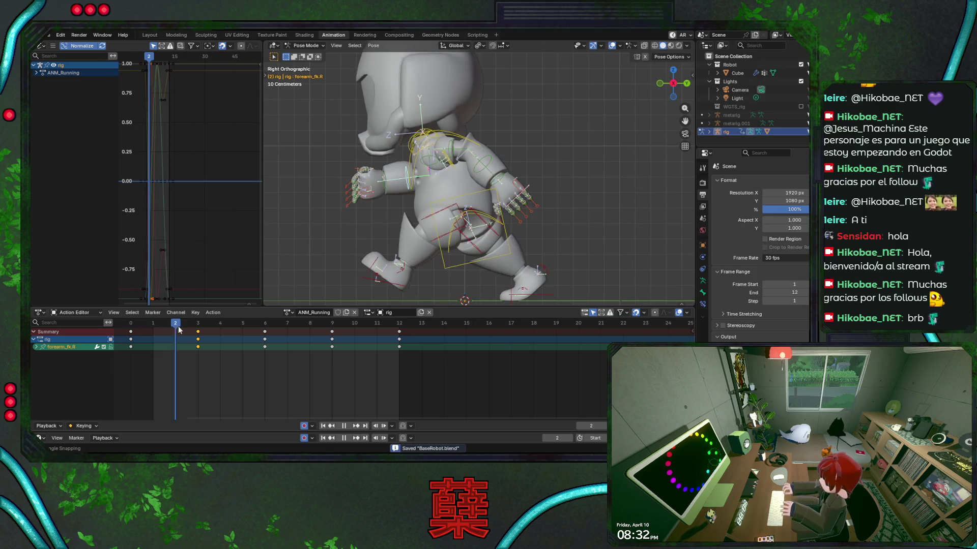
{"action": "key", "text": "space"}
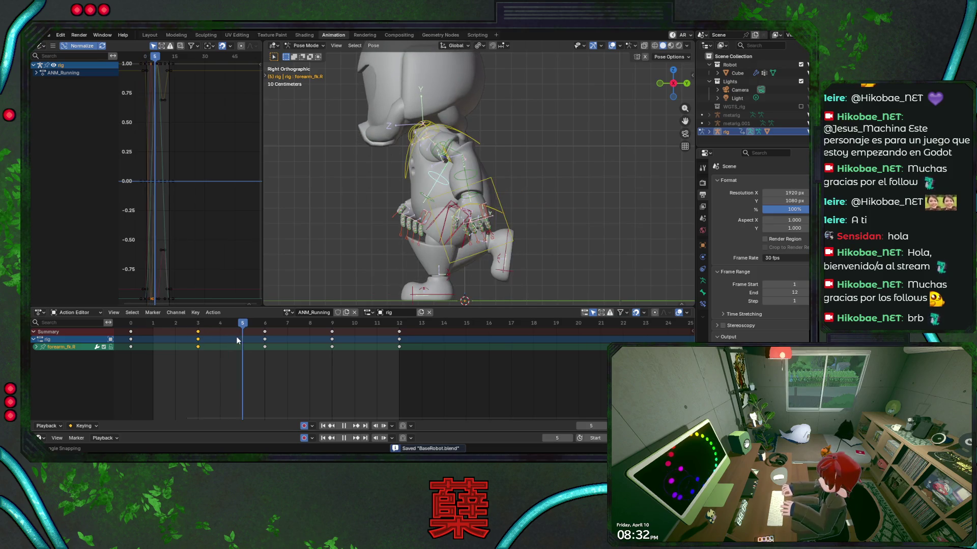
{"action": "left_click_drag", "start_coordinate": [253, 340], "coordinate": [139, 337]}
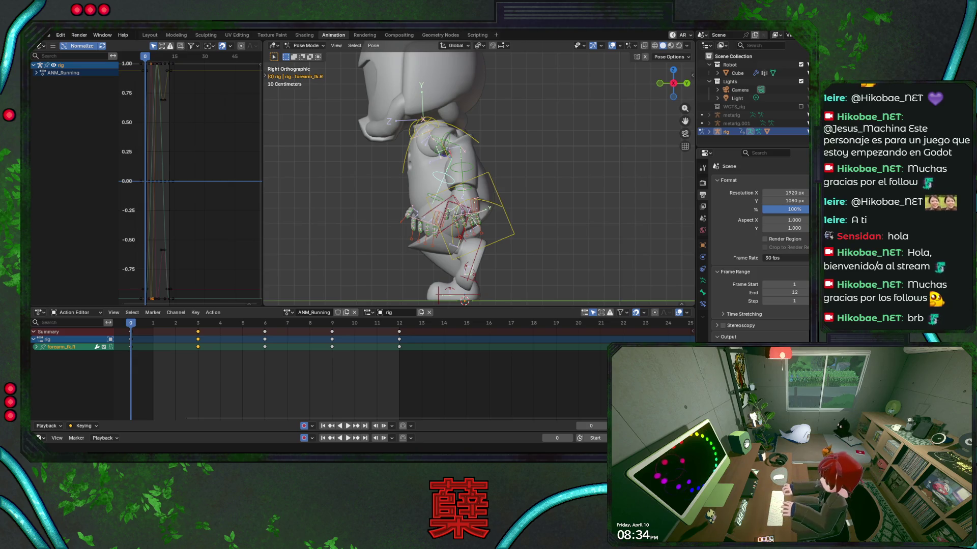
Recentre the robot and preview the ANM_Running cycle twice, saving the file before each playback.
{"action": "middle_click_drag", "start_coordinate": [352, 238], "coordinate": [374, 235], "text": "shift"}
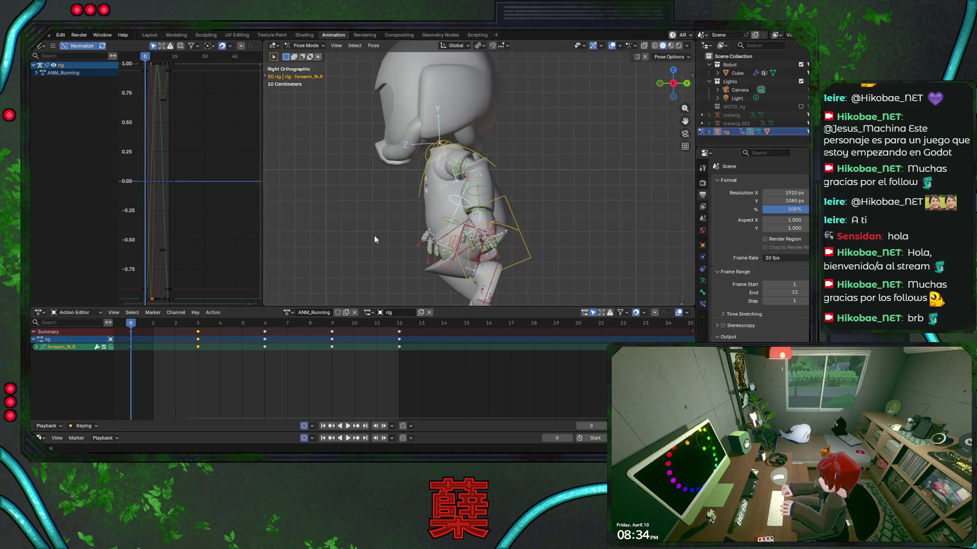
{"action": "key", "text": "ctrl+s"}
{"action": "key", "text": "space"}
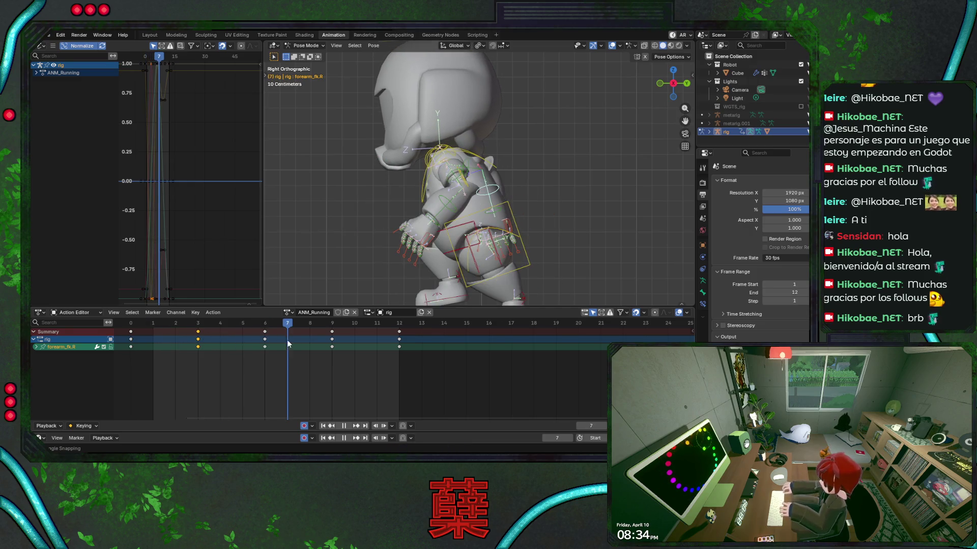
{"action": "key", "text": "Escape"}
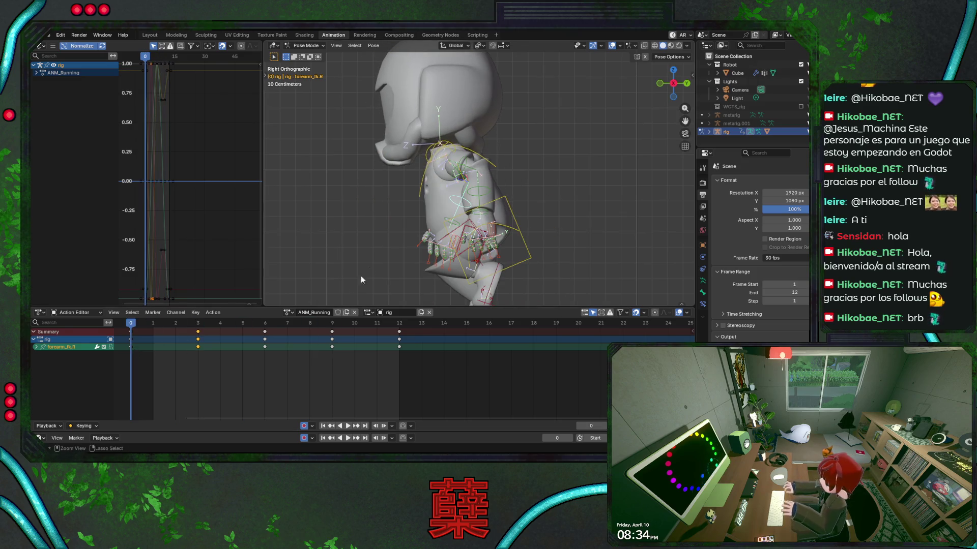
{"action": "key", "text": "ctrl+s"}
{"action": "scroll", "coordinate": [381, 229], "scroll_direction": "up", "scroll_amount": 4}
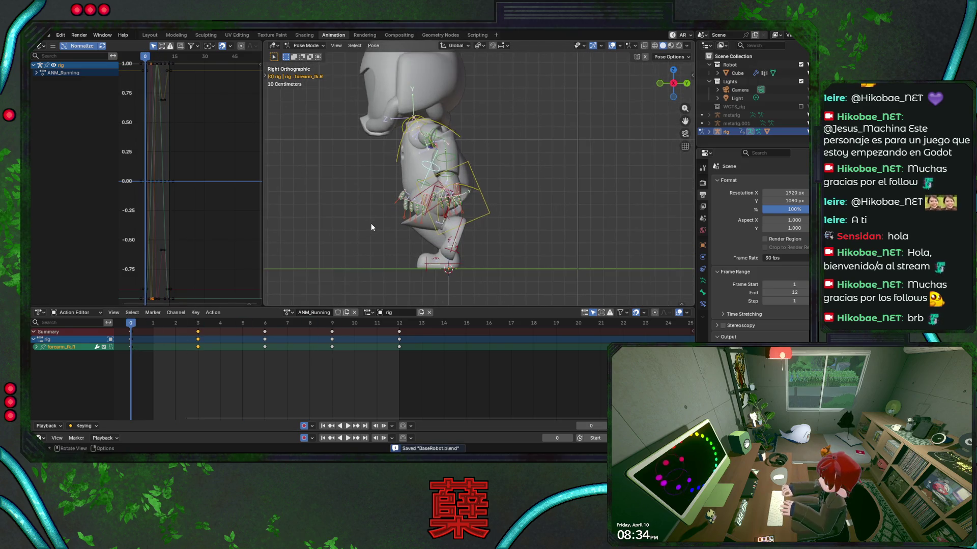
{"action": "key", "text": "space"}
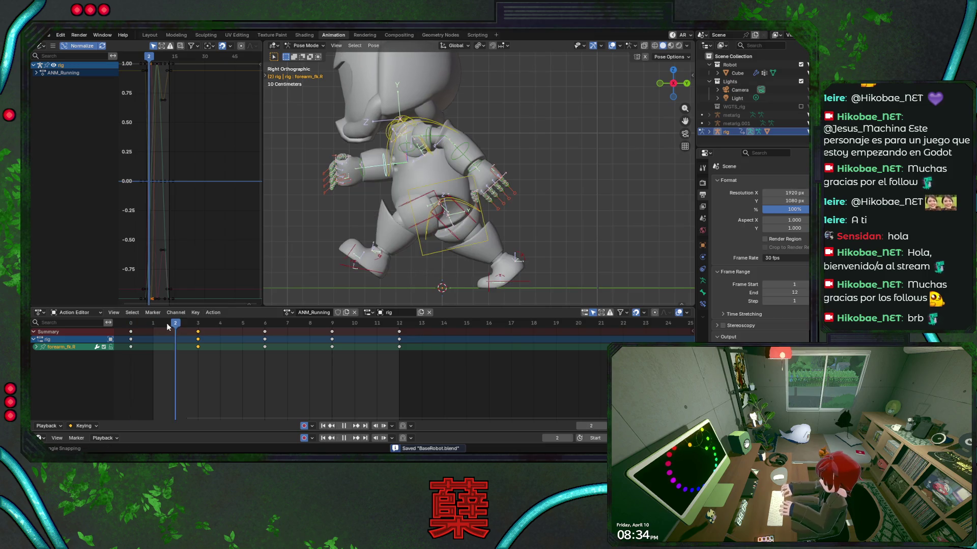
{"action": "key", "text": "Escape"}
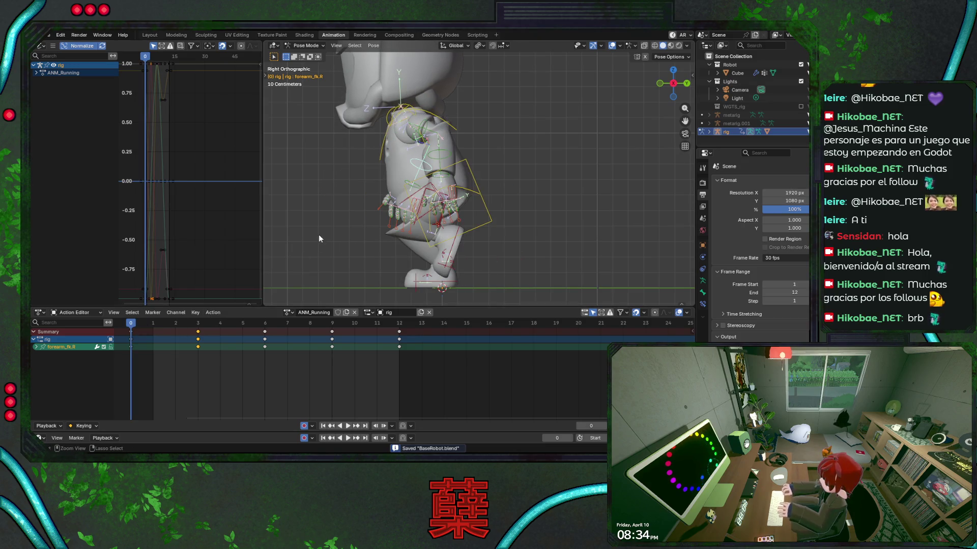
Select the right-hand finger control bones one after another.
{"action": "left_click", "coordinate": [388, 216]}
{"action": "left_click", "coordinate": [393, 222], "text": "shift"}
{"action": "left_click", "coordinate": [399, 226], "text": "shift"}
{"action": "left_click", "coordinate": [404, 230], "text": "shift"}
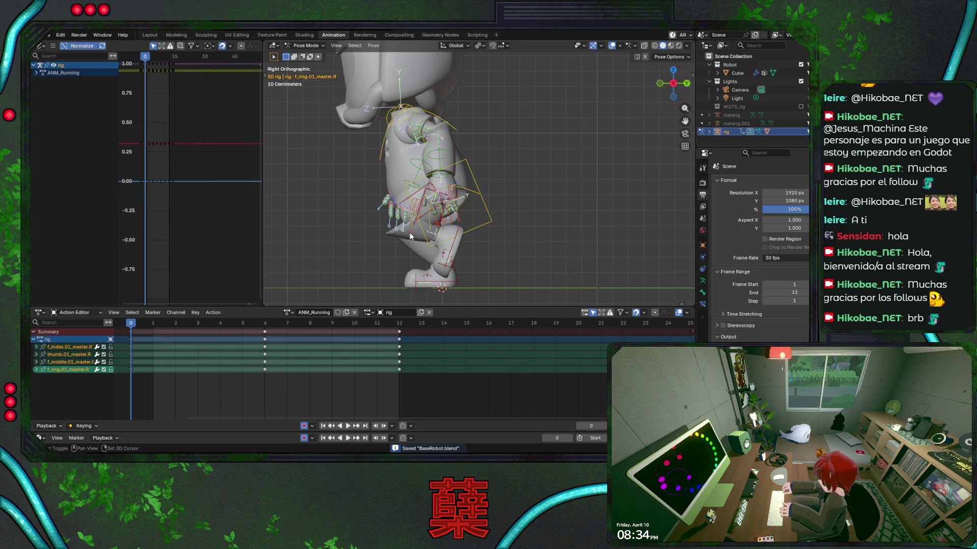
Add the last right-hand finger, the left-hand fingers and the left thumb bones to the selection.
{"action": "left_click", "coordinate": [409, 235], "text": "shift"}
{"action": "key", "text": "KP_1"}
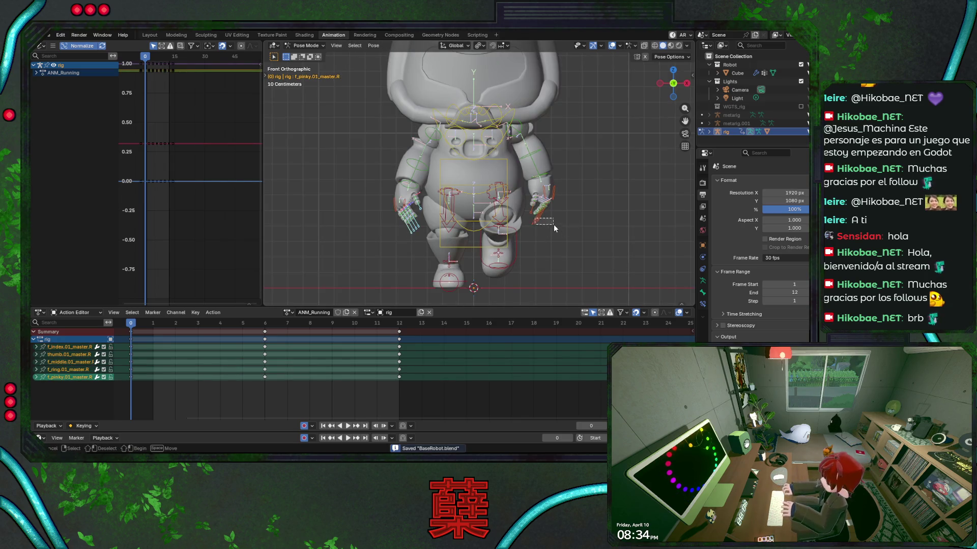
{"action": "left_click", "coordinate": [529, 223], "text": "shift"}
{"action": "left_click", "coordinate": [531, 215], "text": "shift"}
{"action": "scroll", "coordinate": [542, 239], "scroll_direction": "up", "scroll_amount": 3}
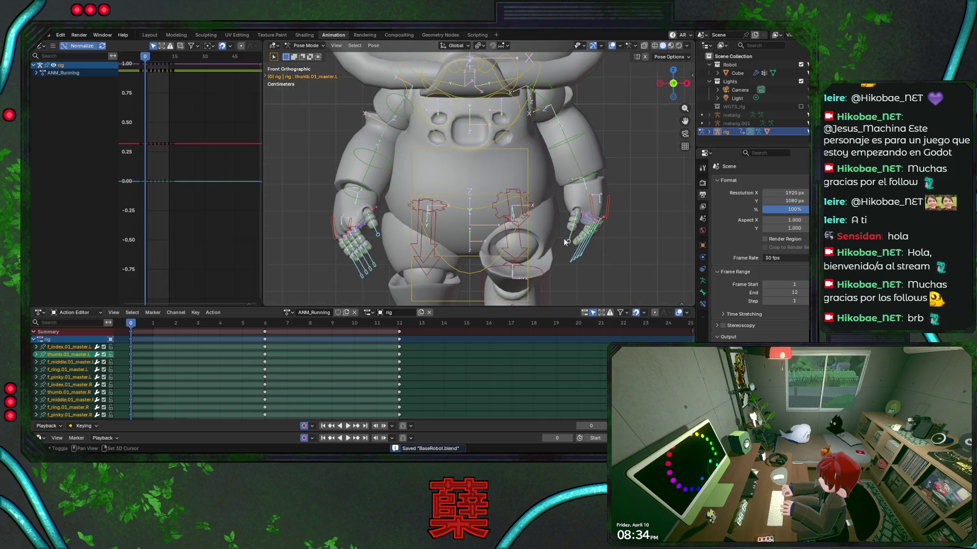
Shrink the selected finger bones, rotate them around X, then rescale them.
{"action": "key", "text": "s"}
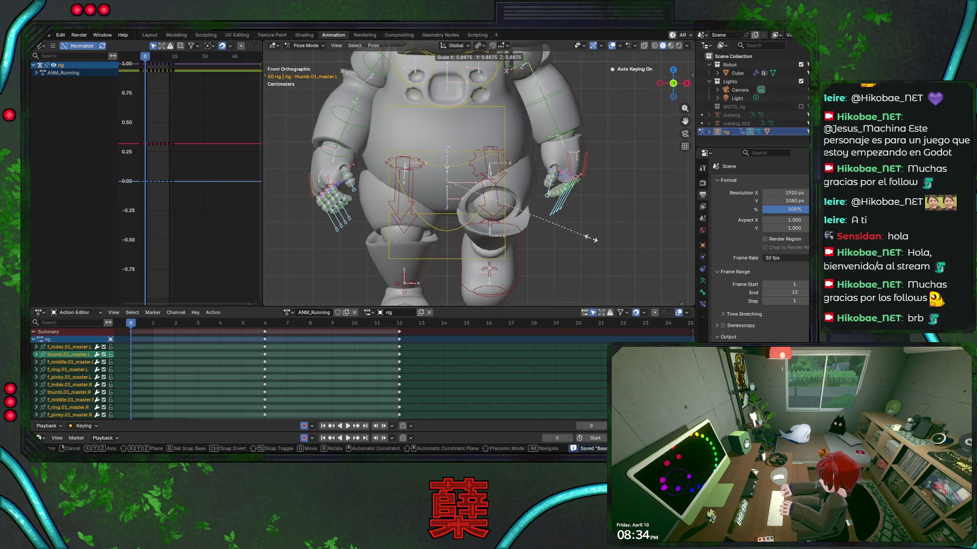
{"action": "left_click", "coordinate": [575, 224]}
{"action": "key", "text": "r"}
{"action": "key", "text": "x"}
{"action": "key", "text": "x"}
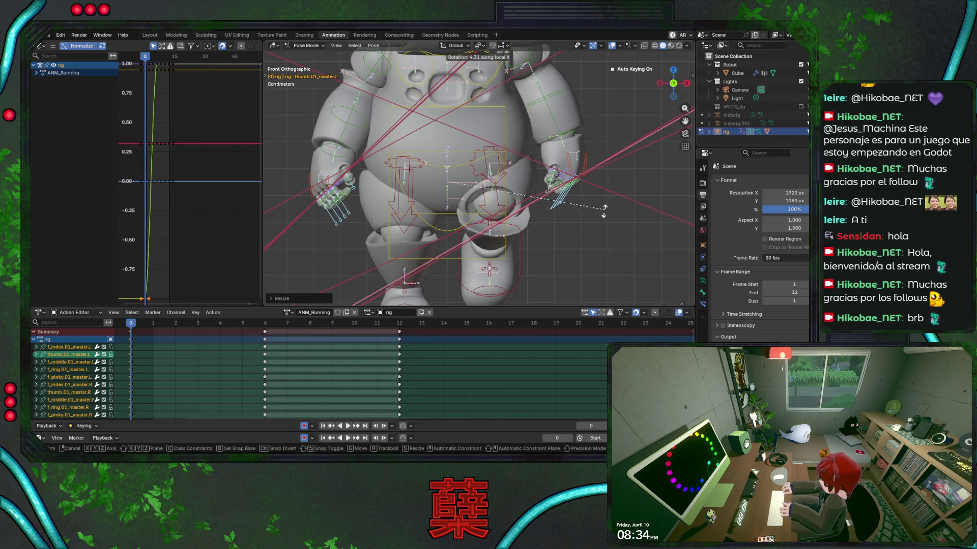
{"action": "left_click", "coordinate": [570, 256]}
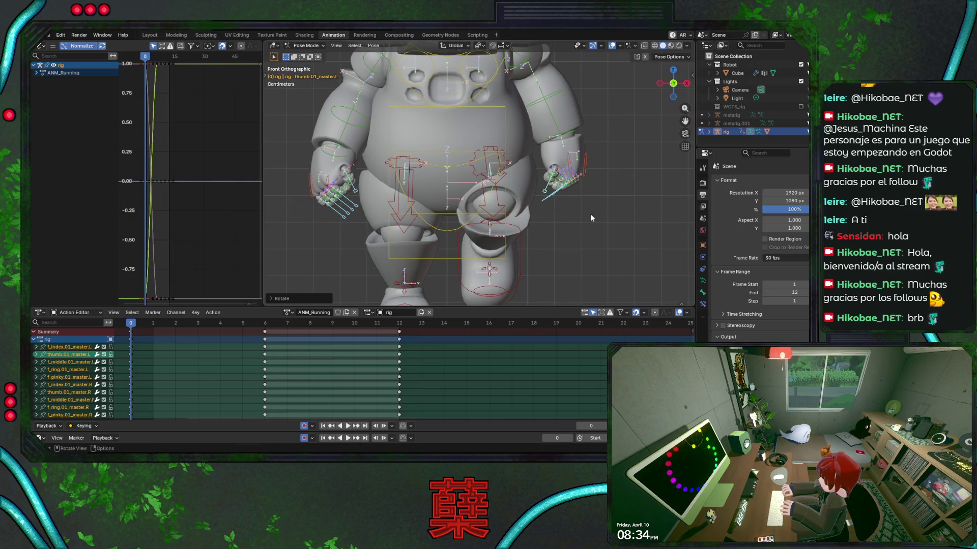
{"action": "mouse_move", "coordinate": [584, 235]}
{"action": "middle_mouse_down"}
{"action": "mouse_move", "coordinate": [497, 196]}
{"action": "mouse_move", "coordinate": [448, 238]}
{"action": "middle_mouse_up"}
{"action": "key", "text": "s"}
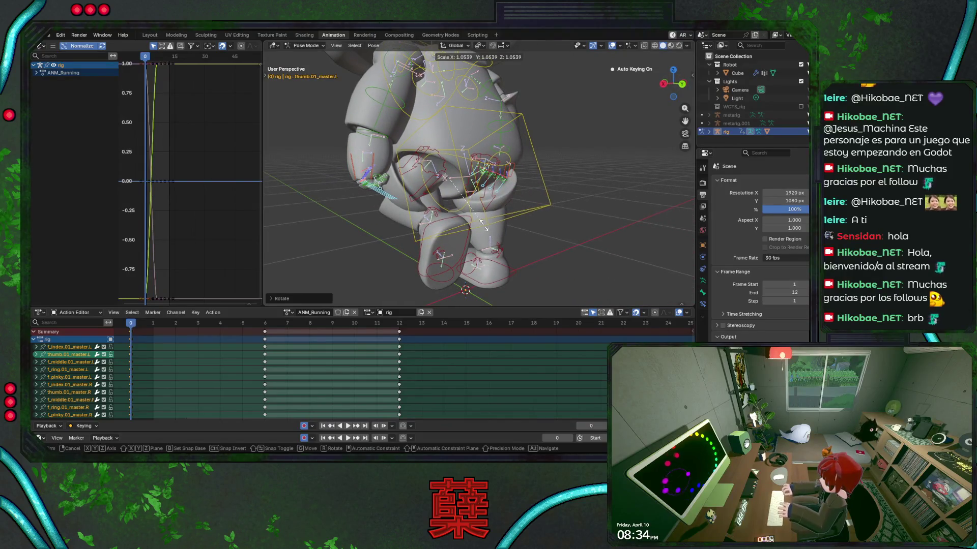
{"action": "left_click", "coordinate": [482, 224]}
Save BaseRobot.blend and paste the finger pose into ANM_Running at frames 0 and 6.
{"action": "key", "text": "KP_3"}
{"action": "key", "text": "ctrl+s"}
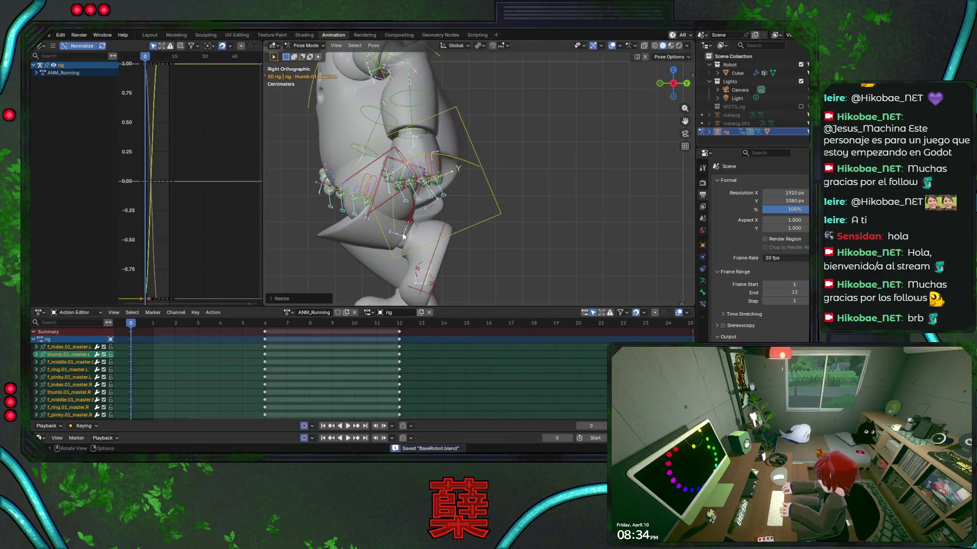
{"action": "key", "text": "ctrl+v"}
{"action": "left_click_drag", "start_coordinate": [131, 326], "coordinate": [265, 327]}
{"action": "key", "text": "Up"}
{"action": "key", "text": "Down"}
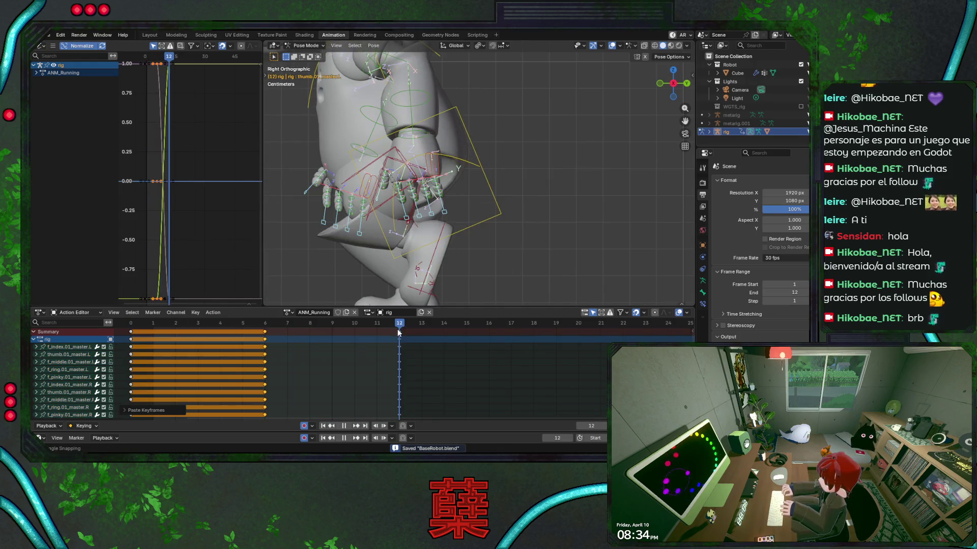
Paste the finger pose into the running cycle's keyframes, including frame 0, checking playback.
{"action": "key", "text": "ctrl+shift+v"}
{"action": "key", "text": "Up"}
{"action": "key", "text": "space"}
{"action": "scroll", "coordinate": [458, 229], "scroll_direction": "down", "scroll_amount": 10}
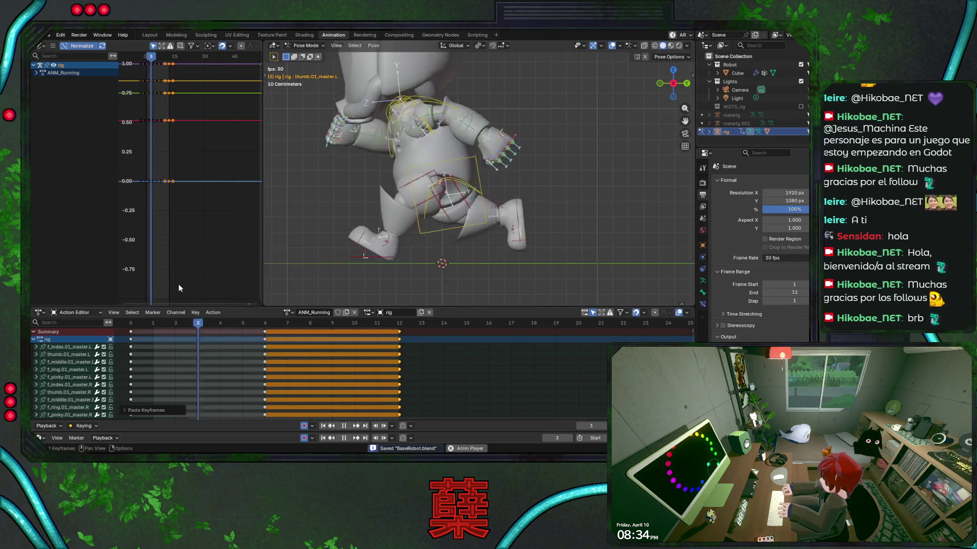
{"action": "key", "text": "space"}
{"action": "left_click", "coordinate": [136, 322]}
{"action": "key", "text": "ctrl+shift+v"}
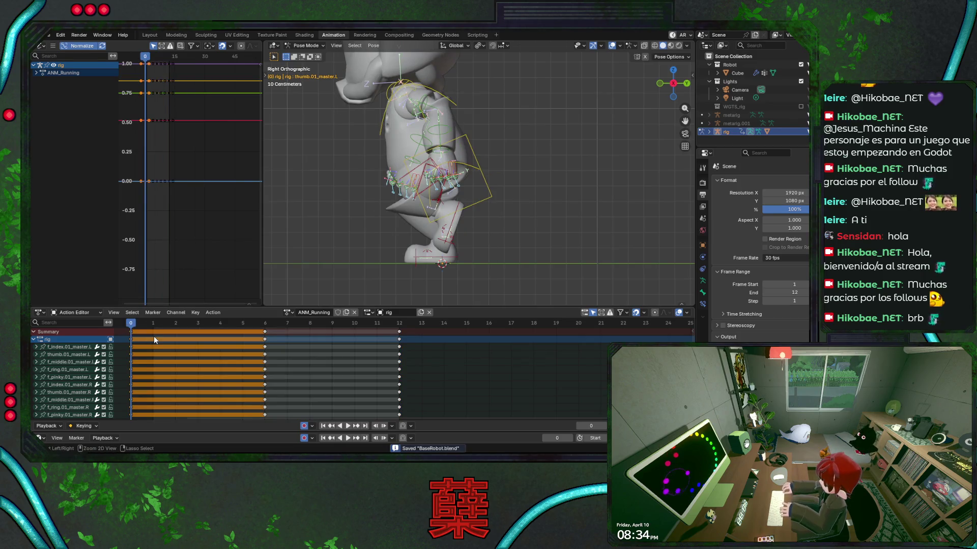
Switch to ANM_Jogging, paste the finger pose at frames 8 and 16, then return to ANM_Running.
{"action": "left_click", "coordinate": [288, 312]}
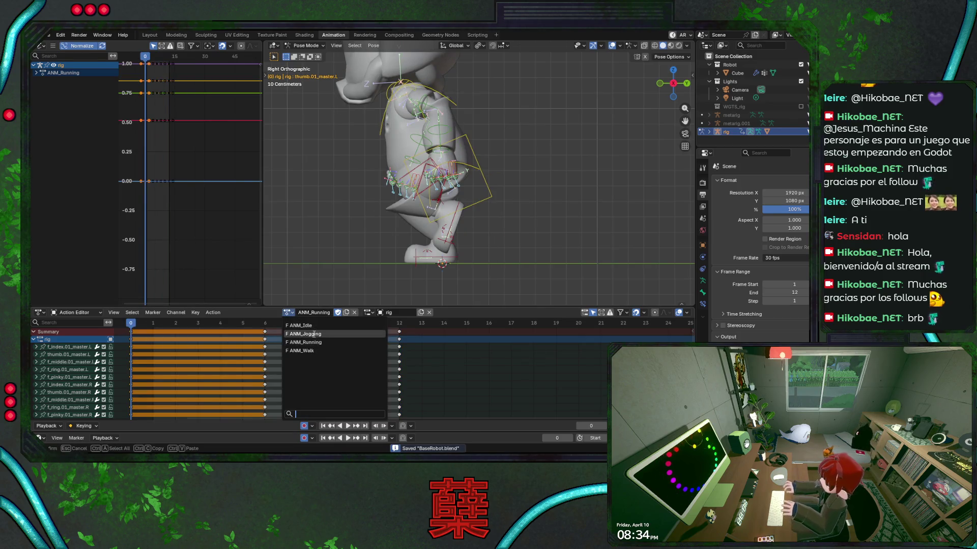
{"action": "left_click", "coordinate": [315, 336]}
{"action": "left_click_drag", "start_coordinate": [133, 328], "coordinate": [479, 330]}
{"action": "key", "text": "ctrl+v"}
{"action": "key", "text": "ctrl+v"}
{"action": "key", "text": "space"}
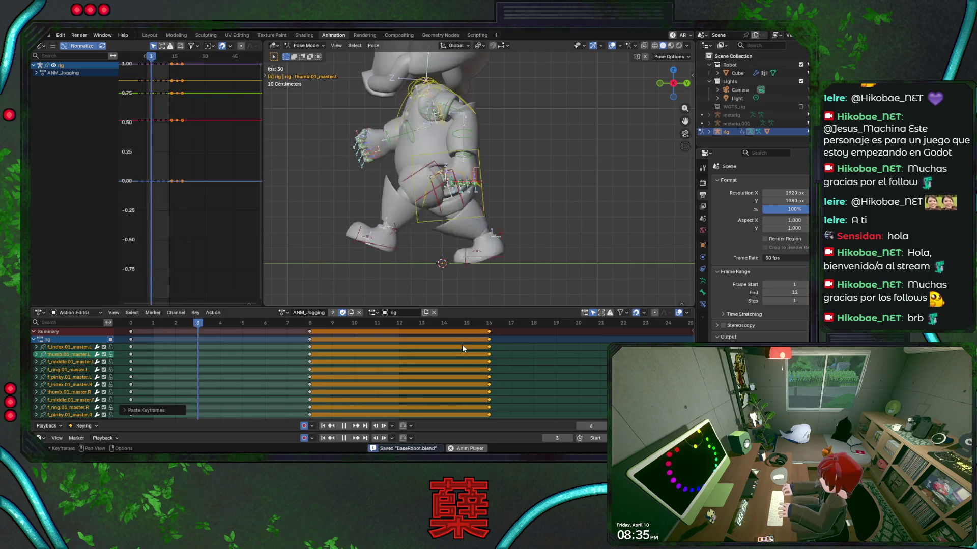
{"action": "left_click", "coordinate": [283, 313]}
{"action": "left_click", "coordinate": [305, 346]}
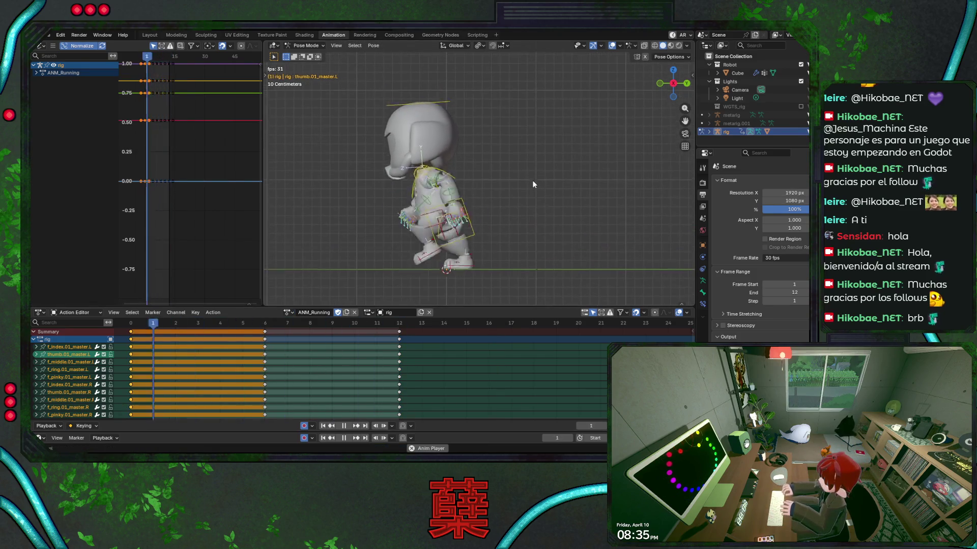
{"action": "key", "text": "Escape"}
Tilt the chest bone at frame 0 of ANM_Running and save the file.
{"action": "key", "text": "ctrl+s"}
{"action": "left_click", "coordinate": [457, 180]}
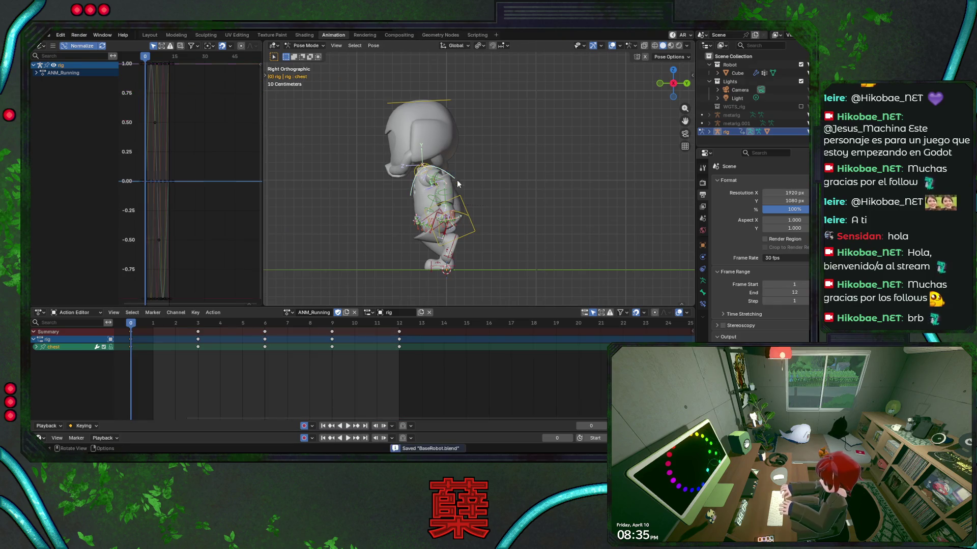
{"action": "key", "text": "r"}
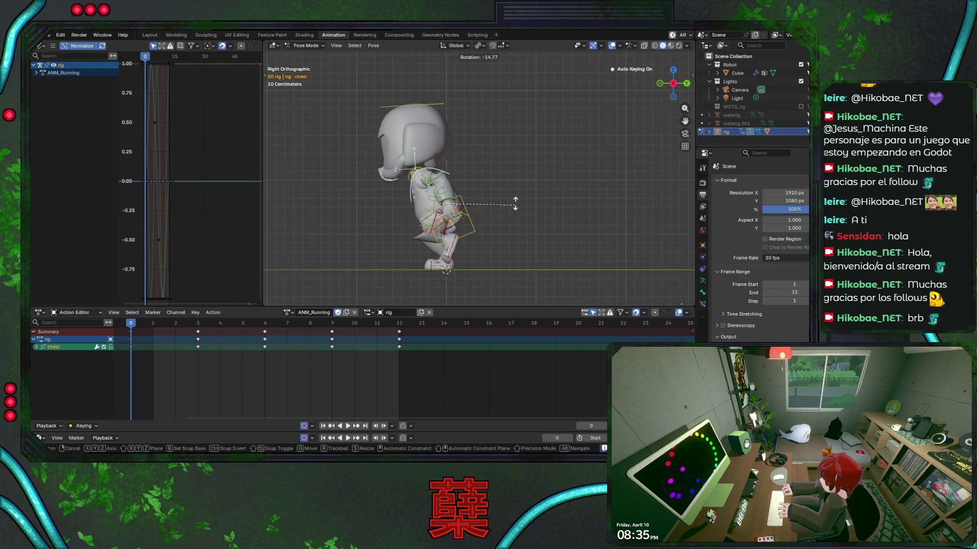
{"action": "key", "text": "Escape"}
{"action": "key", "text": "ctrl+s"}
{"action": "key", "text": "space"}
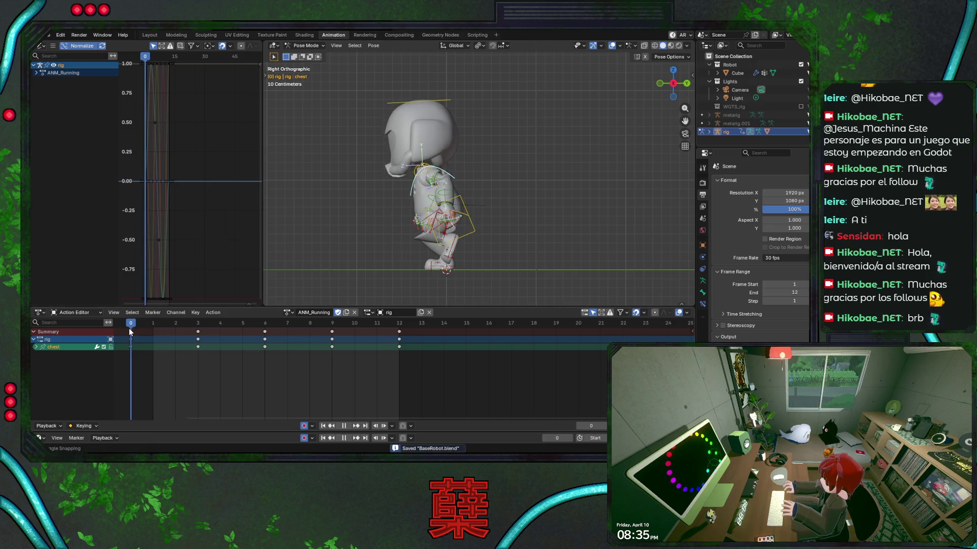
{"action": "key", "text": "space"}
{"action": "key", "text": "r"}
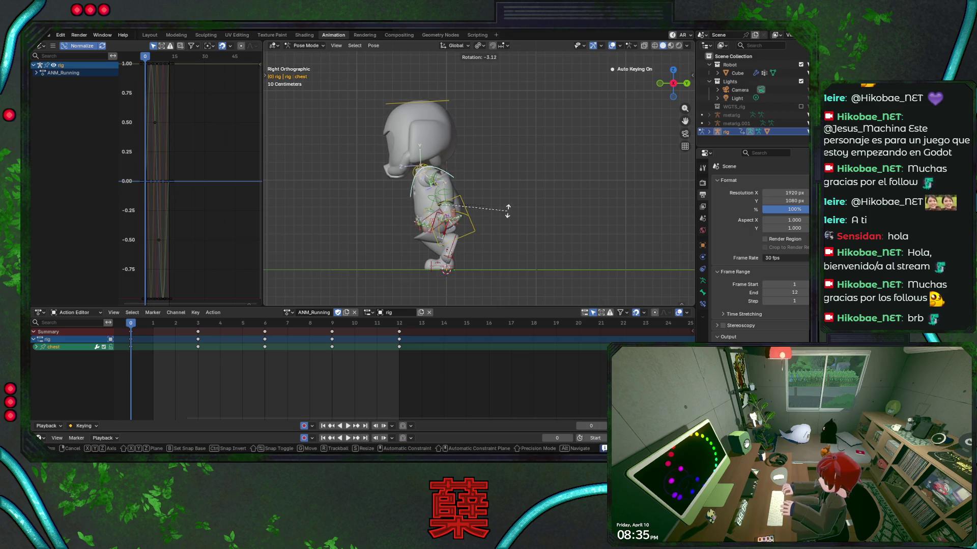
{"action": "left_click", "coordinate": [507, 210]}
{"action": "key", "text": "ctrl+s"}
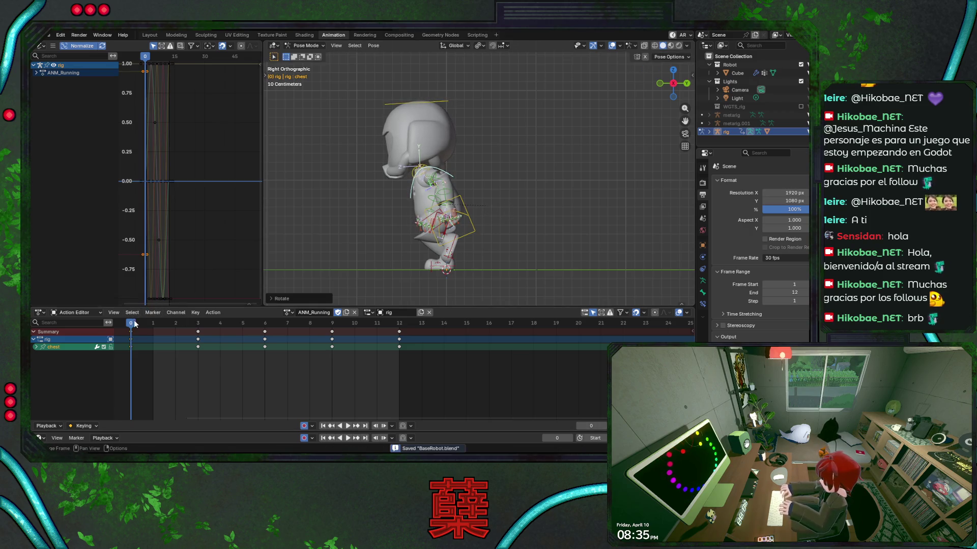
Twist the chest around its local Z axis at frame 3 and save the file.
{"action": "left_click", "coordinate": [198, 324]}
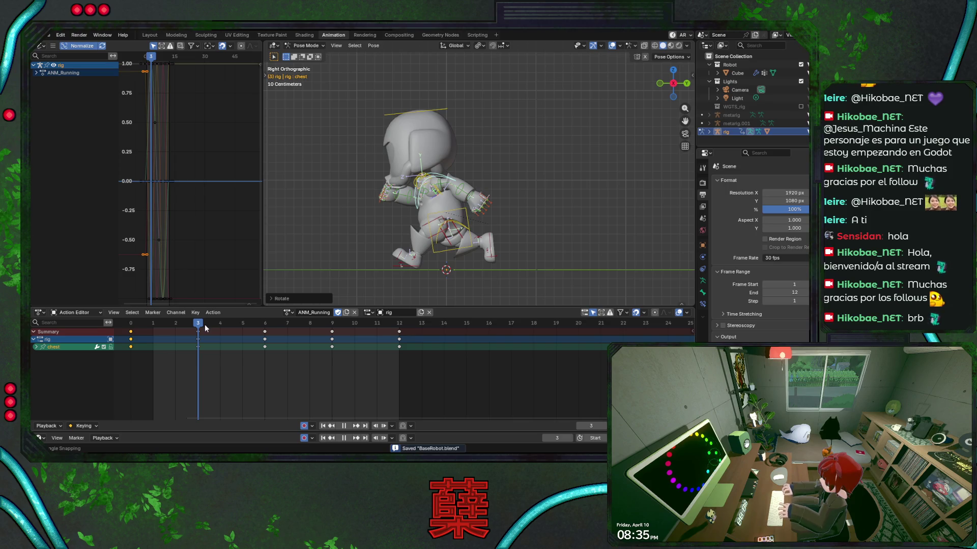
{"action": "scroll", "coordinate": [479, 237], "scroll_direction": "up", "scroll_amount": 1}
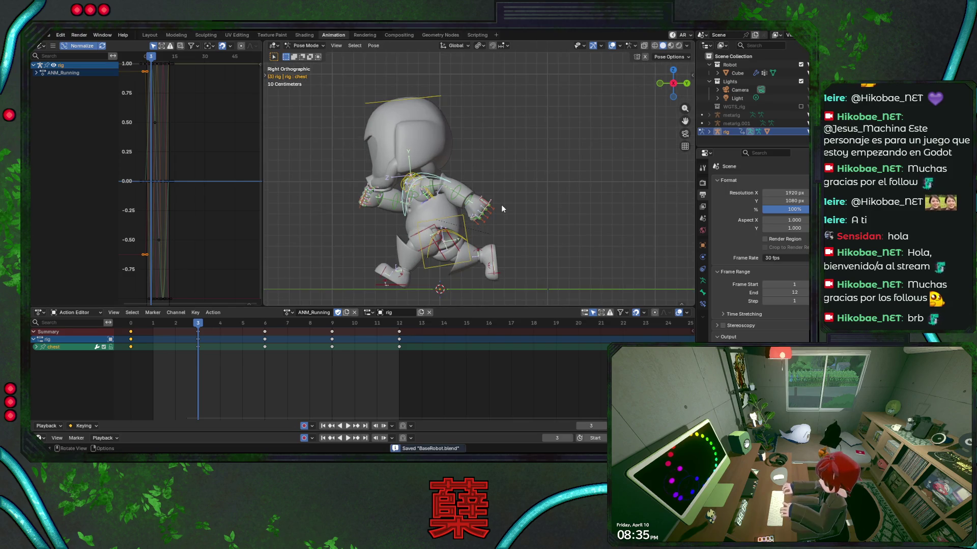
{"action": "key", "text": "r"}
{"action": "key", "text": "z"}
{"action": "key", "text": "z"}
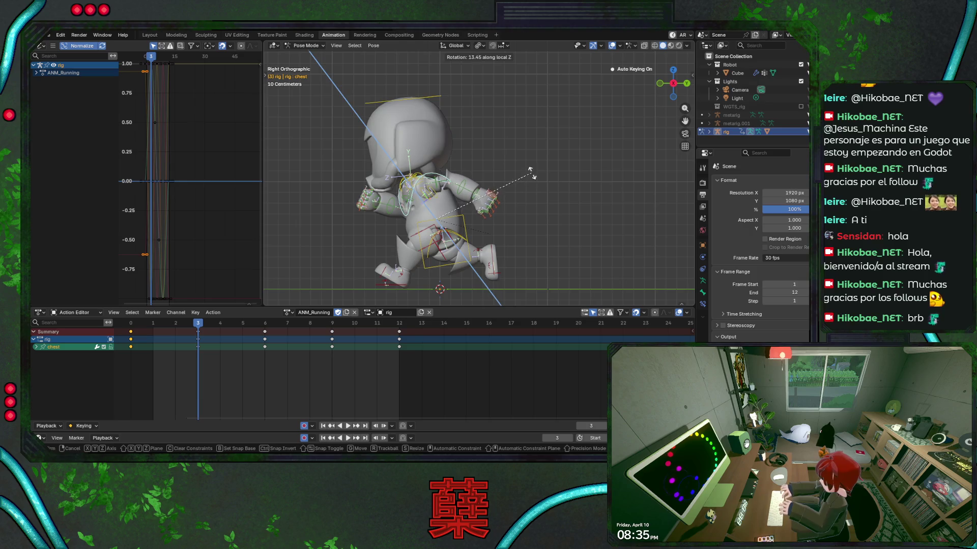
{"action": "left_click", "coordinate": [528, 169]}
{"action": "mouse_move", "coordinate": [524, 173]}
{"action": "middle_mouse_down"}
{"action": "mouse_move", "coordinate": [473, 219]}
{"action": "mouse_move", "coordinate": [516, 212]}
{"action": "mouse_move", "coordinate": [513, 225]}
{"action": "middle_mouse_up"}
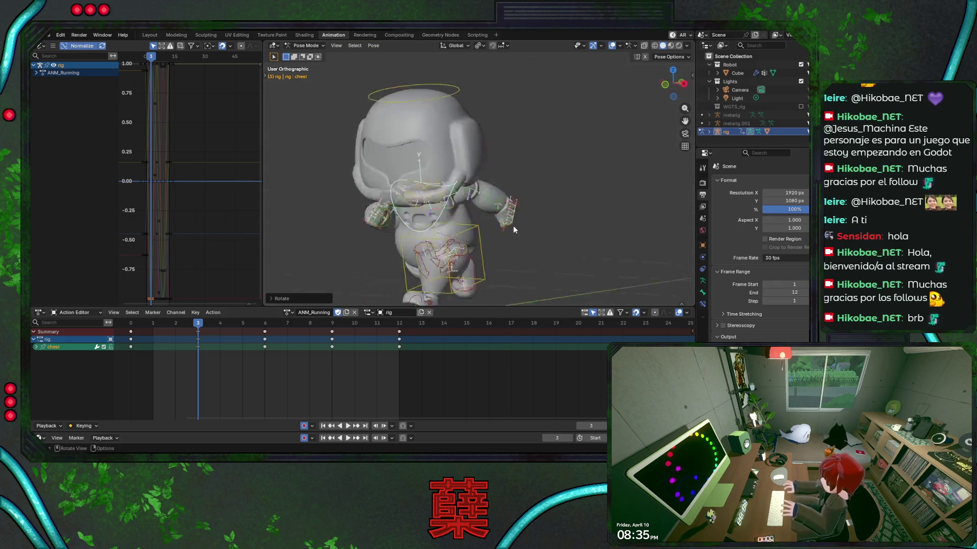
{"action": "key", "text": "KP_3"}
{"action": "key", "text": "ctrl+s"}
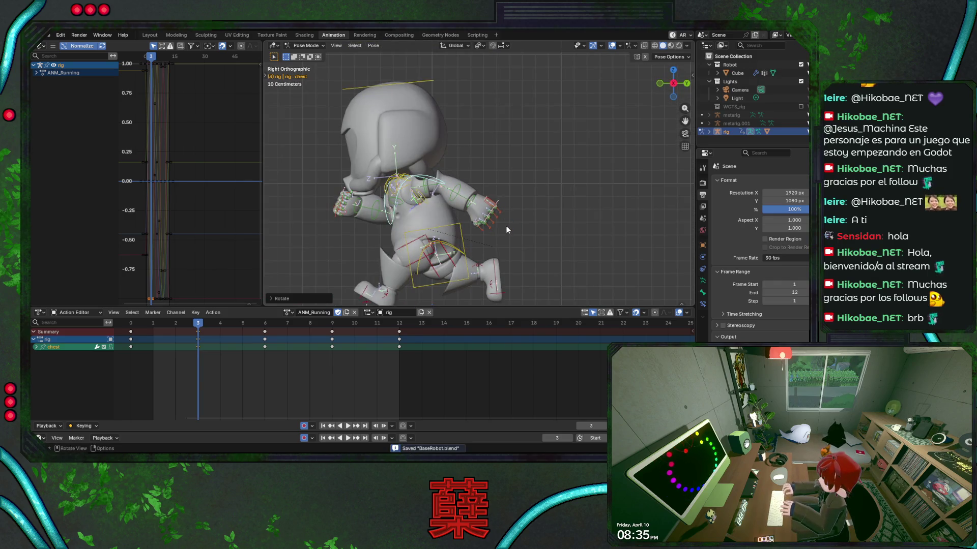
{"action": "left_click", "coordinate": [459, 250]}
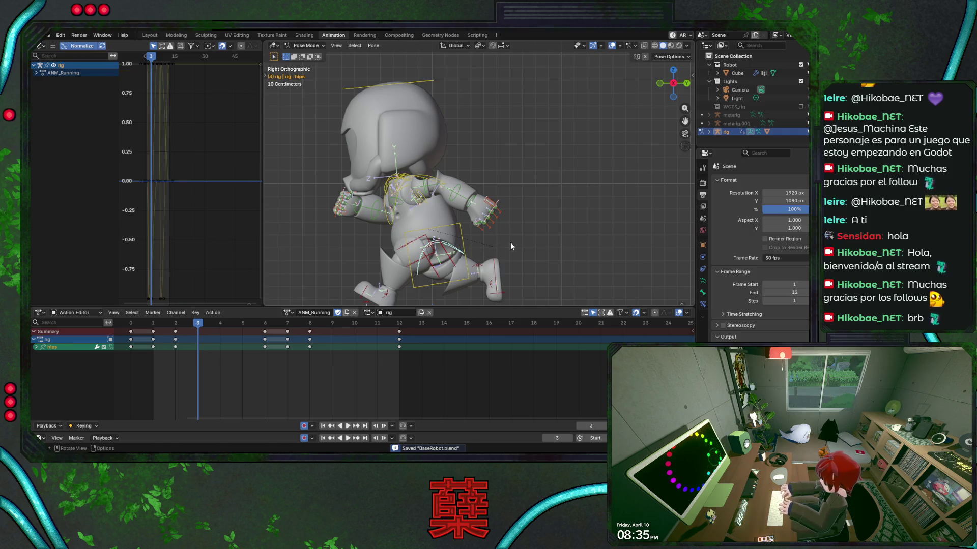
Rotate the hips bone around its local Z axis.
{"action": "key", "text": "r"}
{"action": "key", "text": "Escape"}
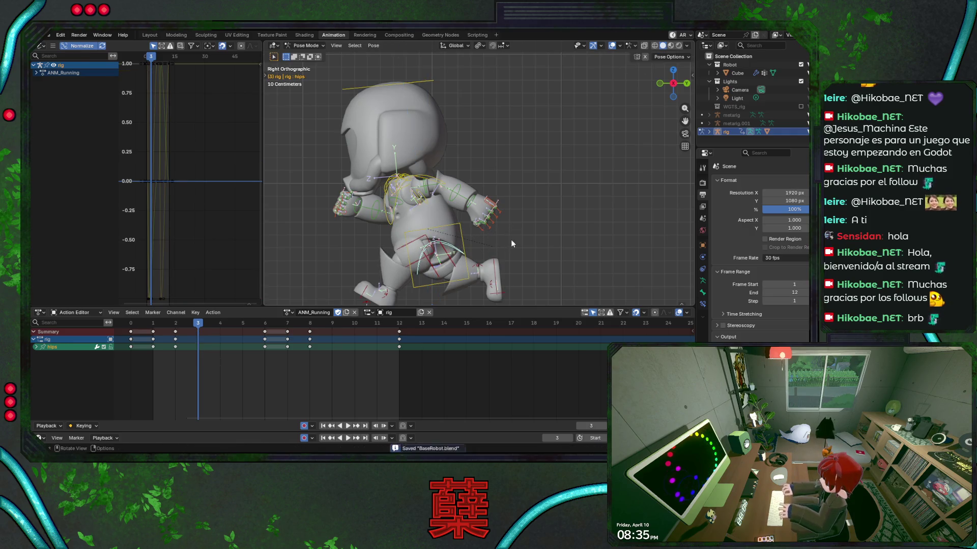
{"action": "scroll", "coordinate": [532, 211], "scroll_direction": "down", "scroll_amount": 3, "text": "shift"}
{"action": "key", "text": "r"}
{"action": "key", "text": "z"}
{"action": "key", "text": "z"}
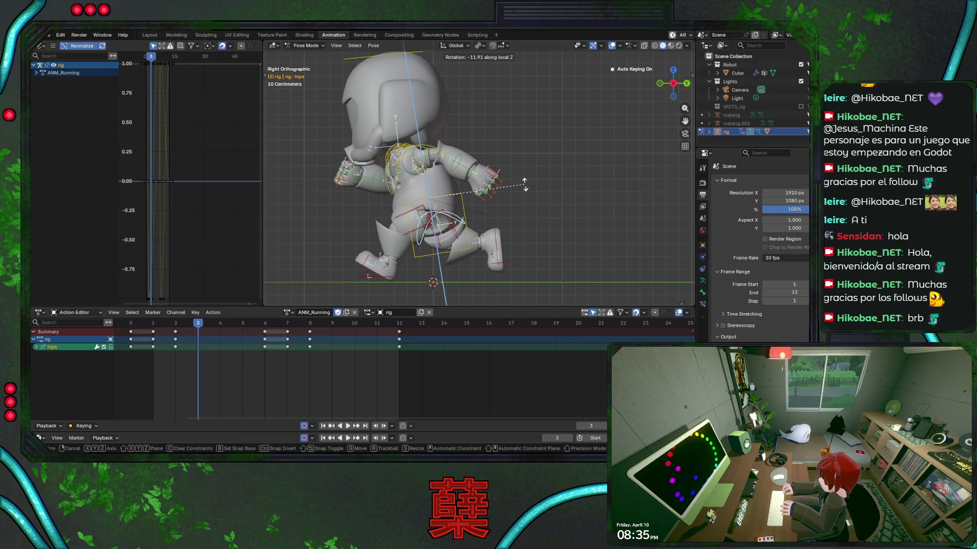
{"action": "left_click", "coordinate": [524, 186]}
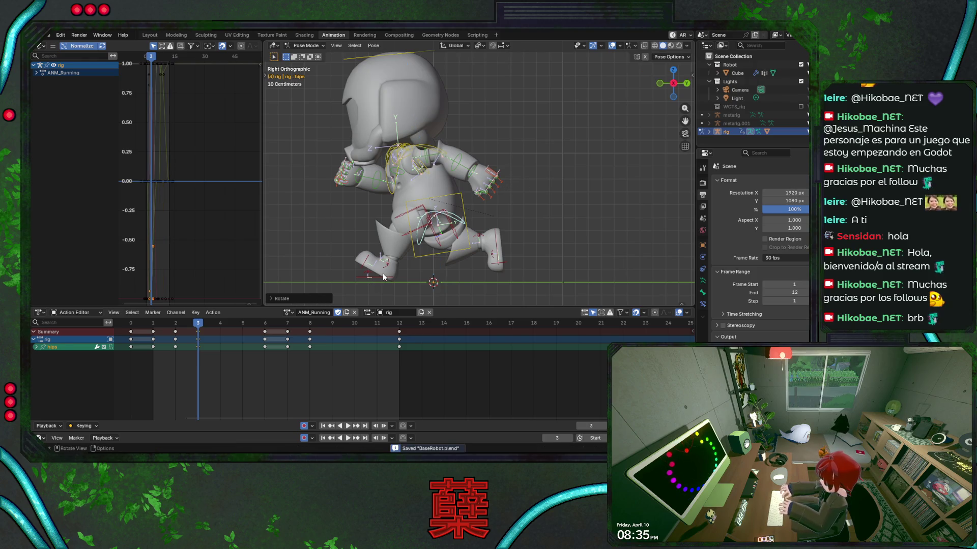
Slide the left IK foot along global Y, save, and play the run cycle.
{"action": "left_click", "coordinate": [374, 284]}
{"action": "key", "text": "g"}
{"action": "key", "text": "y"}
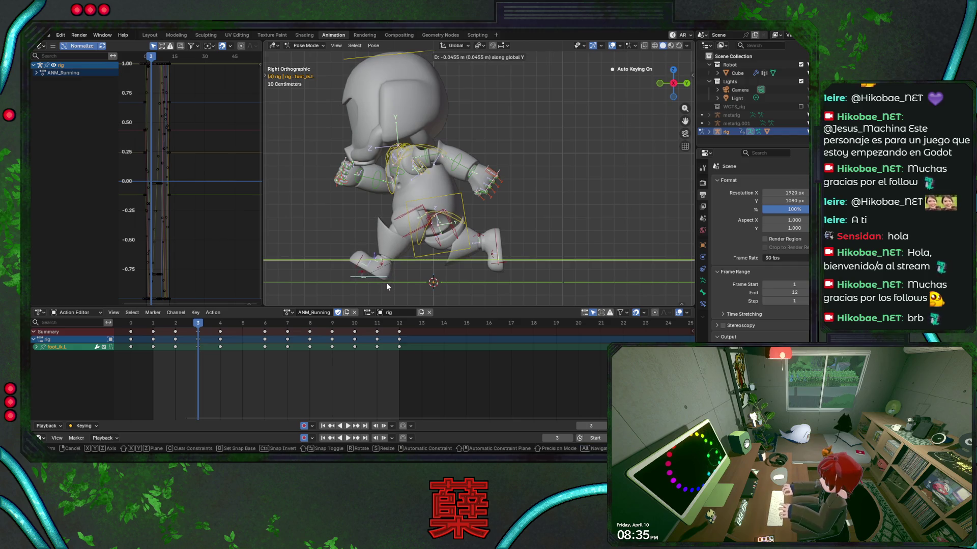
{"action": "key", "text": "Return"}
{"action": "key", "text": "ctrl+s"}
{"action": "key", "text": "space"}
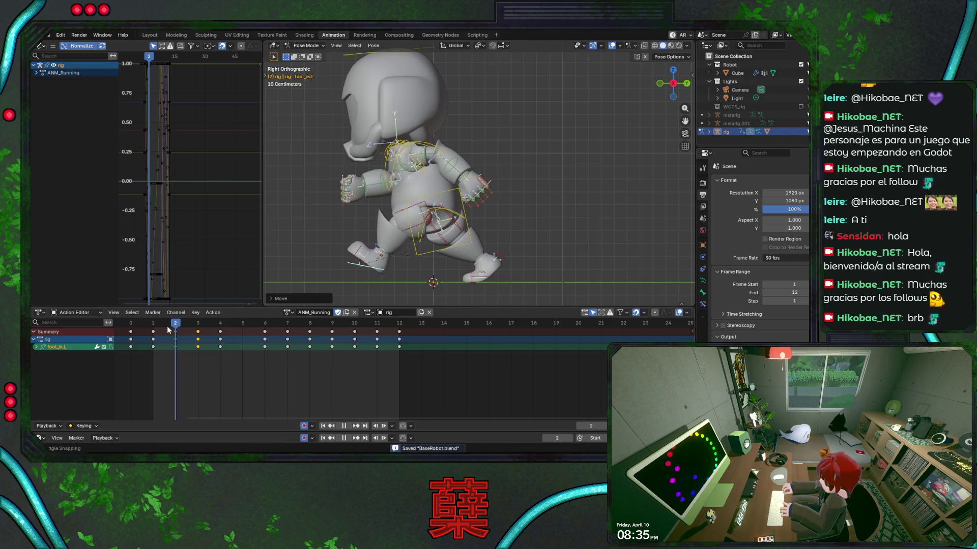
{"action": "key", "text": "space"}
Nudge the left IK foot along global Y again, save, and scrub frames 1 to 4.
{"action": "key", "text": "g"}
{"action": "key", "text": "y"}
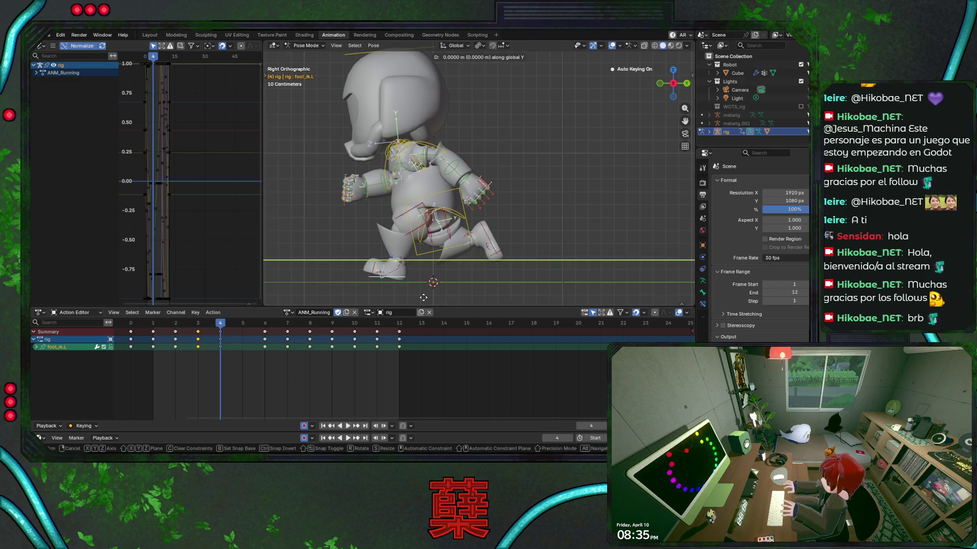
{"action": "key", "text": "Return"}
{"action": "key", "text": "ctrl+s"}
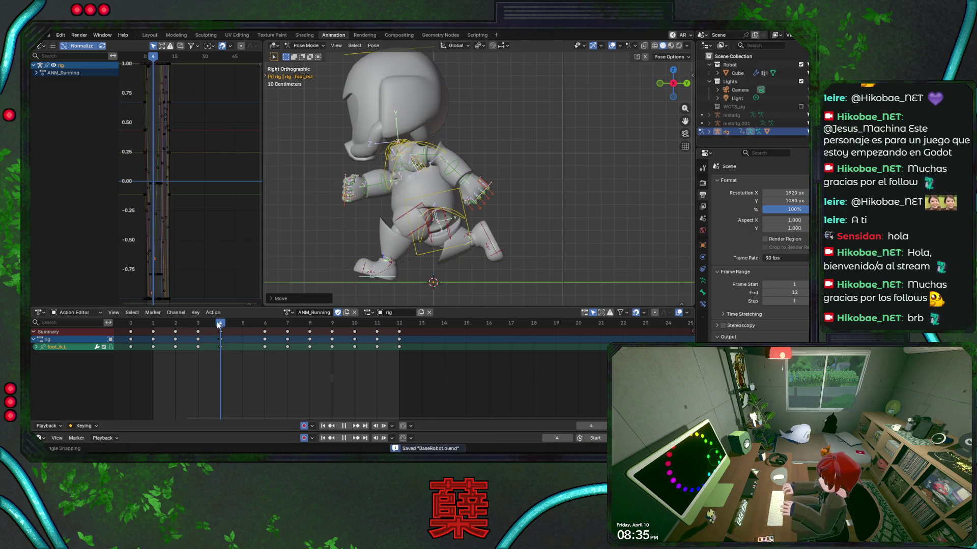
{"action": "key", "text": "space"}
{"action": "mouse_move", "coordinate": [154, 333]}
{"action": "left_mouse_down"}
{"action": "mouse_move", "coordinate": [228, 342]}
{"action": "mouse_move", "coordinate": [135, 345]}
{"action": "mouse_move", "coordinate": [250, 345]}
{"action": "mouse_move", "coordinate": [153, 337]}
{"action": "mouse_move", "coordinate": [154, 325]}
{"action": "mouse_move", "coordinate": [211, 334]}
{"action": "mouse_move", "coordinate": [199, 337]}
{"action": "left_mouse_up"}
{"action": "key", "text": "ctrl+s"}
Twist the chest about 10° around its local Z axis at frame 3.
{"action": "left_click", "coordinate": [399, 175]}
{"action": "key", "text": "r"}
{"action": "key", "text": "z"}
{"action": "key", "text": "z"}
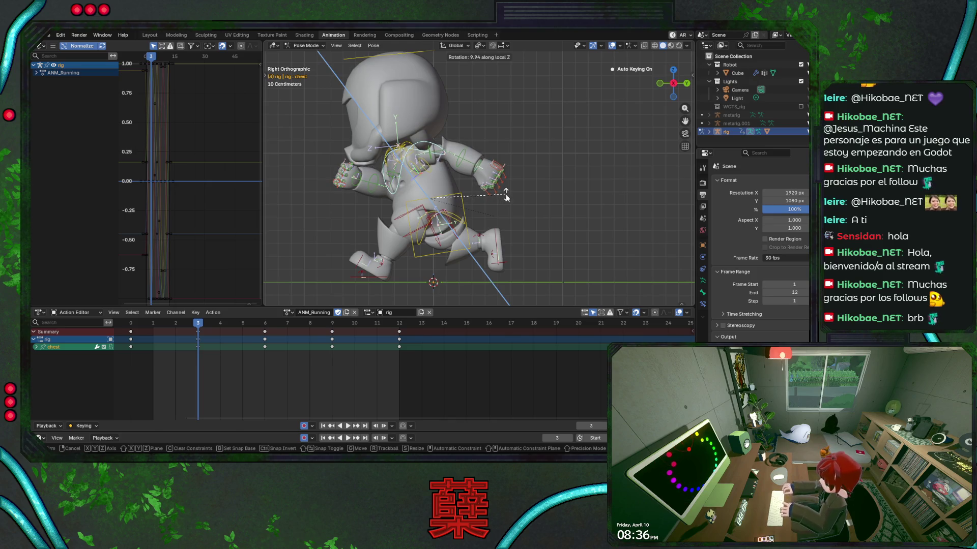
{"action": "left_click", "coordinate": [507, 198]}
Try an X rotation on the right upper arm, cancel it, and save the file.
{"action": "left_click", "coordinate": [402, 179]}
{"action": "key", "text": "r"}
{"action": "key", "text": "x"}
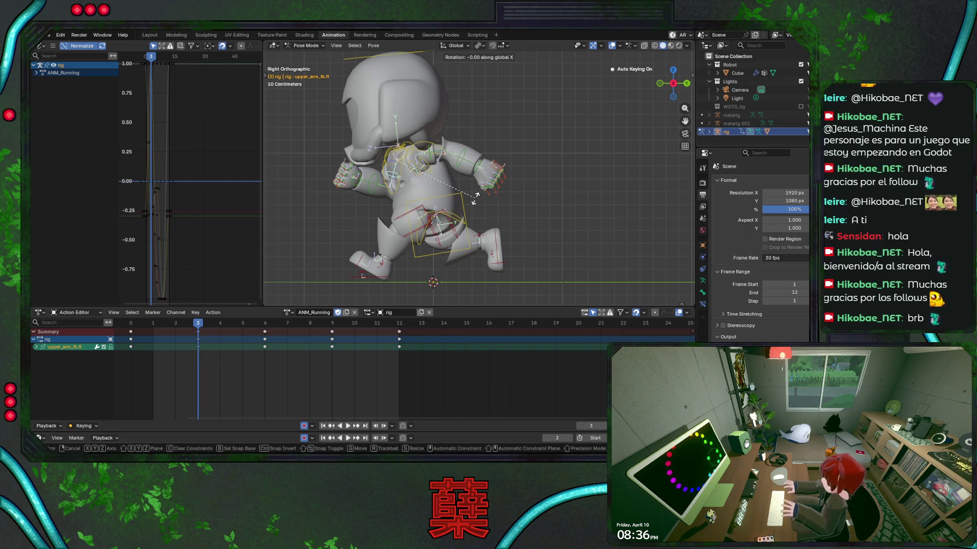
{"action": "key", "text": "Escape"}
{"action": "key", "text": "ctrl+s"}
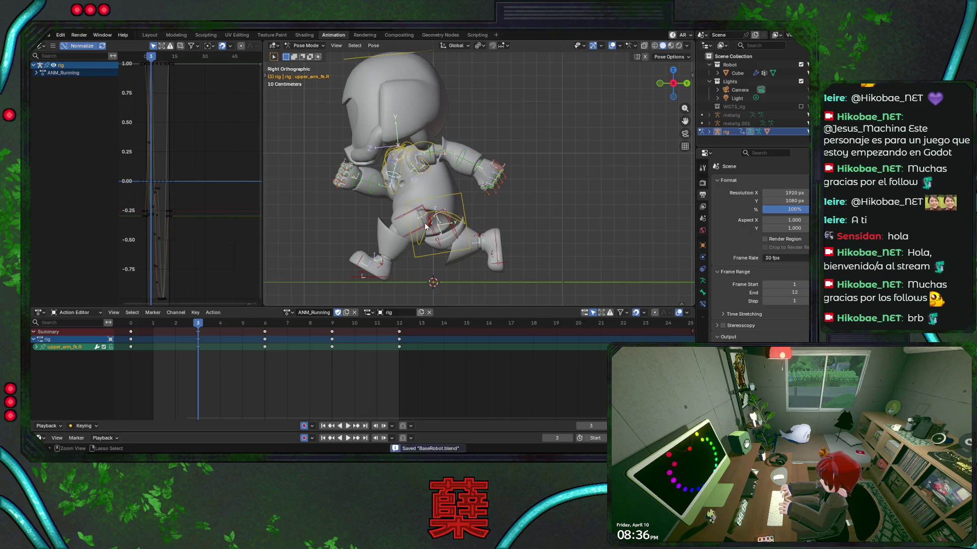
Select the left forearm, the left upper arm, then the right IK foot.
{"action": "left_click", "coordinate": [458, 168]}
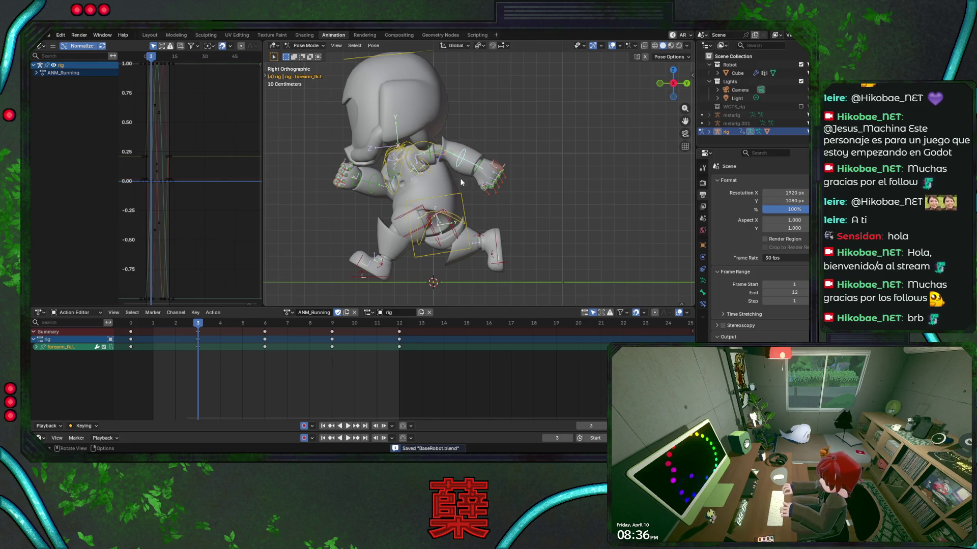
{"action": "left_click", "coordinate": [434, 159]}
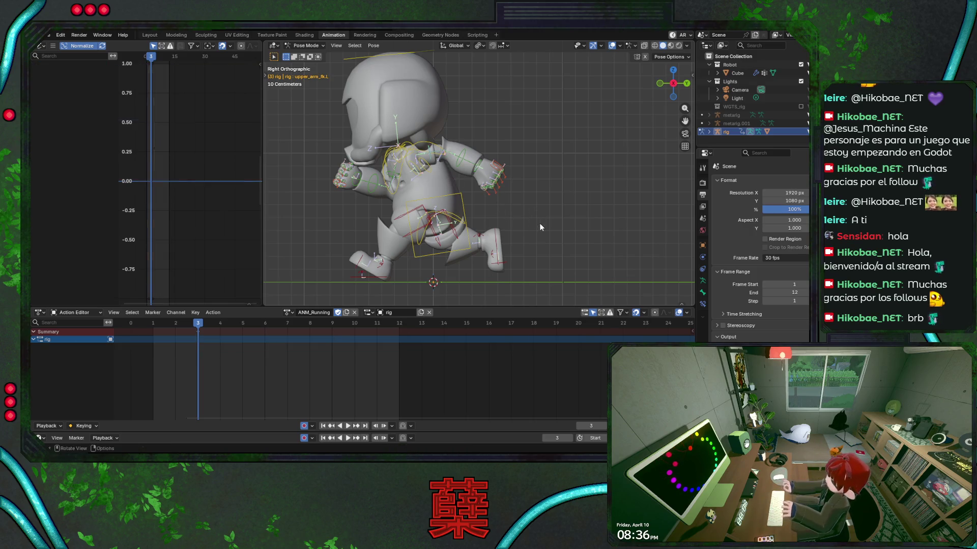
{"action": "left_click", "coordinate": [498, 241]}
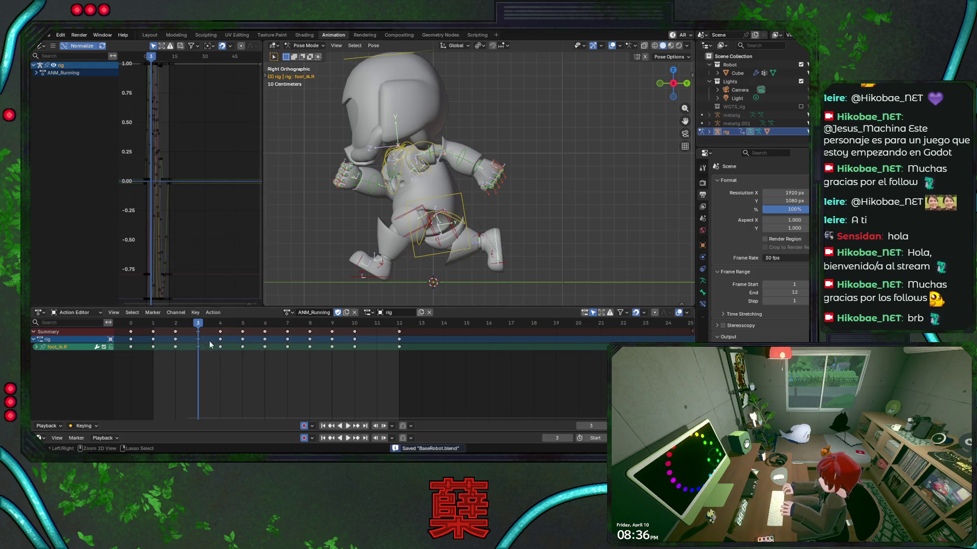
Play the run cycle, orbit round to face the robot's front, and hide the viewport overlays.
{"action": "key", "text": "space"}
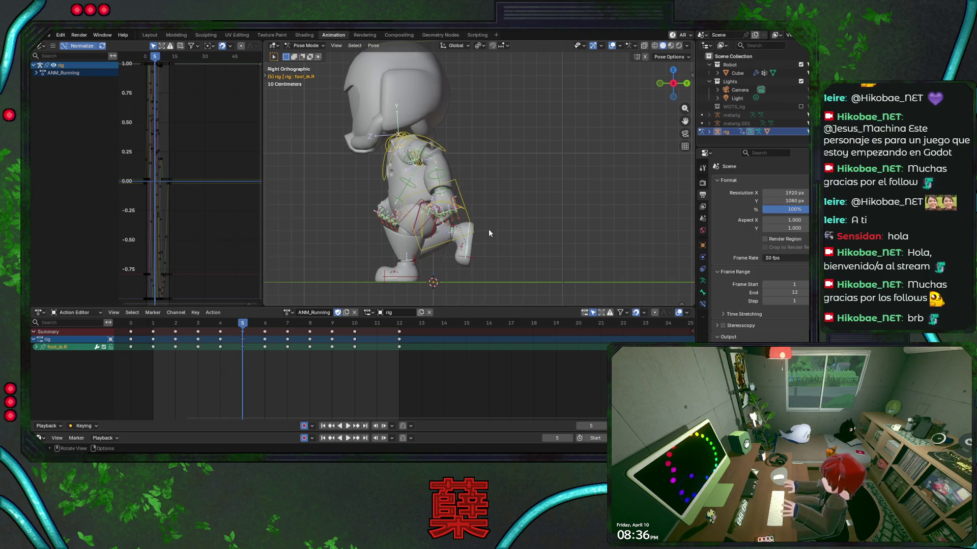
{"action": "scroll", "coordinate": [488, 233], "scroll_direction": "down", "scroll_amount": 1}
{"action": "mouse_move", "coordinate": [467, 241]}
{"action": "middle_mouse_down"}
{"action": "mouse_move", "coordinate": [465, 270]}
{"action": "mouse_move", "coordinate": [514, 272]}
{"action": "middle_mouse_up"}
{"action": "key", "text": "space"}
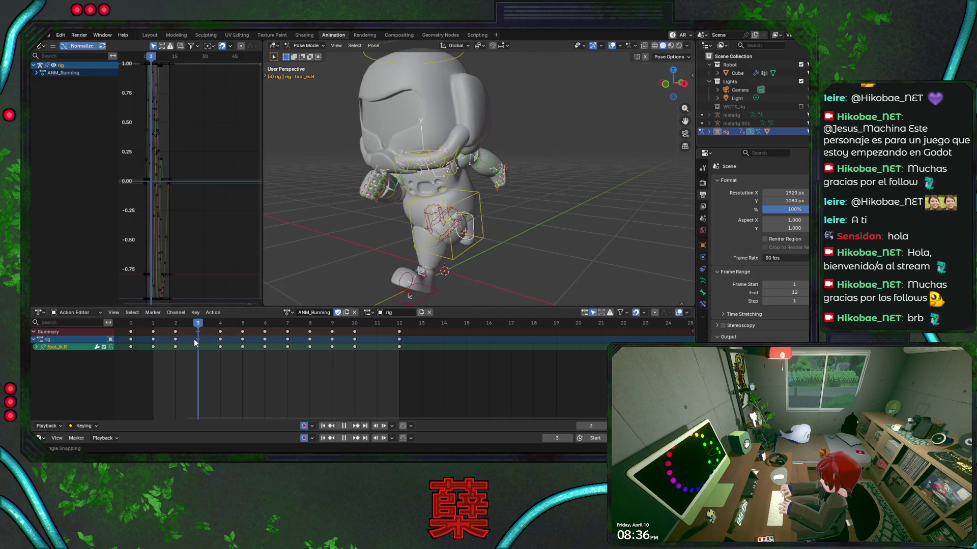
{"action": "key", "text": "space"}
{"action": "middle_click_drag", "start_coordinate": [473, 260], "coordinate": [519, 239]}
{"action": "mouse_move", "coordinate": [351, 264]}
{"action": "middle_mouse_down"}
{"action": "mouse_move", "coordinate": [365, 250]}
{"action": "mouse_move", "coordinate": [361, 265]}
{"action": "mouse_move", "coordinate": [337, 272]}
{"action": "middle_mouse_up"}
{"action": "left_click", "coordinate": [612, 45]}
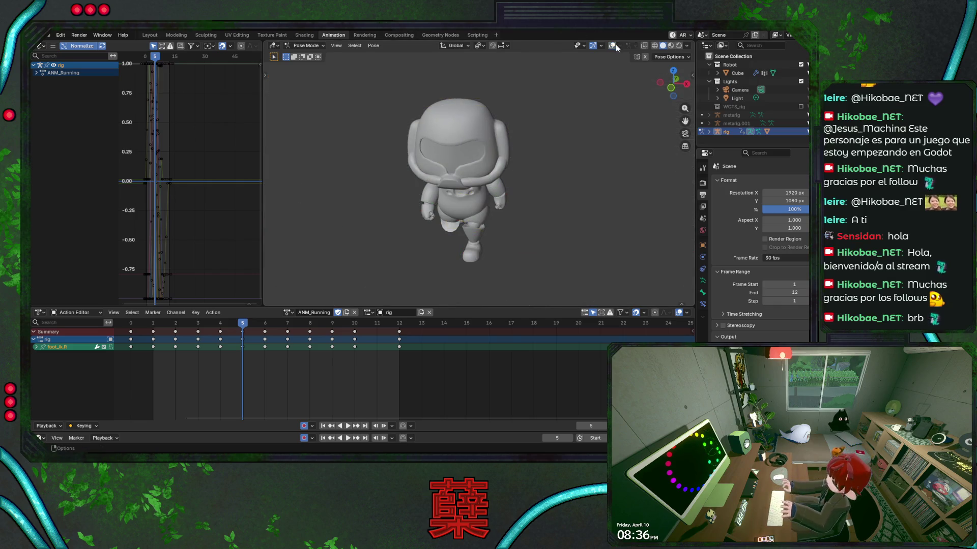
Scrub the run back to frame 1, save, restore the overlays and select foot_ik.L.
{"action": "key", "text": "space"}
{"action": "key", "text": "ctrl+s"}
{"action": "mouse_move", "coordinate": [146, 326]}
{"action": "left_mouse_down"}
{"action": "mouse_move", "coordinate": [165, 329]}
{"action": "mouse_move", "coordinate": [133, 332]}
{"action": "mouse_move", "coordinate": [175, 339]}
{"action": "mouse_move", "coordinate": [152, 338]}
{"action": "left_mouse_up"}
{"action": "key", "text": "KP_1"}
{"action": "key", "text": "ctrl+s"}
{"action": "mouse_move", "coordinate": [416, 242]}
{"action": "middle_mouse_down"}
{"action": "mouse_move", "coordinate": [401, 222]}
{"action": "mouse_move", "coordinate": [457, 212]}
{"action": "middle_mouse_up"}
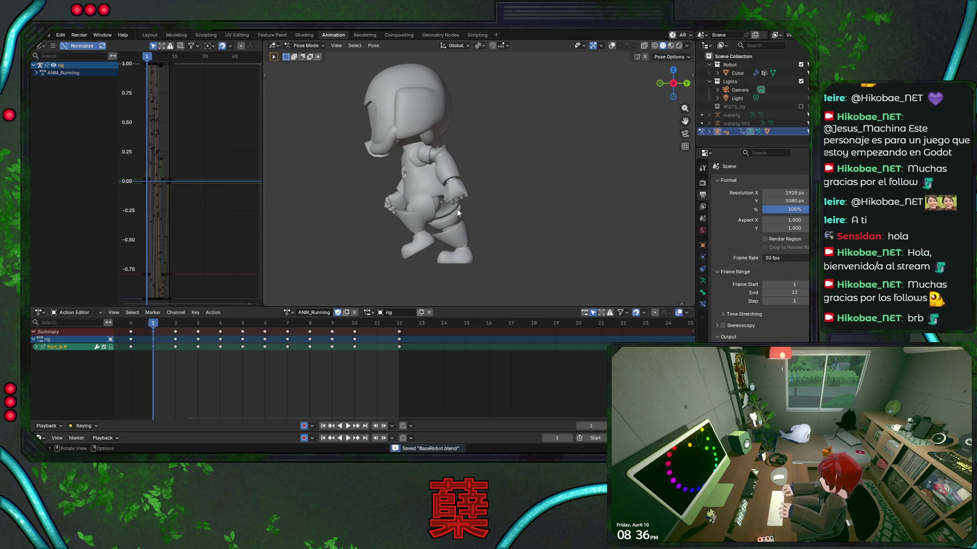
{"action": "left_click", "coordinate": [611, 47]}
{"action": "left_click", "coordinate": [423, 248]}
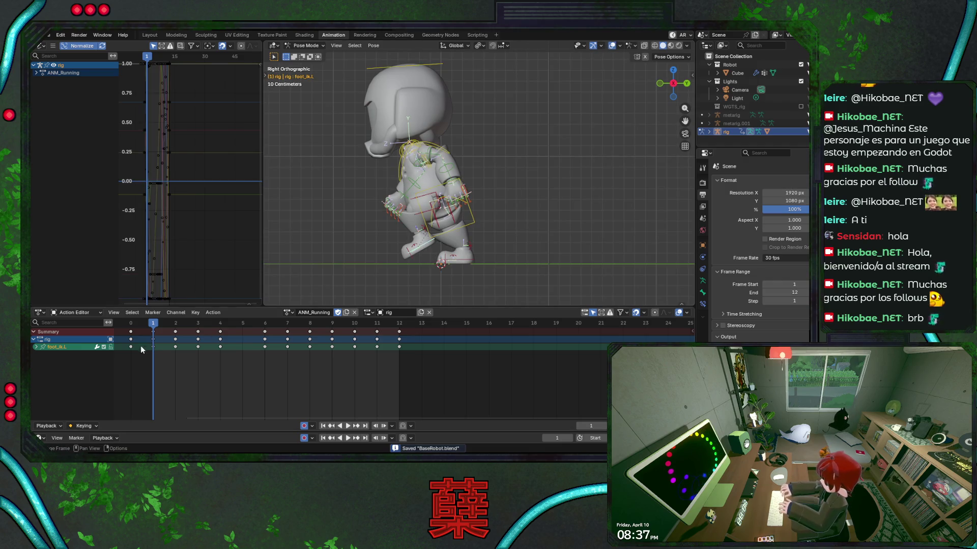
From a front view, trial-rotate thigh_ik.L and move the left IK foot on X, cancelling both.
{"action": "middle_click_drag", "start_coordinate": [313, 295], "coordinate": [498, 245]}
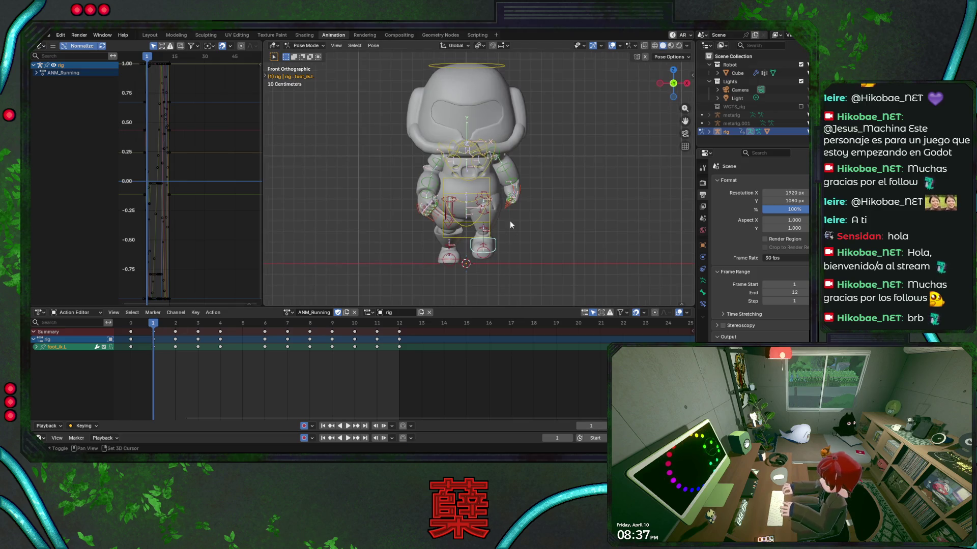
{"action": "scroll", "coordinate": [508, 168], "scroll_direction": "up", "scroll_amount": 4}
{"action": "left_click", "coordinate": [483, 138]}
{"action": "key", "text": "r"}
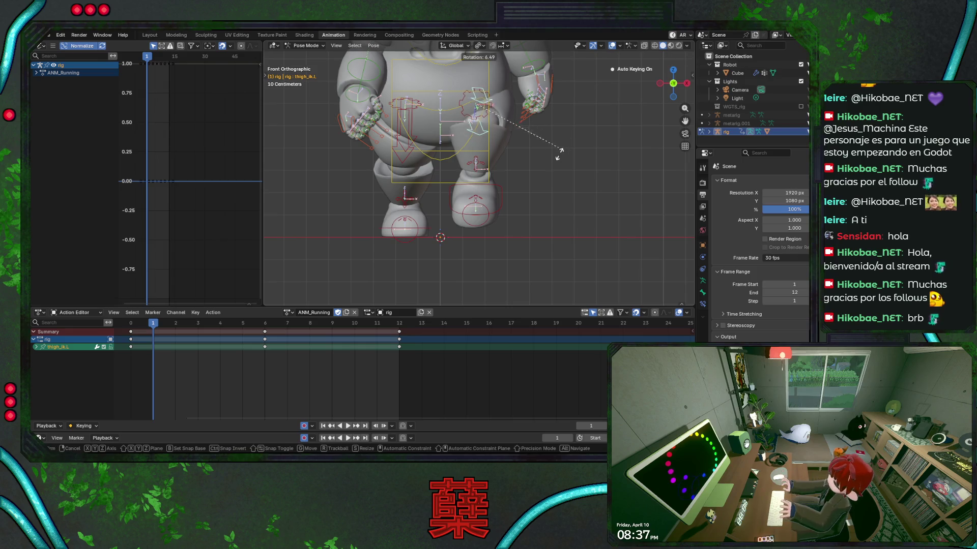
{"action": "key", "text": "Escape"}
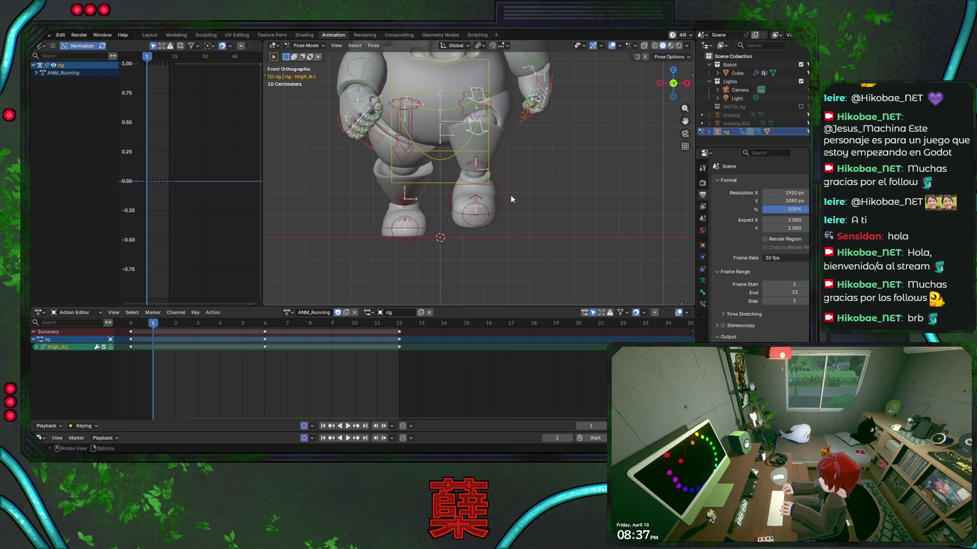
{"action": "left_click", "coordinate": [500, 199]}
{"action": "key", "text": "g"}
{"action": "key", "text": "x"}
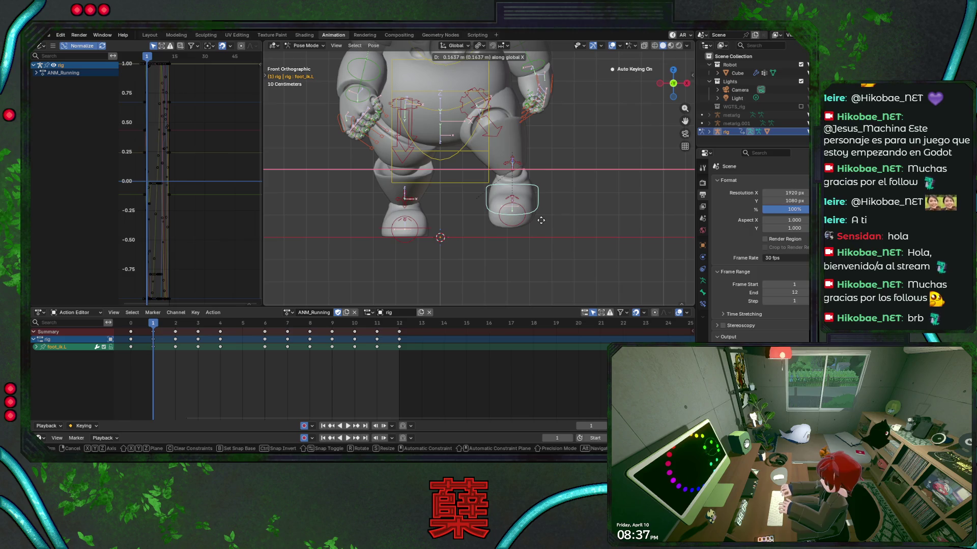
{"action": "key", "text": "Escape"}
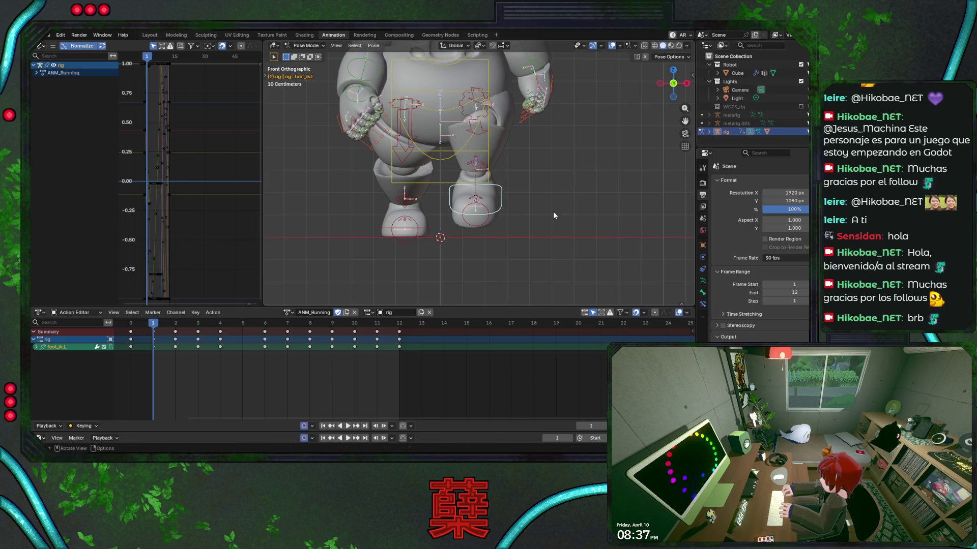
{"action": "left_click", "coordinate": [482, 133]}
{"action": "key", "text": "r"}
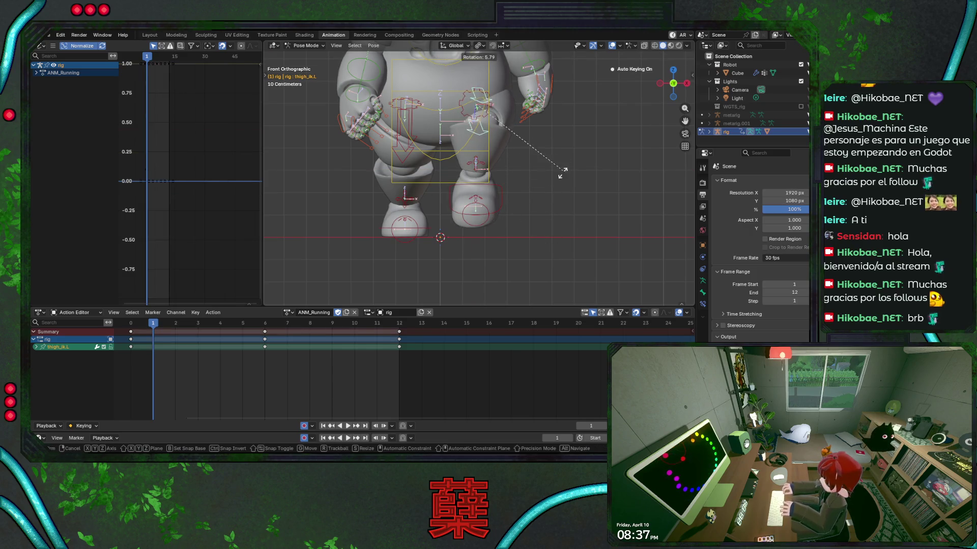
{"action": "key", "text": "Escape"}
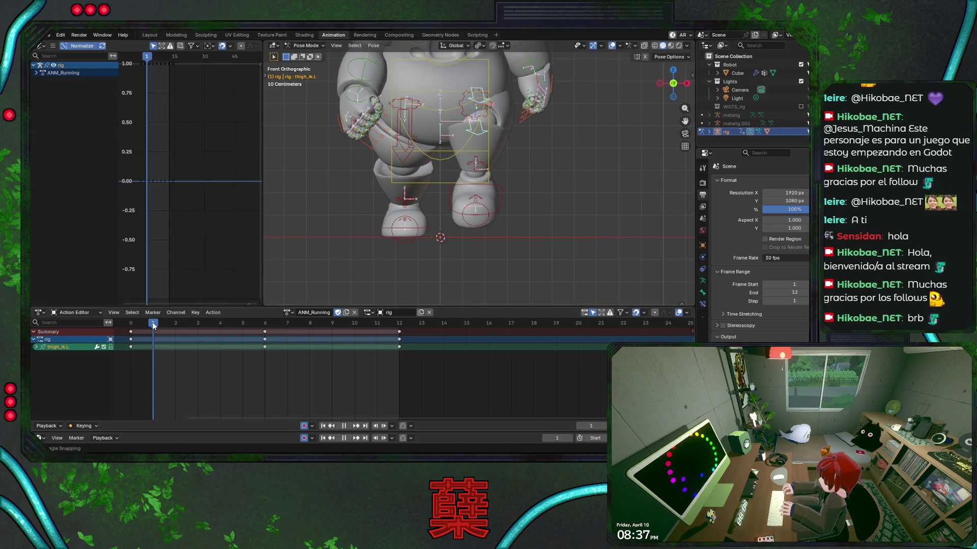
Trackball-rotate thigh_ik.L at frame 1 of ANM_Running and save BaseRobot.blend.
{"action": "left_click", "coordinate": [131, 324]}
{"action": "key", "text": "space"}
{"action": "left_click_drag", "start_coordinate": [132, 325], "coordinate": [173, 328]}
{"action": "key", "text": "r"}
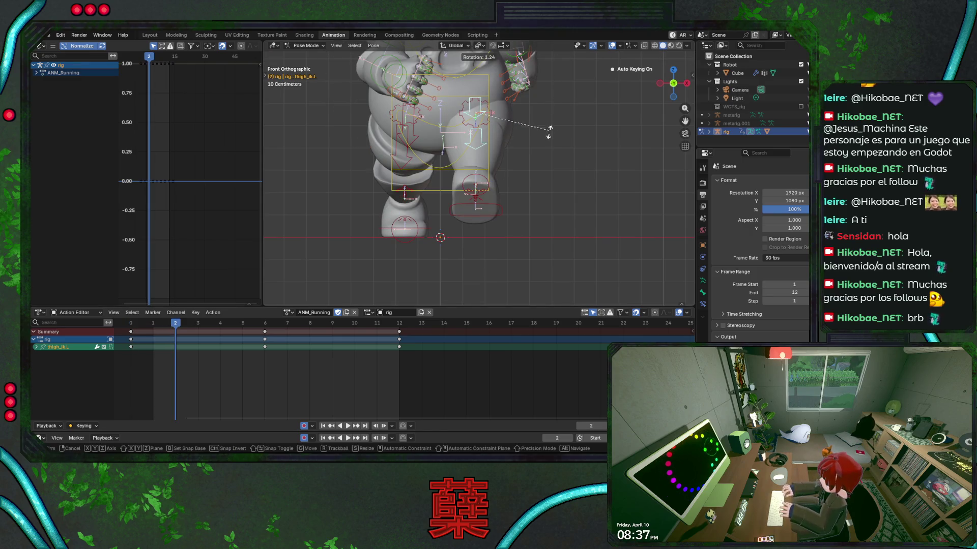
{"action": "right_click", "coordinate": [562, 203]}
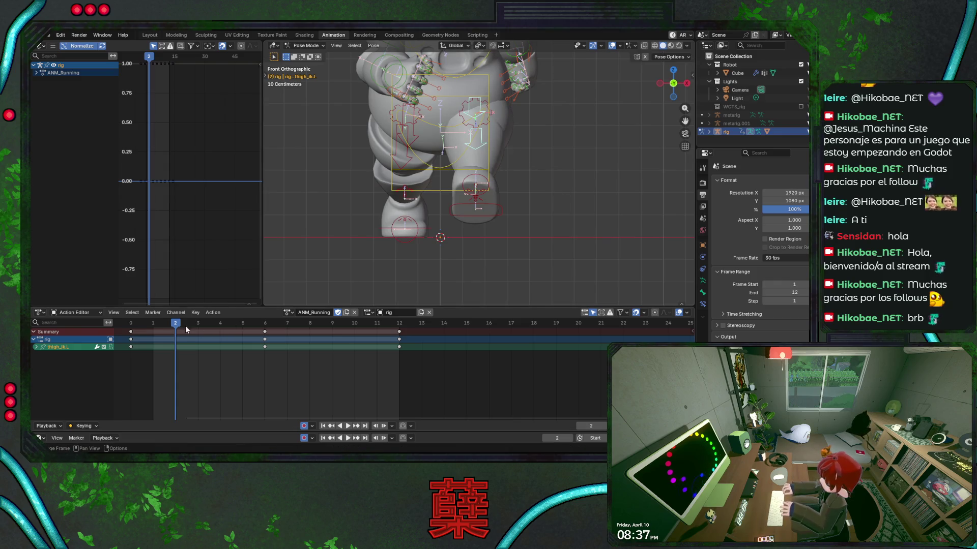
{"action": "left_click_drag", "start_coordinate": [186, 330], "coordinate": [161, 329]}
{"action": "key", "text": "r"}
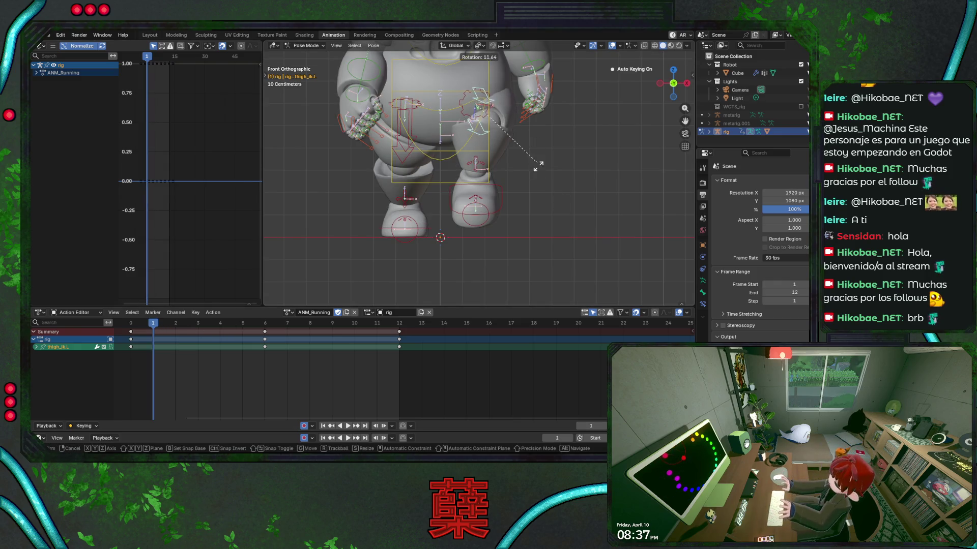
{"action": "right_click", "coordinate": [547, 222]}
{"action": "key", "text": "r"}
{"action": "key", "text": "r"}
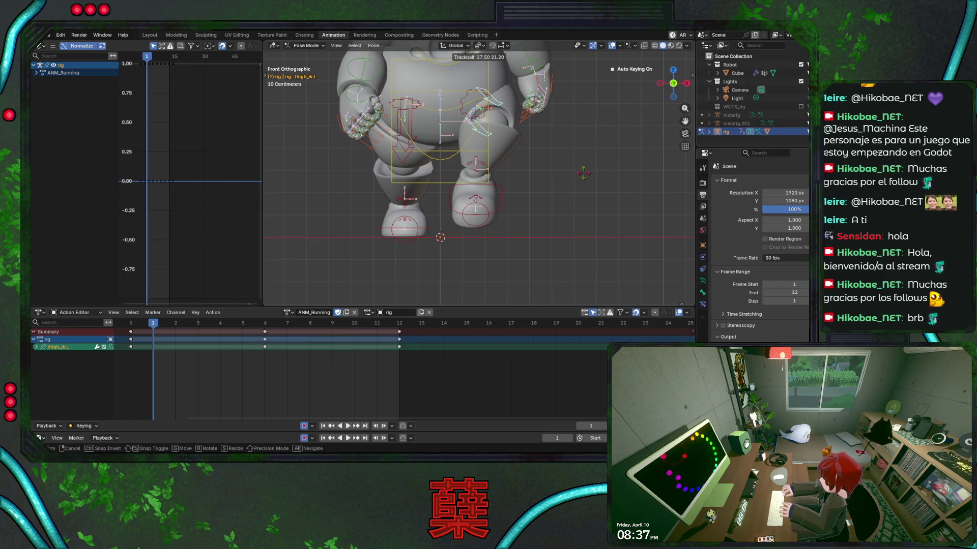
{"action": "left_click", "coordinate": [584, 173]}
{"action": "key", "text": "ctrl+s"}
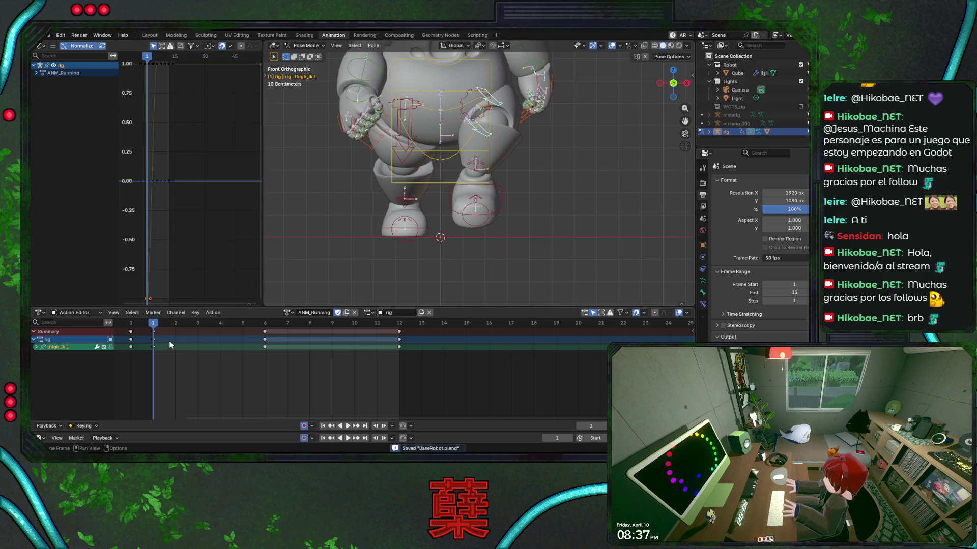
Add the right thigh to the selection and paste its keys mirrored at frame 7.
{"action": "left_click", "coordinate": [413, 119], "text": "shift"}
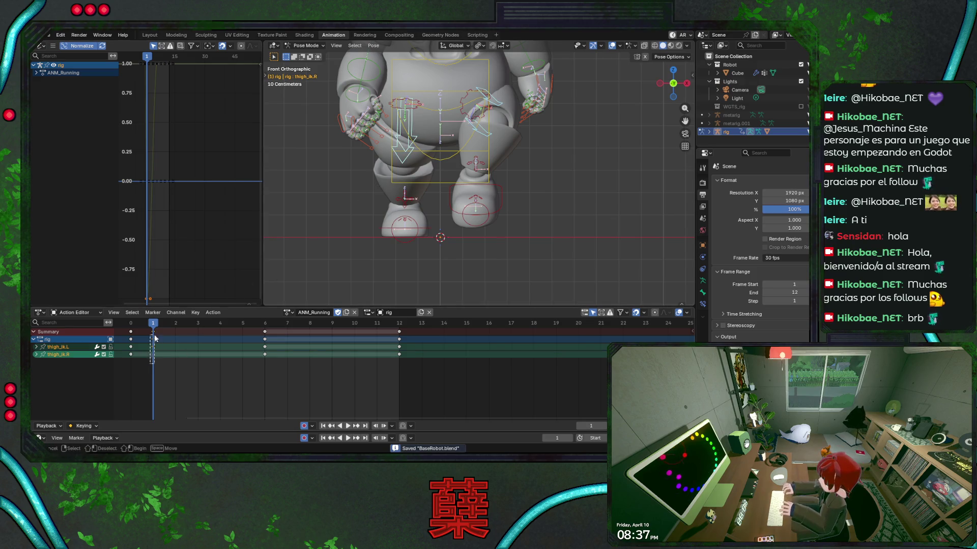
{"action": "key", "text": "space"}
{"action": "key", "text": "space"}
{"action": "right_click", "coordinate": [286, 336]}
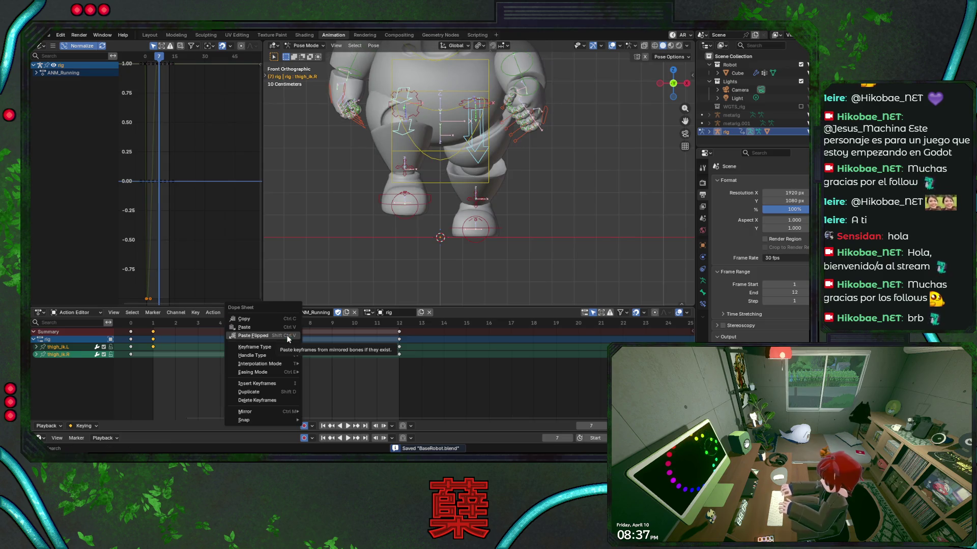
{"action": "left_click", "coordinate": [286, 335]}
{"action": "key", "text": "space"}
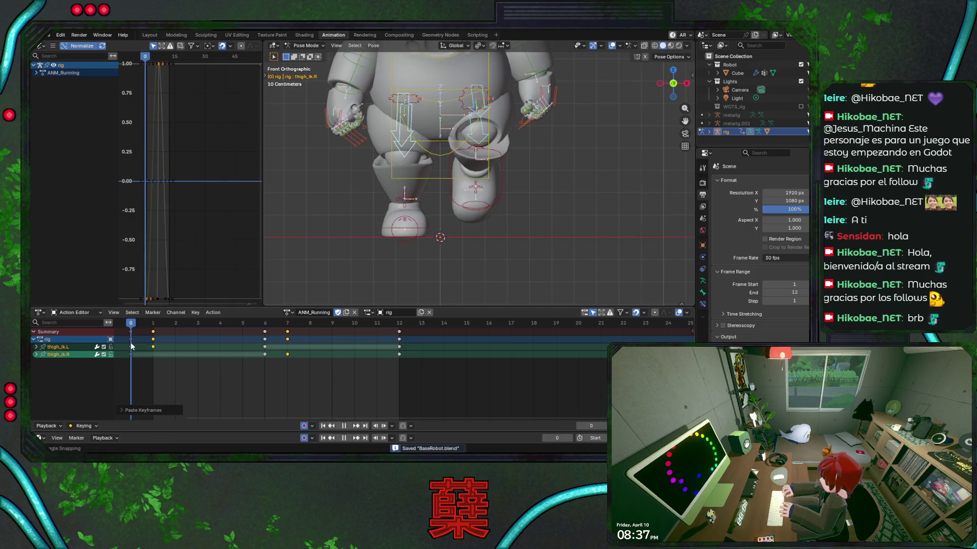
{"action": "key", "text": "space"}
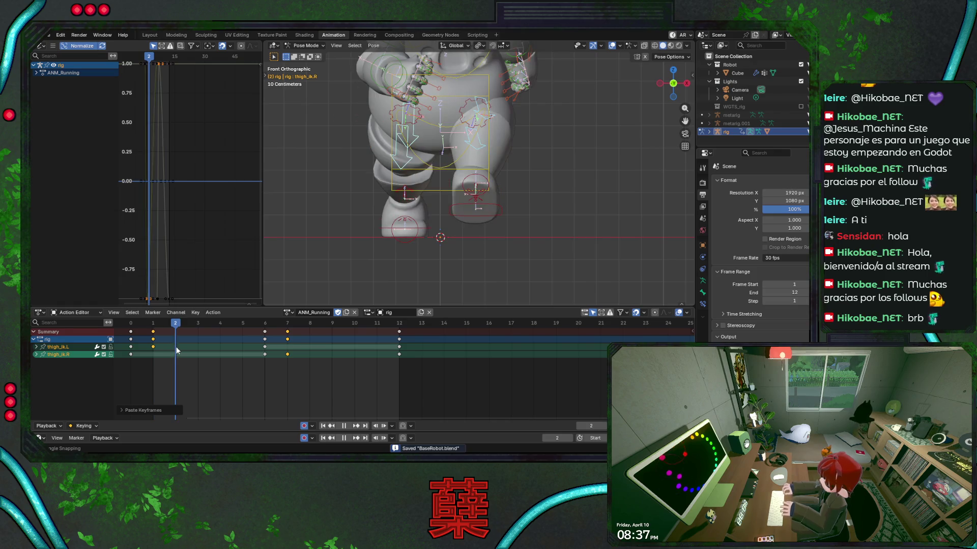
Select the frame-6 keys and paste them at frame 3, then preview the run.
{"action": "left_click_drag", "start_coordinate": [188, 324], "coordinate": [255, 335]}
{"action": "mouse_move", "coordinate": [263, 370]}
{"action": "left_mouse_down"}
{"action": "mouse_move", "coordinate": [270, 333]}
{"action": "mouse_move", "coordinate": [204, 334]}
{"action": "left_mouse_up"}
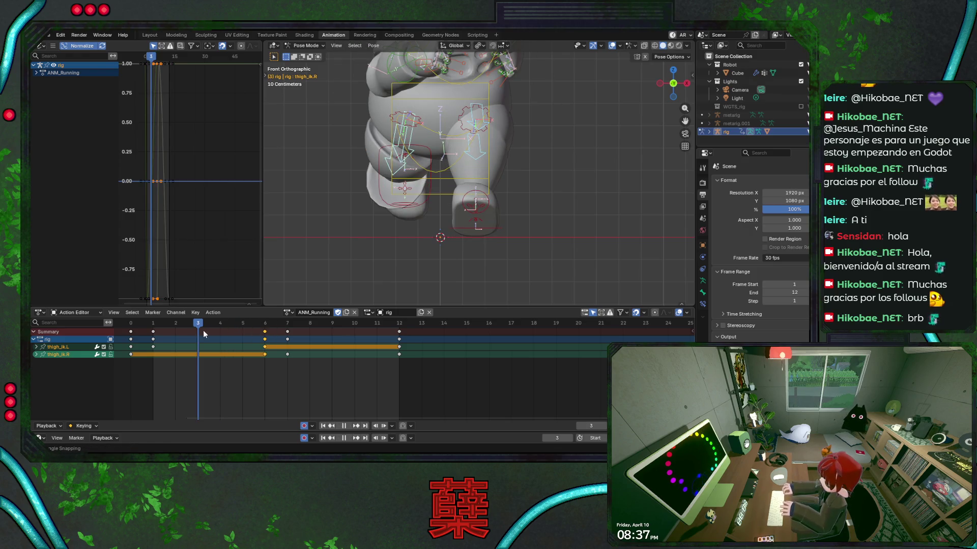
{"action": "key", "text": "ctrl+v"}
{"action": "key", "text": "ctrl+s"}
{"action": "key", "text": "space"}
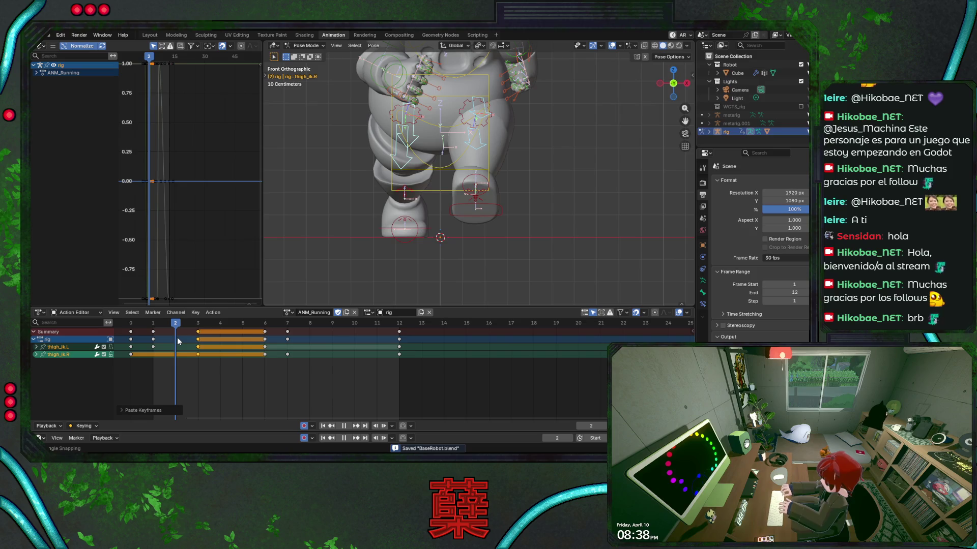
Slide the thigh_ik keys one frame later and play back to check the timing.
{"action": "key", "text": "space"}
{"action": "key", "text": "g"}
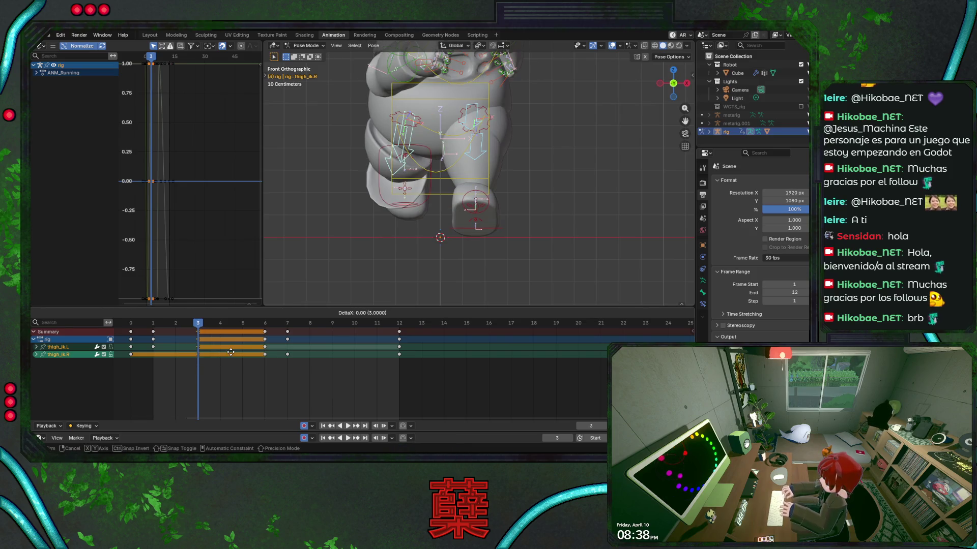
{"action": "left_click", "coordinate": [237, 353]}
{"action": "mouse_move", "coordinate": [195, 326]}
{"action": "left_mouse_down"}
{"action": "mouse_move", "coordinate": [163, 328]}
{"action": "mouse_move", "coordinate": [239, 345]}
{"action": "left_mouse_up"}
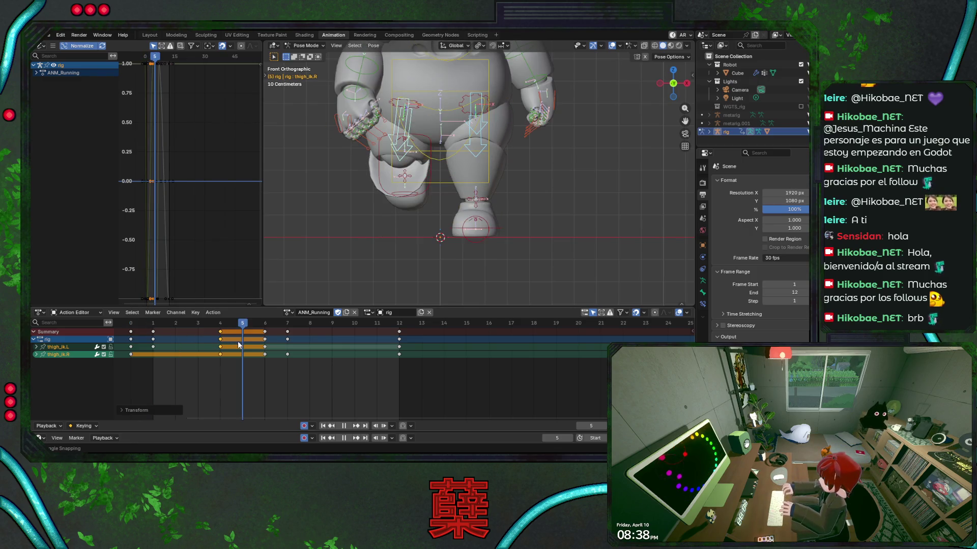
{"action": "key", "text": "g"}
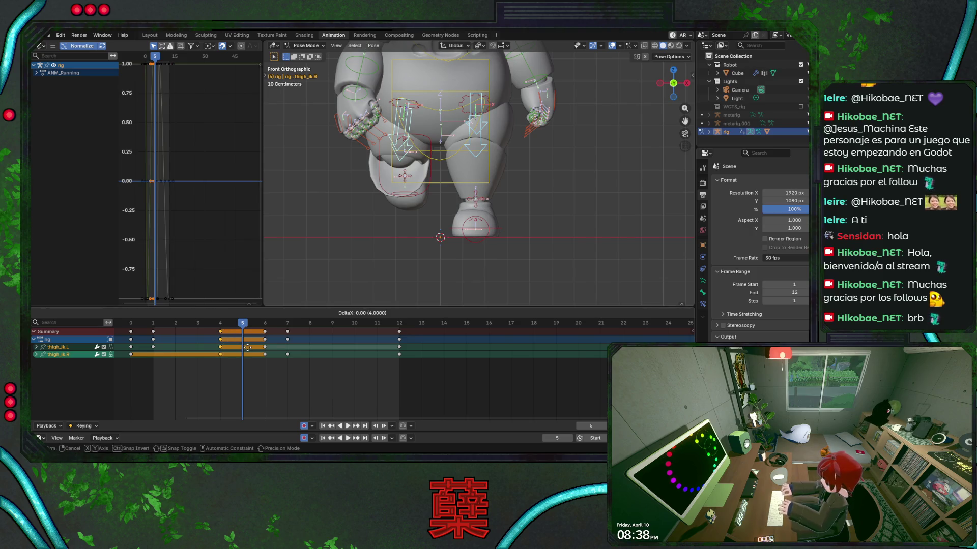
{"action": "left_click", "coordinate": [256, 348]}
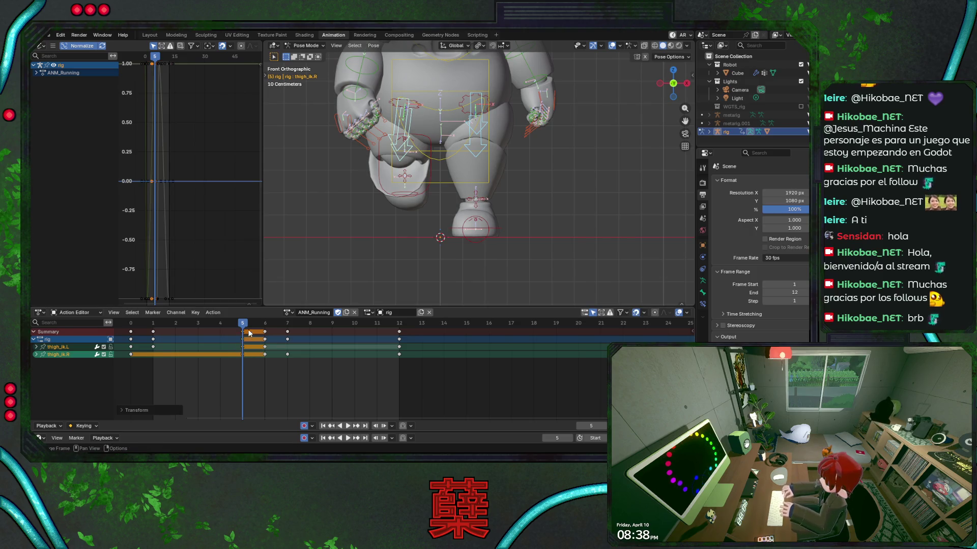
{"action": "key", "text": "space"}
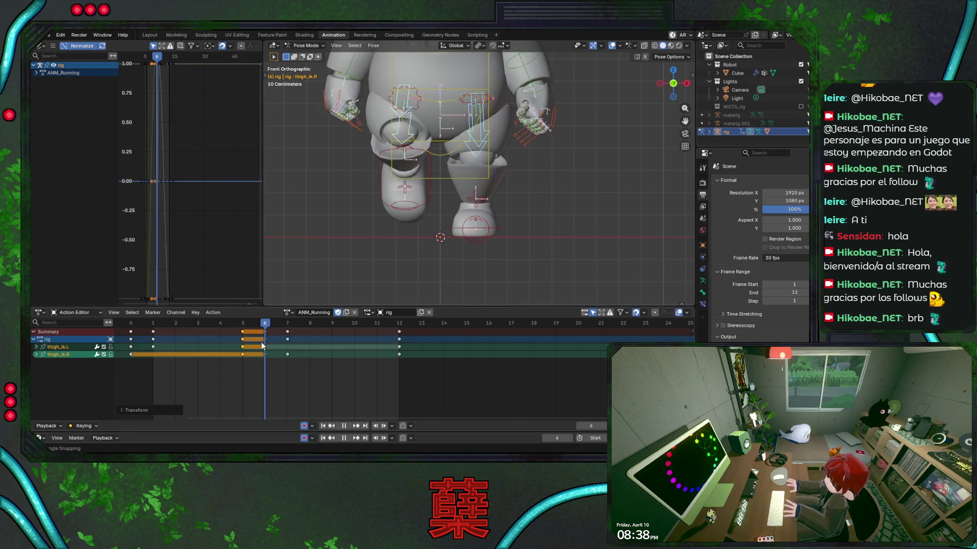
{"action": "key", "text": "space"}
Copy the frame-12 leg keys, paste them at frame 11, and save BaseRobot.blend.
{"action": "left_click", "coordinate": [399, 347], "text": "alt"}
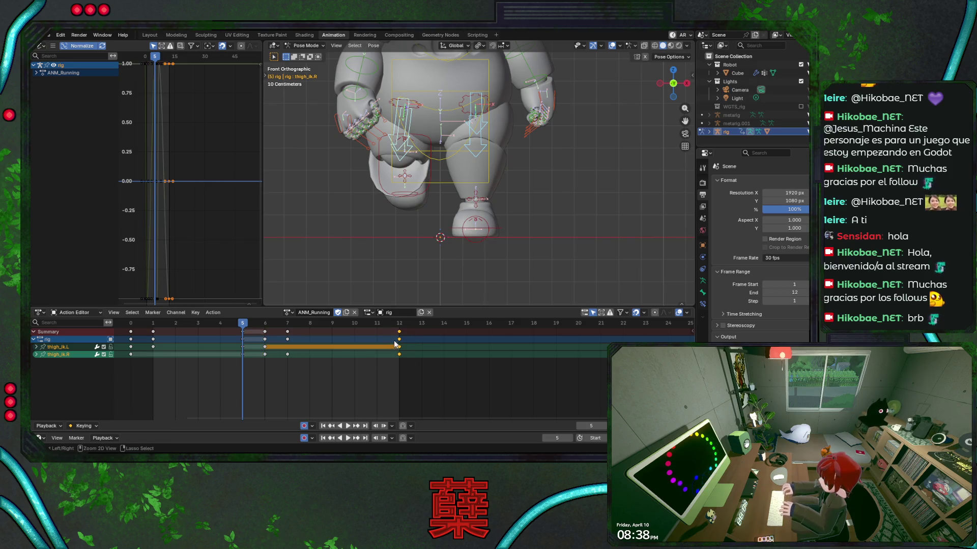
{"action": "key", "text": "space"}
{"action": "left_click", "coordinate": [377, 325]}
{"action": "key", "text": "ctrl+v"}
{"action": "key", "text": "ctrl+s"}
{"action": "key", "text": "space"}
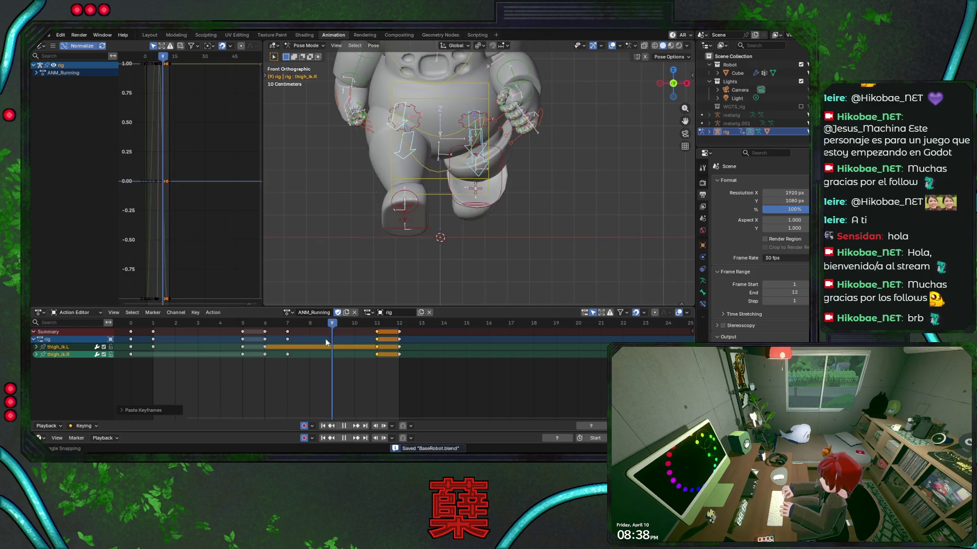
{"action": "mouse_move", "coordinate": [317, 348]}
{"action": "left_mouse_down"}
{"action": "mouse_move", "coordinate": [137, 355]}
{"action": "mouse_move", "coordinate": [199, 331]}
{"action": "mouse_move", "coordinate": [378, 333]}
{"action": "mouse_move", "coordinate": [179, 344]}
{"action": "left_mouse_up"}
Save BaseRobot.blend and play the run cycle zoomed in from Right view, ending on frame 0.
{"action": "key", "text": "ctrl+s"}
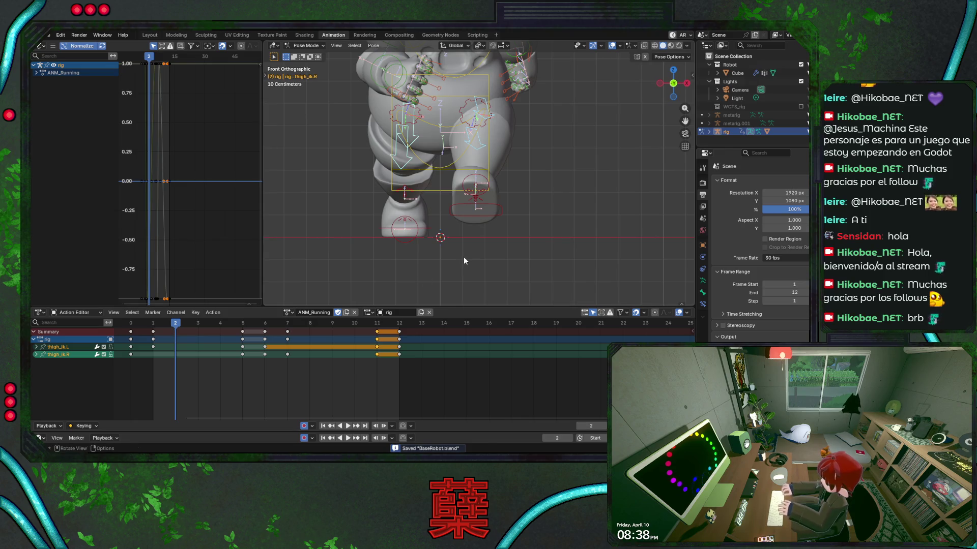
{"action": "key", "text": "space"}
{"action": "scroll", "coordinate": [513, 182], "scroll_direction": "down", "scroll_amount": 2}
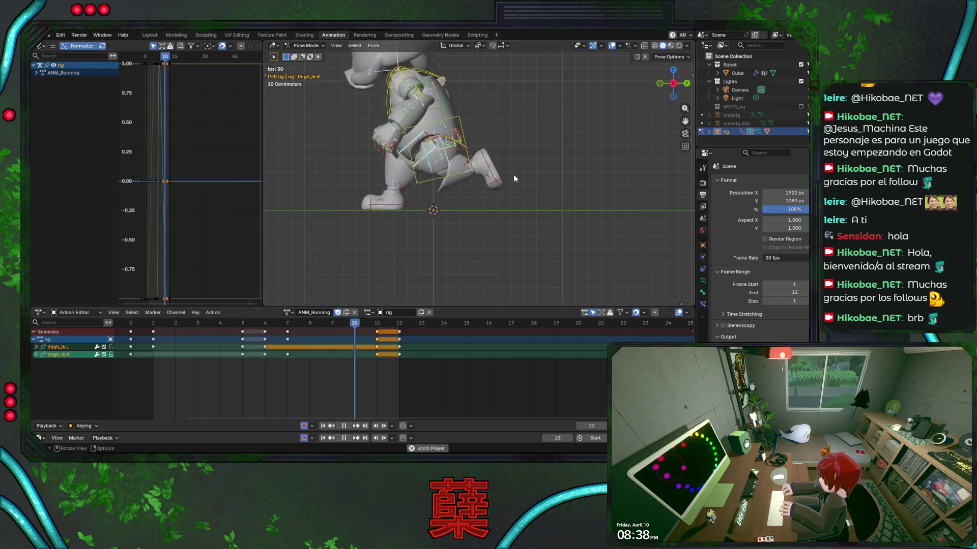
{"action": "key", "text": "KP_3"}
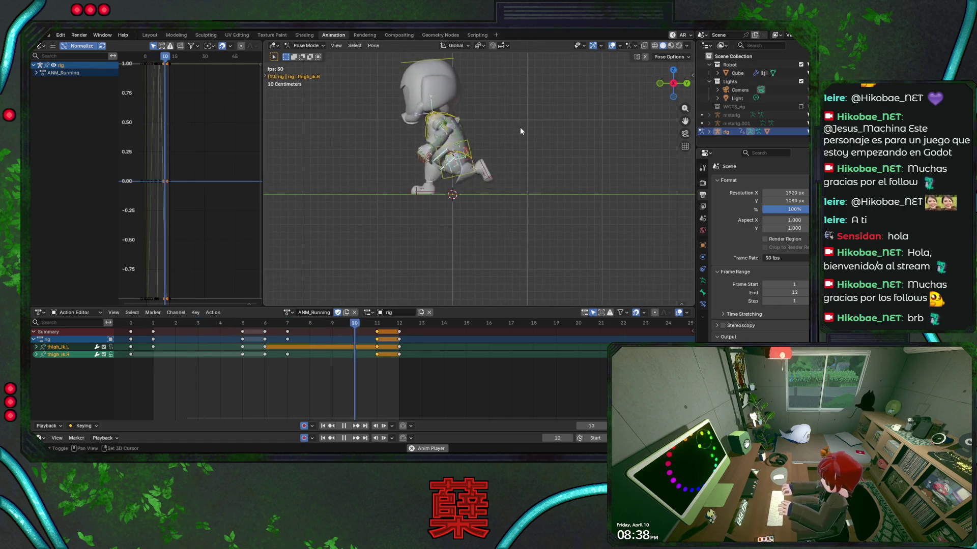
{"action": "scroll", "coordinate": [517, 135], "scroll_direction": "up", "scroll_amount": 1}
{"action": "scroll", "coordinate": [527, 175], "scroll_direction": "up", "scroll_amount": 1}
{"action": "scroll", "coordinate": [534, 171], "scroll_direction": "up", "scroll_amount": 1}
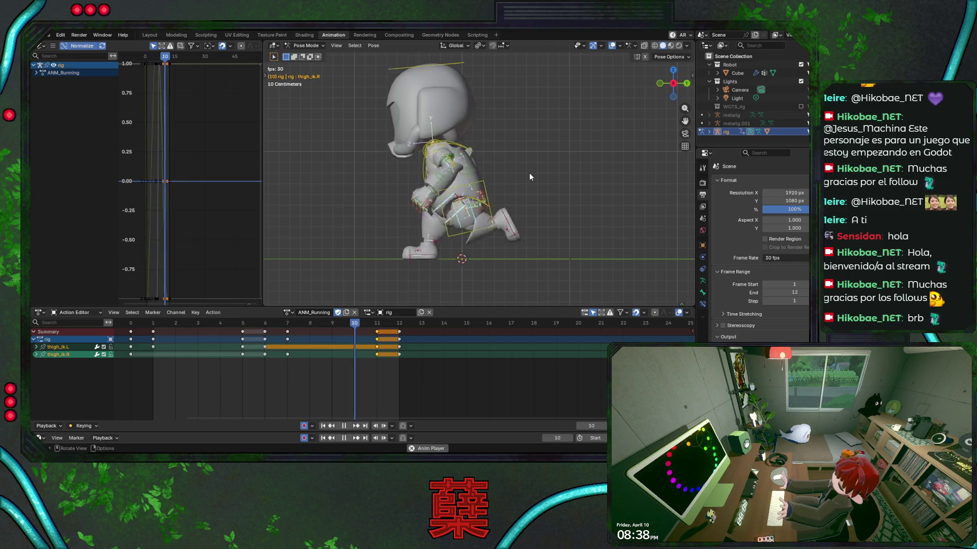
{"action": "left_click", "coordinate": [132, 323]}
Copy all bones' keys on frames 1–5 and paste them flipped starting at frame 6.
{"action": "key", "text": "a"}
{"action": "key", "text": "ctrl+s"}
{"action": "left_click_drag", "start_coordinate": [139, 326], "coordinate": [250, 339]}
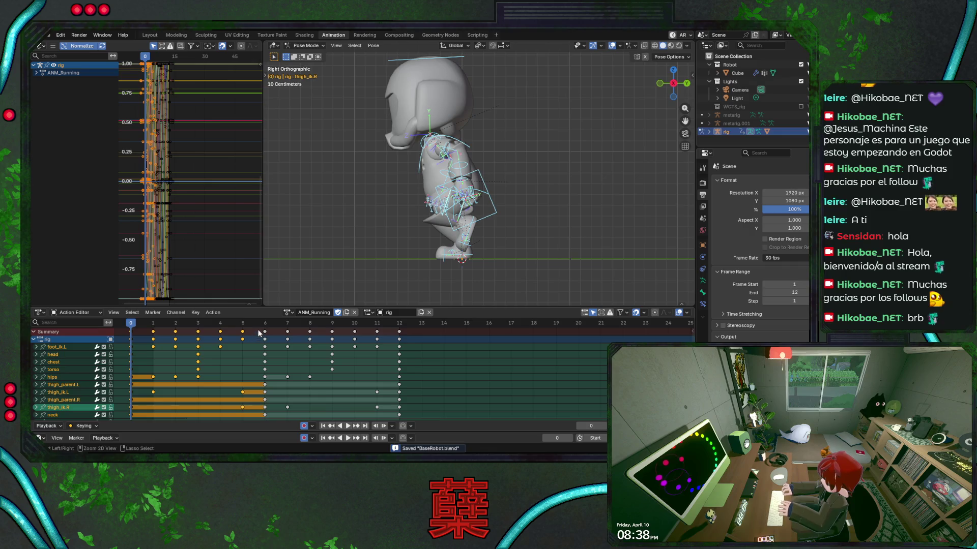
{"action": "right_click", "coordinate": [266, 332]}
{"action": "left_click", "coordinate": [265, 331]}
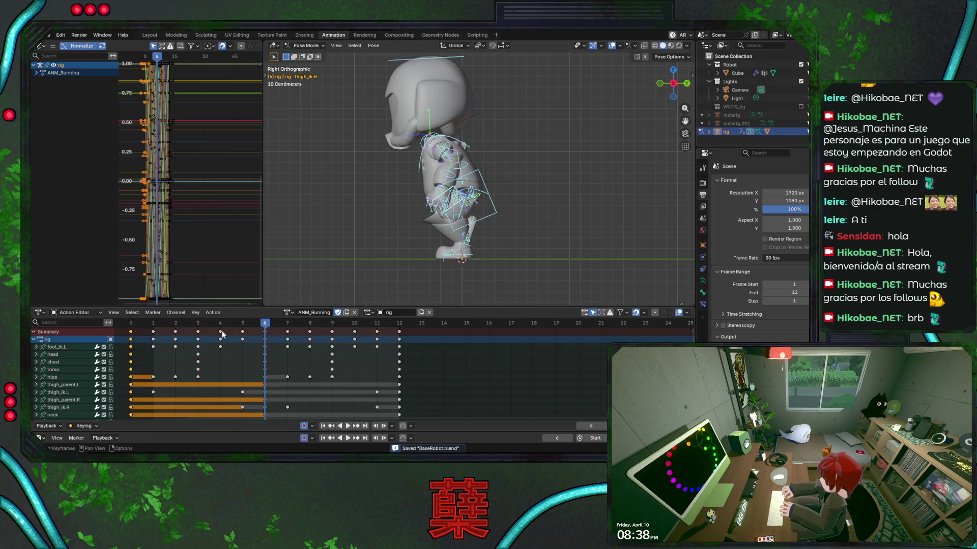
{"action": "left_click_drag", "start_coordinate": [268, 326], "coordinate": [389, 328]}
{"action": "key", "text": "ctrl+v"}
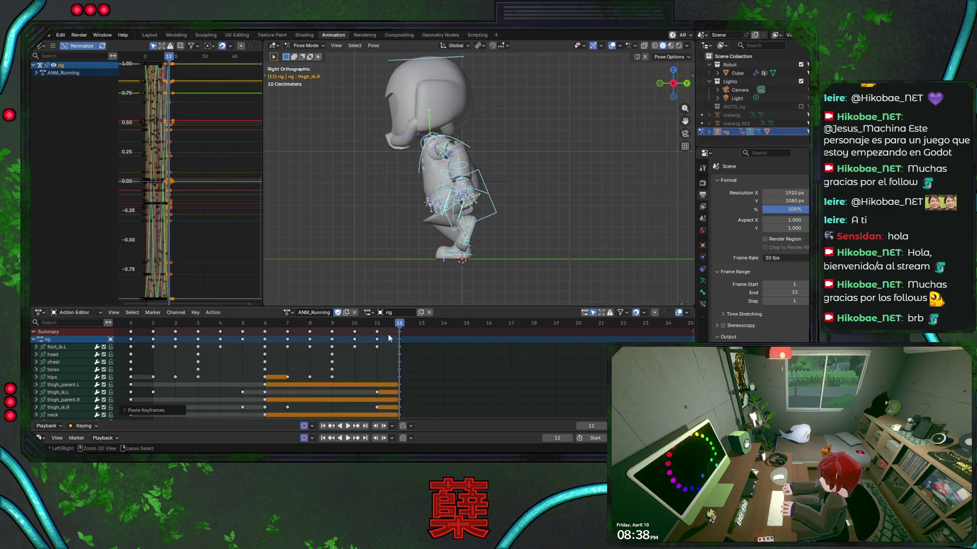
Play the looping run cycle with viewport overlays hidden, viewed facing the robot.
{"action": "key", "text": "space"}
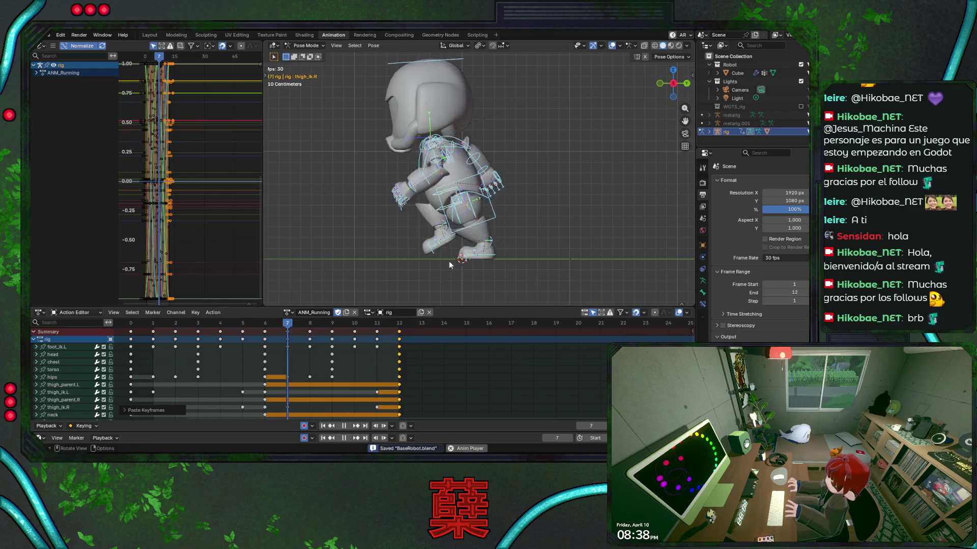
{"action": "left_click", "coordinate": [612, 45]}
{"action": "mouse_move", "coordinate": [573, 116]}
{"action": "middle_mouse_down"}
{"action": "mouse_move", "coordinate": [523, 192]}
{"action": "mouse_move", "coordinate": [530, 215]}
{"action": "mouse_move", "coordinate": [645, 219]}
{"action": "mouse_move", "coordinate": [576, 222]}
{"action": "mouse_move", "coordinate": [569, 133]}
{"action": "mouse_move", "coordinate": [548, 211]}
{"action": "mouse_move", "coordinate": [384, 246]}
{"action": "mouse_move", "coordinate": [392, 226]}
{"action": "mouse_move", "coordinate": [435, 230]}
{"action": "mouse_move", "coordinate": [475, 202]}
{"action": "mouse_move", "coordinate": [569, 199]}
{"action": "mouse_move", "coordinate": [578, 215]}
{"action": "mouse_move", "coordinate": [407, 240]}
{"action": "mouse_move", "coordinate": [384, 230]}
{"action": "mouse_move", "coordinate": [383, 185]}
{"action": "mouse_move", "coordinate": [416, 204]}
{"action": "mouse_move", "coordinate": [539, 199]}
{"action": "mouse_move", "coordinate": [546, 216]}
{"action": "middle_mouse_up"}
{"action": "key", "text": "space"}
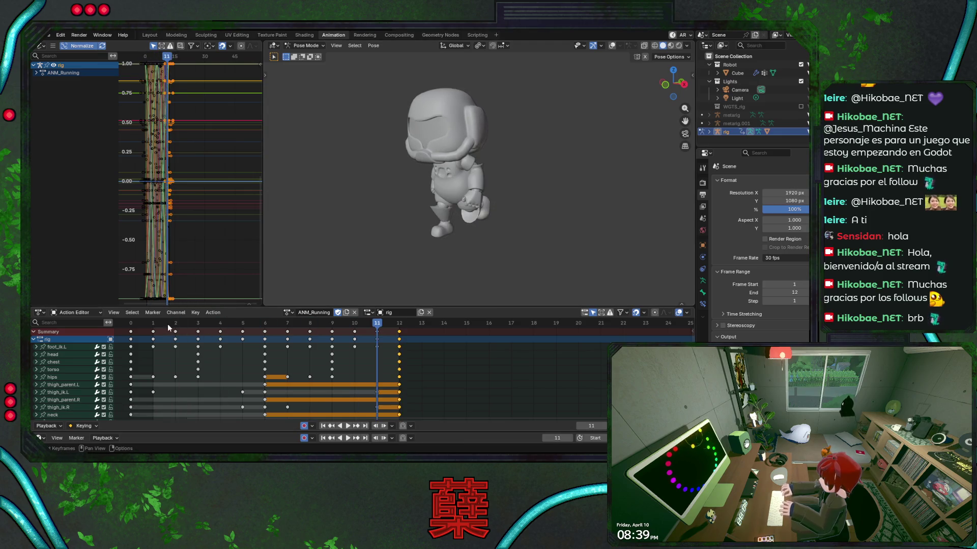
Assign the ANM_Jogging action to the rig and set Frame End to 16.
{"action": "left_click", "coordinate": [135, 327]}
{"action": "key", "text": "ctrl+s"}
{"action": "left_click", "coordinate": [287, 312]}
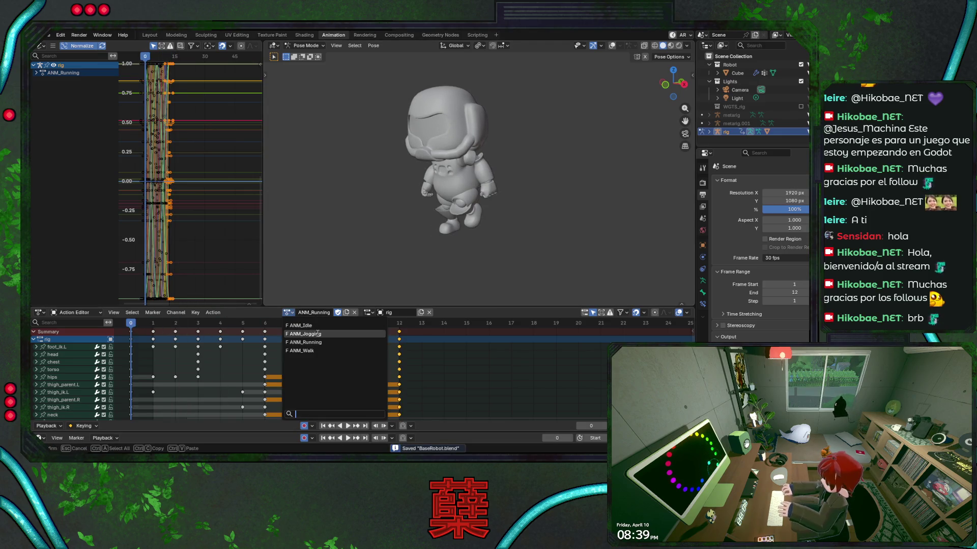
{"action": "left_click", "coordinate": [316, 351]}
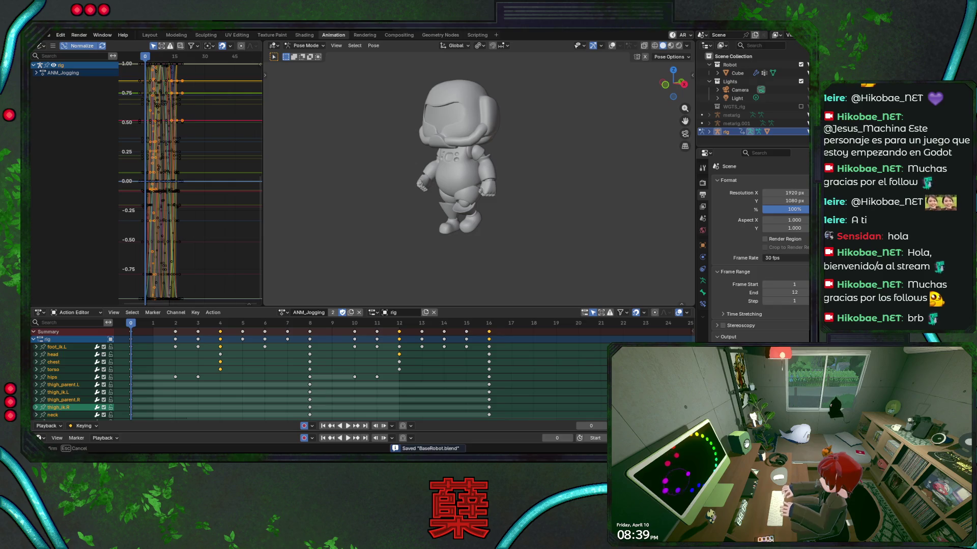
{"action": "left_click_drag", "start_coordinate": [788, 292], "coordinate": [802, 293]}
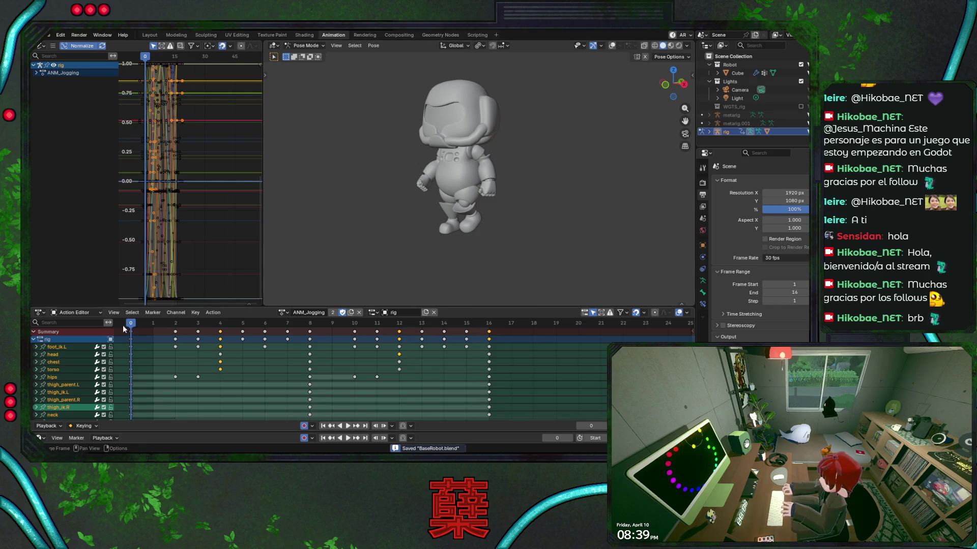
Preview the jogging cycle to frame 16, restore overlays, and select the chest bone.
{"action": "key", "text": "a"}
{"action": "key", "text": "space"}
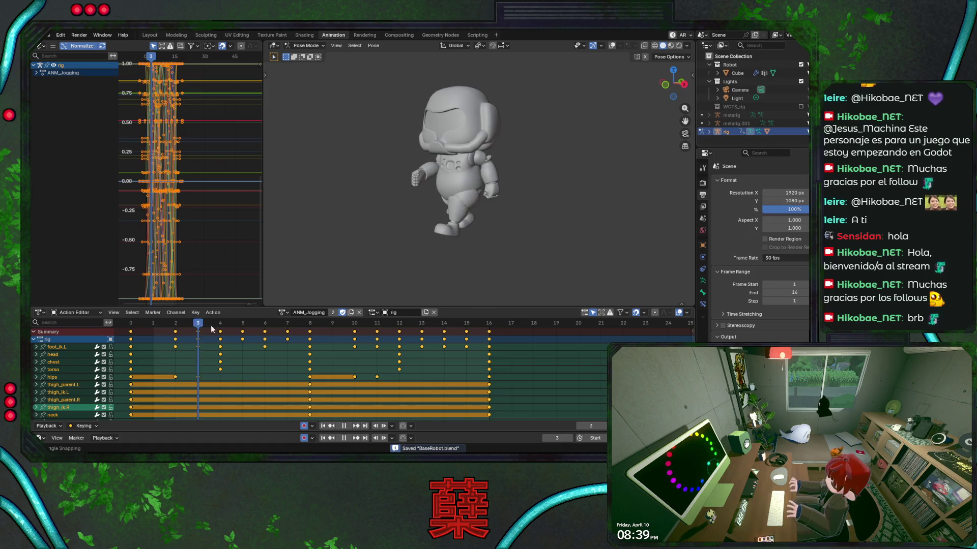
{"action": "key", "text": "Escape"}
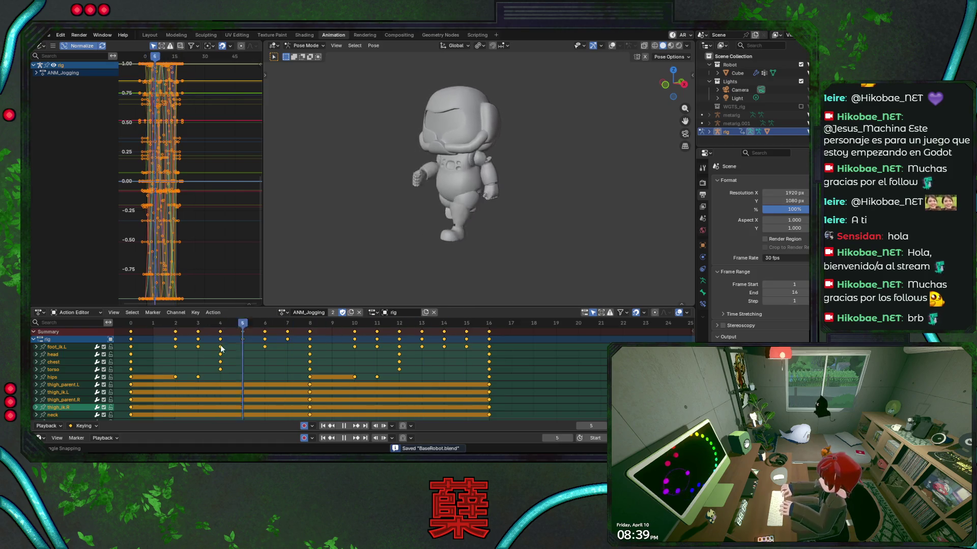
{"action": "mouse_move", "coordinate": [143, 331]}
{"action": "left_mouse_down"}
{"action": "mouse_move", "coordinate": [488, 330]}
{"action": "mouse_move", "coordinate": [137, 331]}
{"action": "mouse_move", "coordinate": [478, 333]}
{"action": "mouse_move", "coordinate": [148, 331]}
{"action": "mouse_move", "coordinate": [218, 329]}
{"action": "left_mouse_up"}
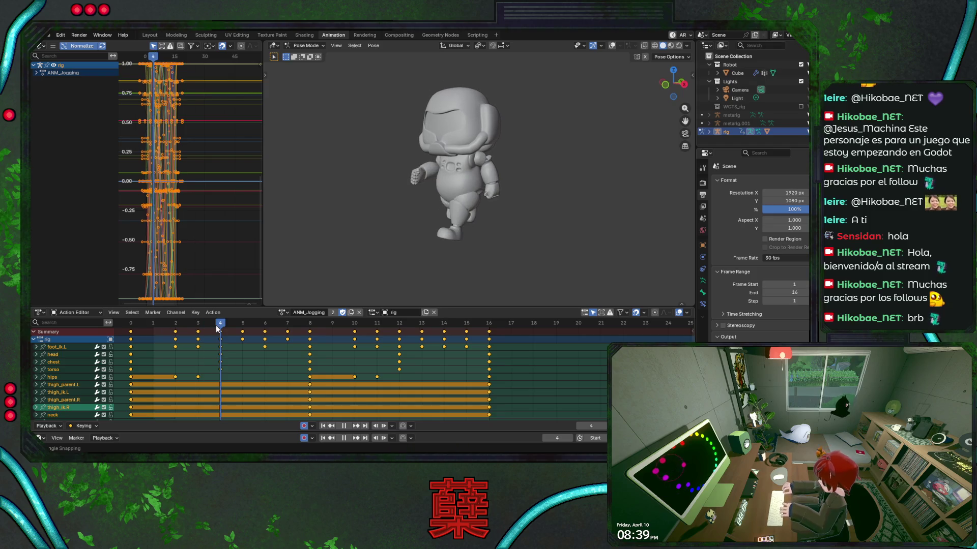
{"action": "left_click", "coordinate": [611, 46]}
{"action": "mouse_move", "coordinate": [488, 152]}
{"action": "middle_mouse_down"}
{"action": "mouse_move", "coordinate": [472, 161]}
{"action": "mouse_move", "coordinate": [549, 190]}
{"action": "middle_mouse_up"}
{"action": "left_click", "coordinate": [456, 164]}
Twist the chest around local Z at frame 4 and save BaseRobot.blend.
{"action": "key", "text": "r"}
{"action": "key", "text": "z"}
{"action": "key", "text": "z"}
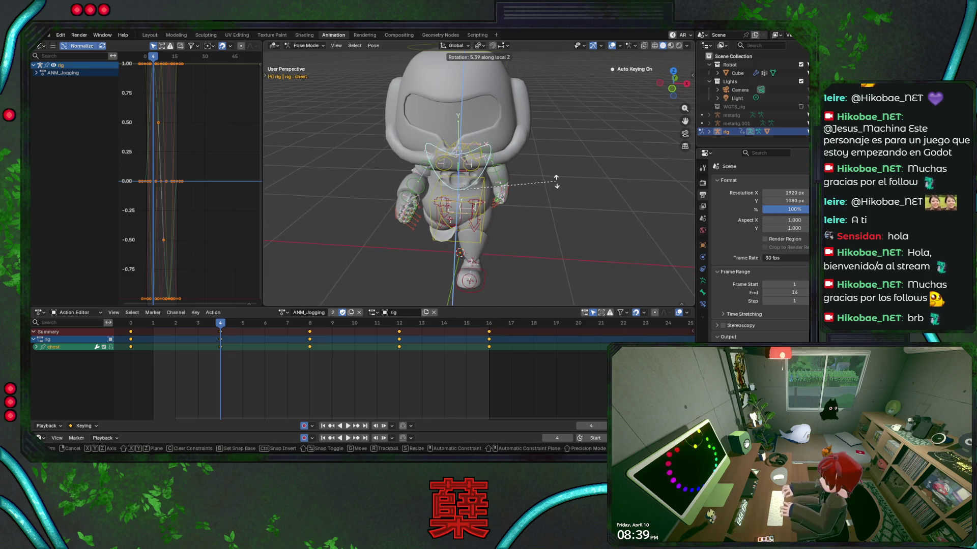
{"action": "left_click", "coordinate": [557, 181]}
{"action": "key", "text": "ctrl+s"}
{"action": "key", "text": "space"}
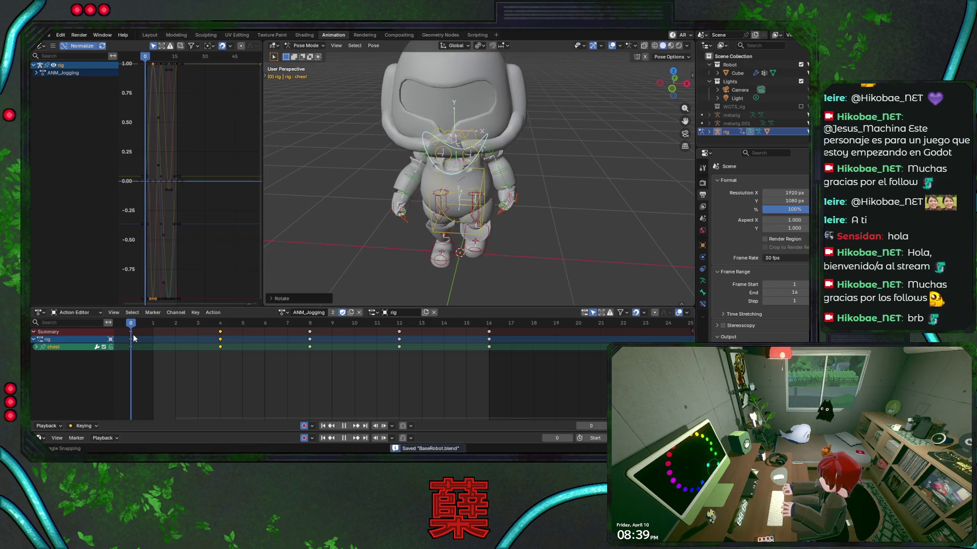
{"action": "key", "text": "space"}
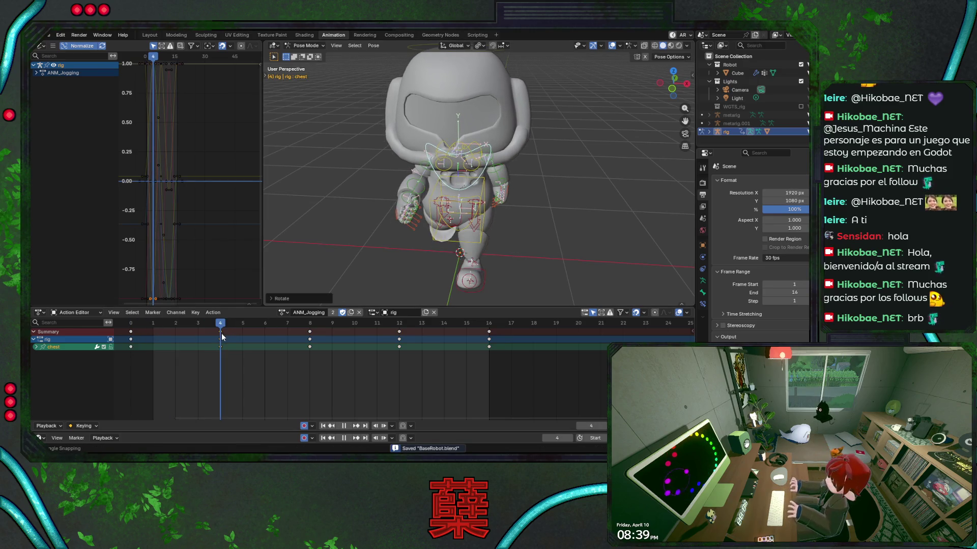
{"action": "key", "text": "r"}
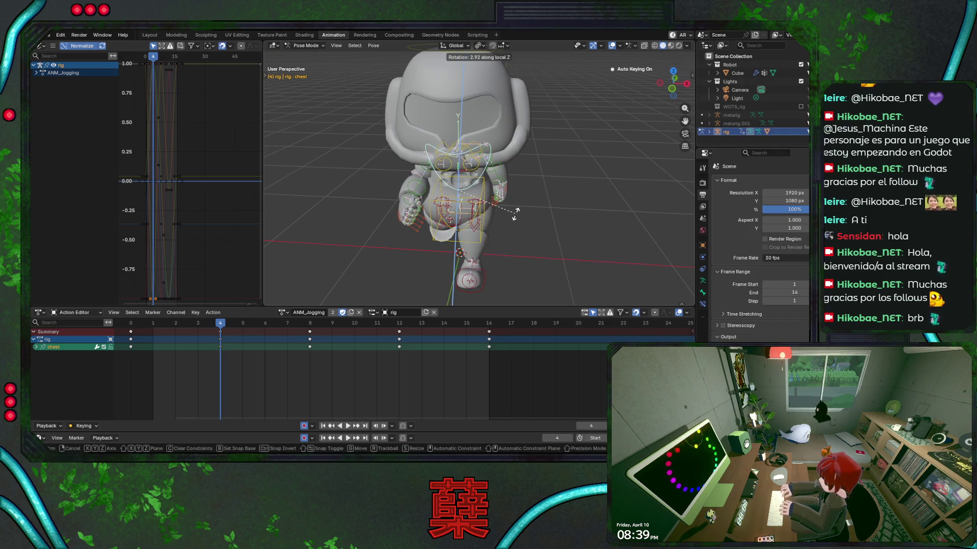
{"action": "left_click", "coordinate": [479, 236]}
Rotate the hips about 16.5° around local Z at frame 4, viewed from the side.
{"action": "left_click", "coordinate": [515, 218]}
{"action": "key", "text": "r"}
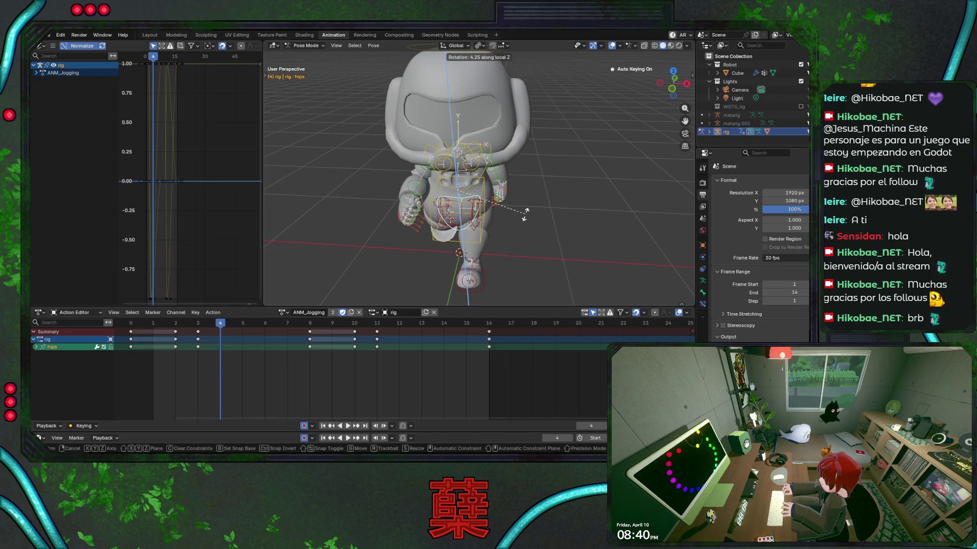
{"action": "key", "text": "KP_3"}
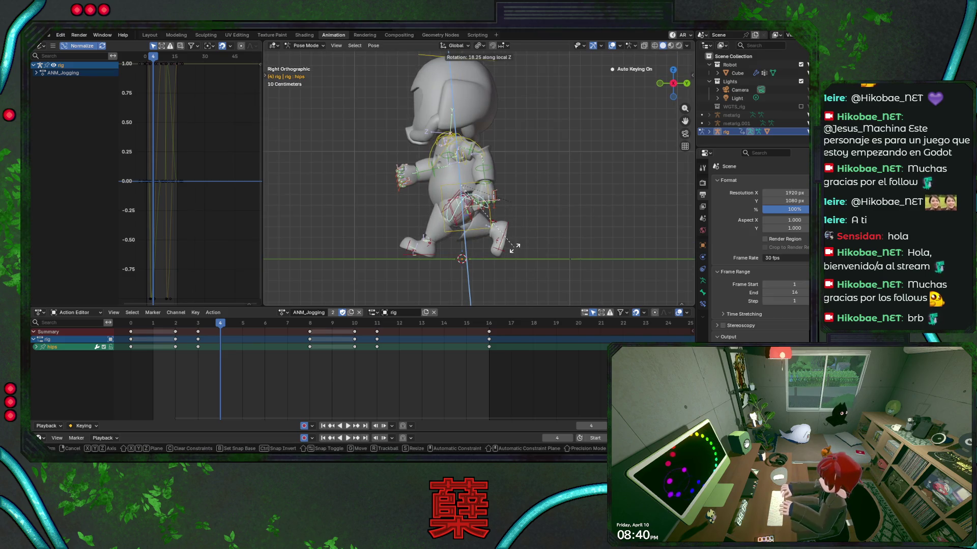
{"action": "key", "text": "z"}
{"action": "key", "text": "z"}
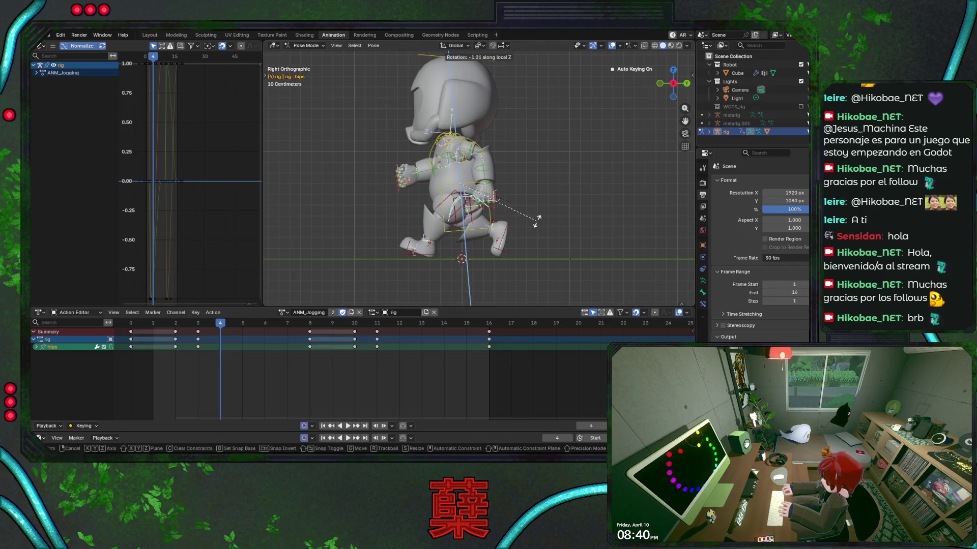
{"action": "left_click", "coordinate": [528, 250]}
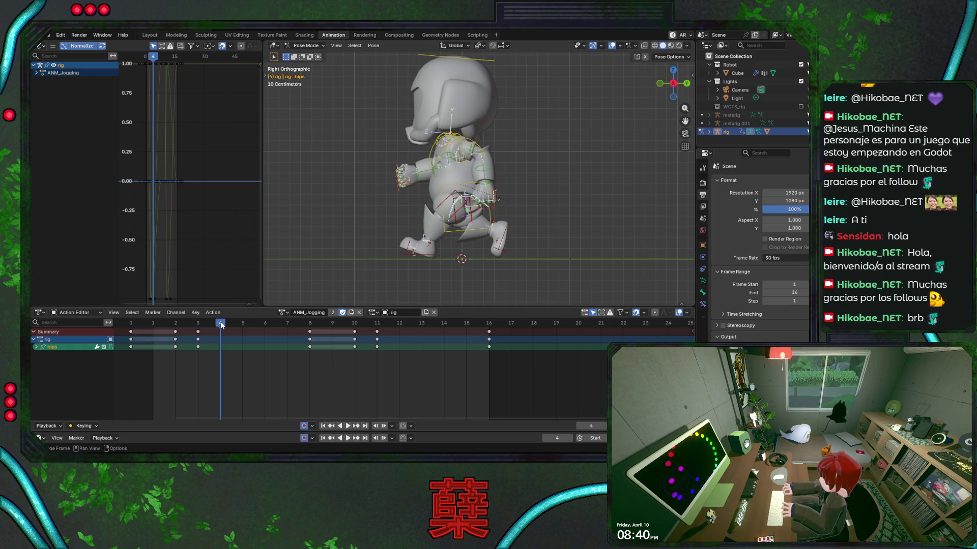
{"action": "left_click", "coordinate": [436, 159]}
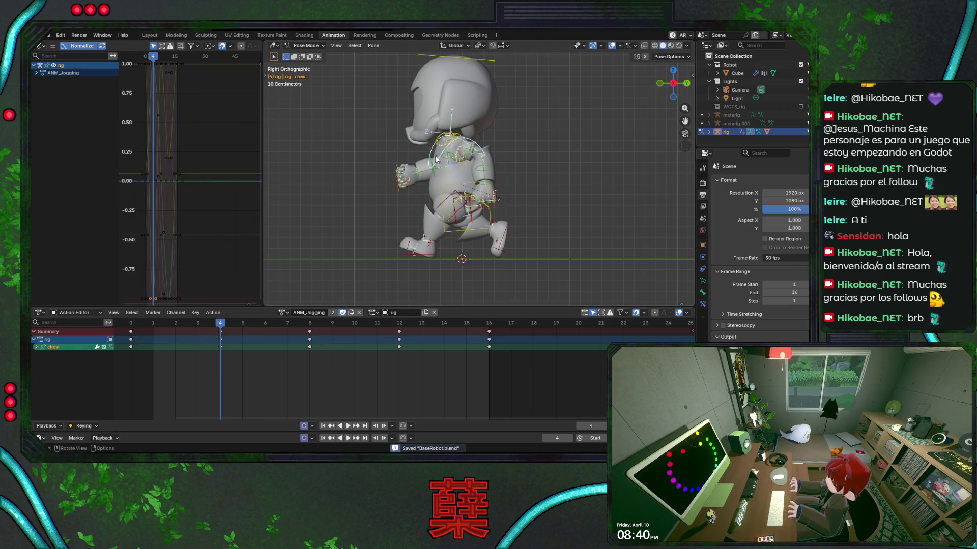
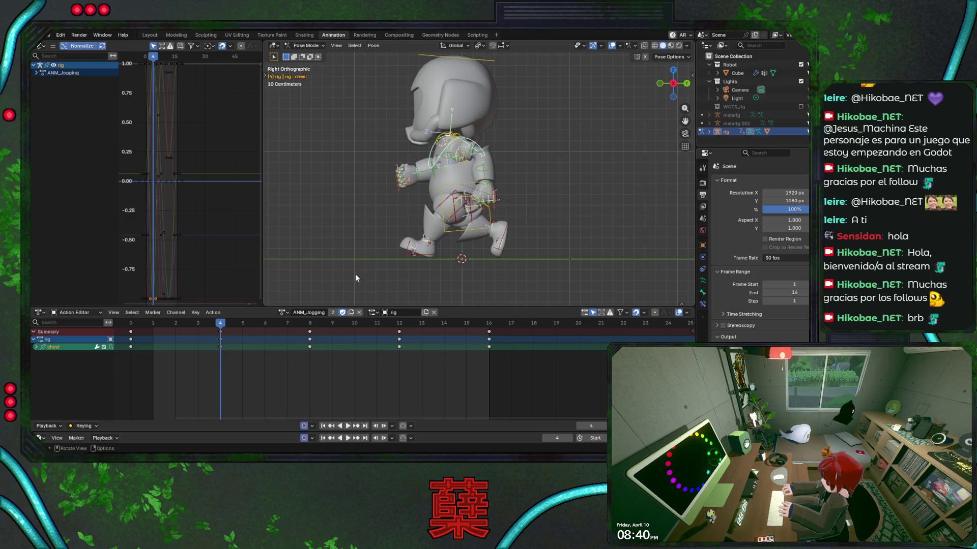
Play the jogging cycle, then stop and rotate the chest bone into a new pose.
{"action": "key", "text": "space"}
{"action": "key", "text": "ctrl+s"}
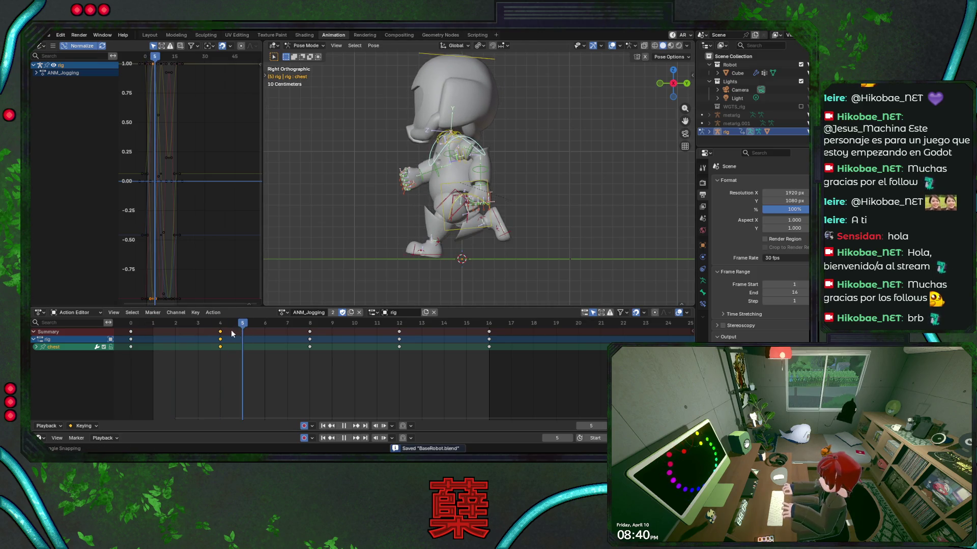
{"action": "key", "text": "Escape"}
{"action": "key", "text": "r"}
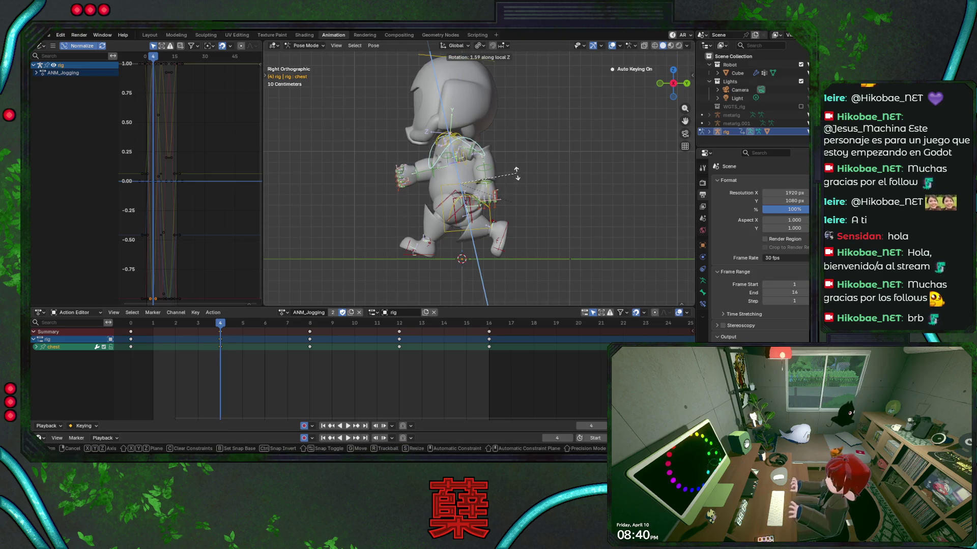
{"action": "left_click", "coordinate": [517, 173]}
{"action": "key", "text": "ctrl+s"}
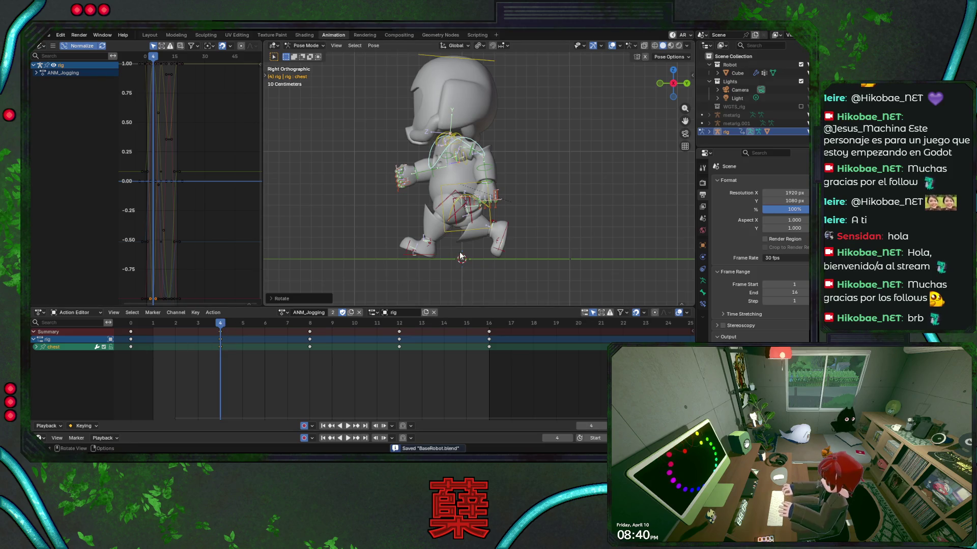
Rotate the hips bone around the global Z axis and save the file.
{"action": "left_click", "coordinate": [458, 208]}
{"action": "key", "text": "r"}
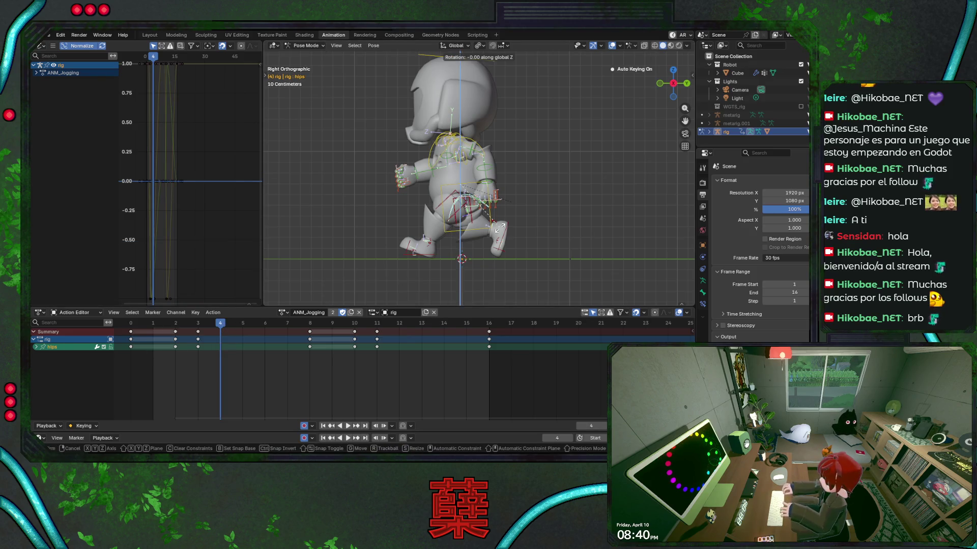
{"action": "key", "text": "z"}
{"action": "key", "text": "z"}
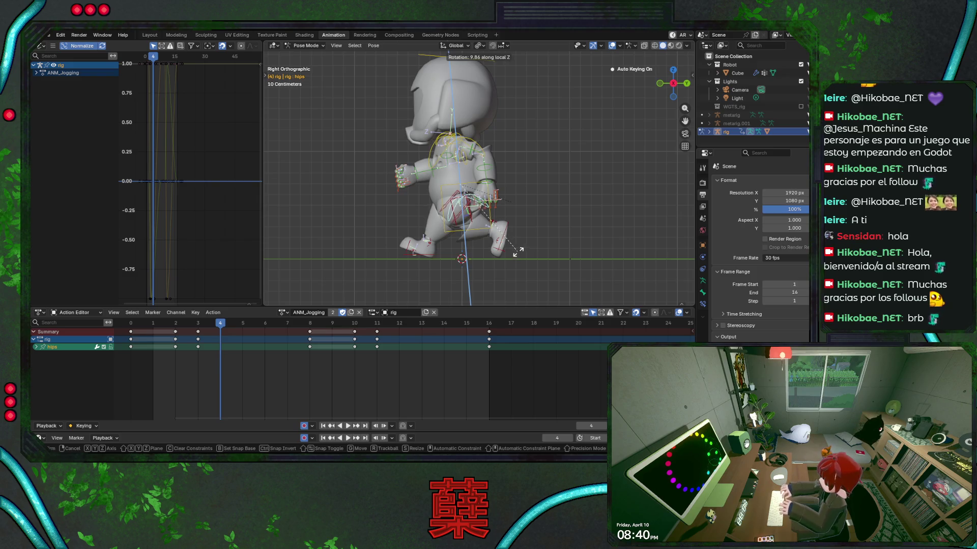
{"action": "left_click", "coordinate": [515, 253]}
{"action": "key", "text": "ctrl+s"}
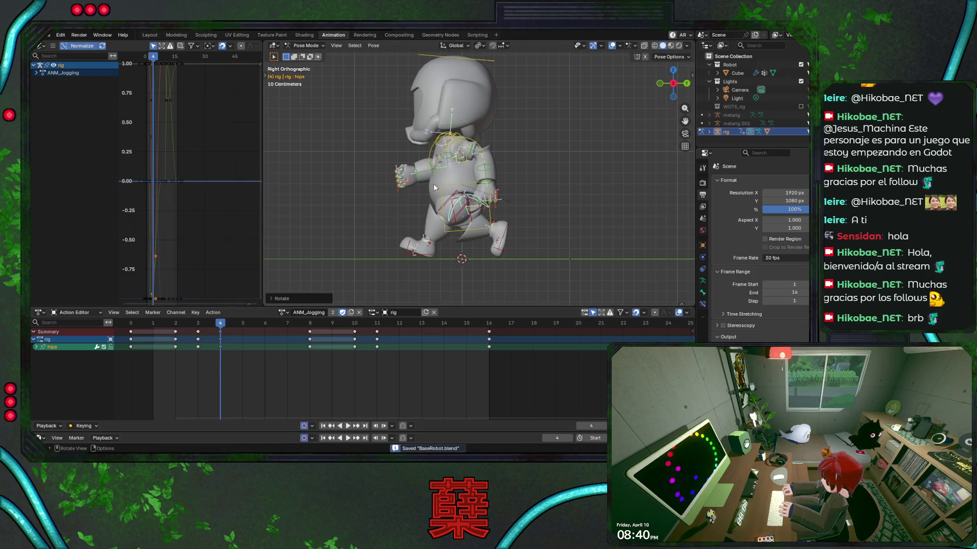
Select the chest and hips keyframes on frames 0 to 3, with the playhead at frame 8.
{"action": "left_click", "coordinate": [431, 156], "text": "shift"}
{"action": "left_click_drag", "start_coordinate": [127, 380], "coordinate": [223, 336]}
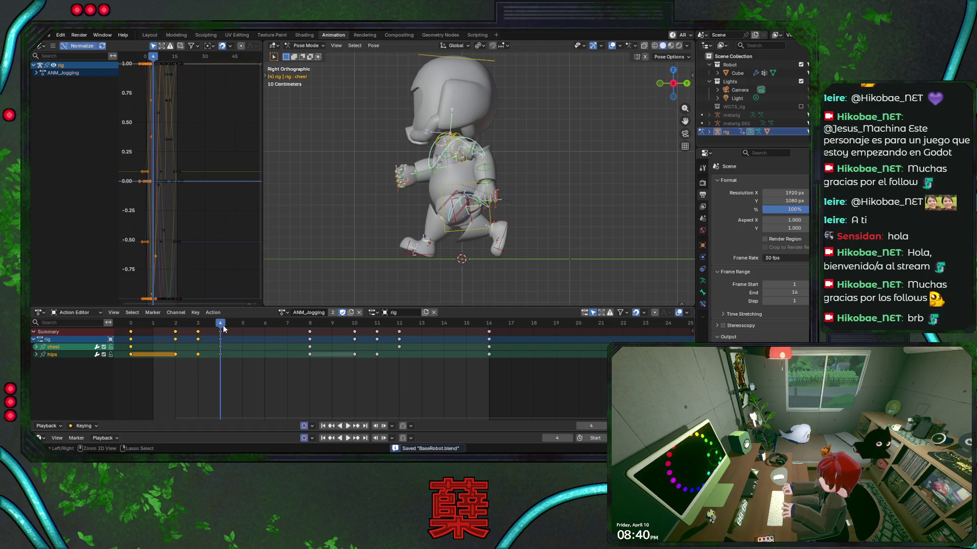
{"action": "left_click_drag", "start_coordinate": [284, 325], "coordinate": [310, 324]}
{"action": "right_click", "coordinate": [311, 335]}
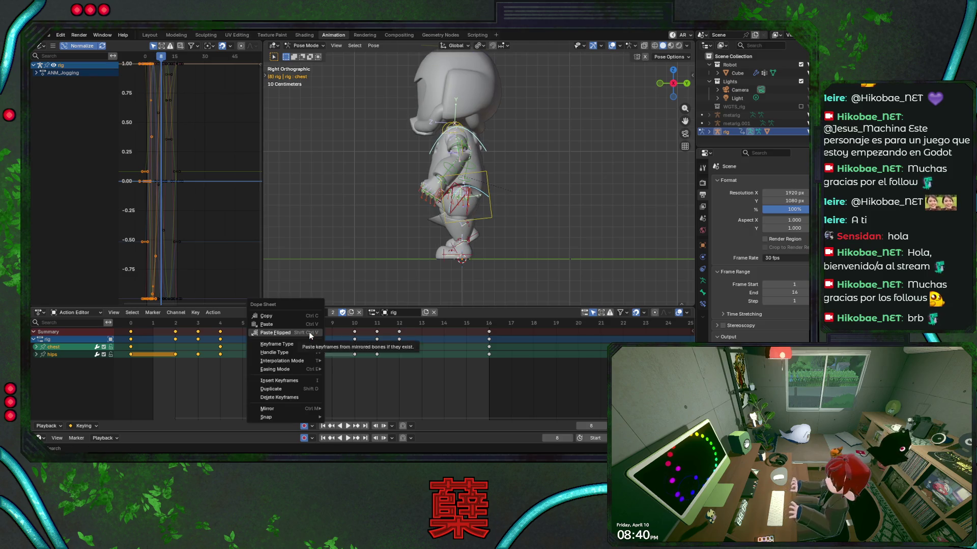
Paste the opening keys mirrored at frame 8 and normally at frame 16, then save.
{"action": "left_click", "coordinate": [310, 335]}
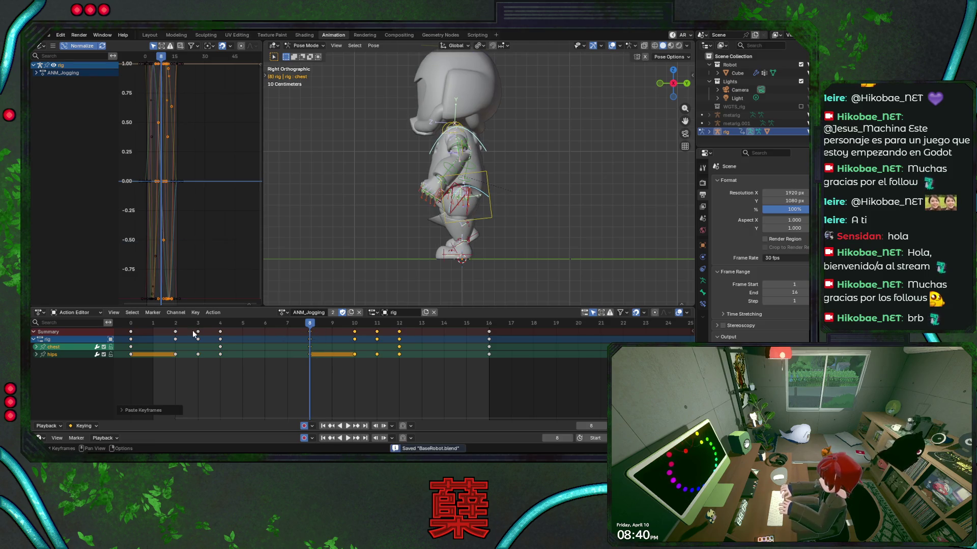
{"action": "left_click", "coordinate": [133, 334]}
{"action": "mouse_move", "coordinate": [291, 329]}
{"action": "left_mouse_down"}
{"action": "mouse_move", "coordinate": [459, 338]}
{"action": "mouse_move", "coordinate": [476, 351]}
{"action": "left_mouse_up"}
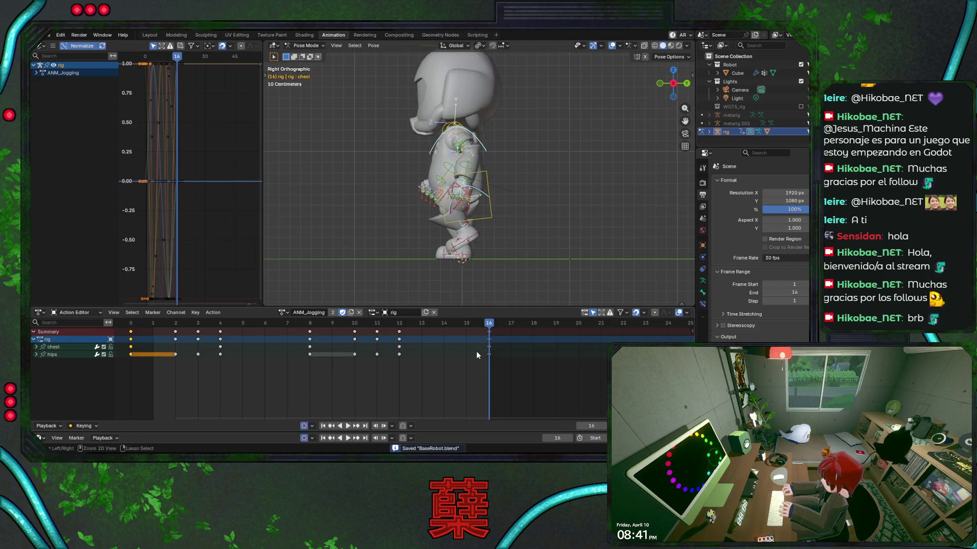
{"action": "key", "text": "ctrl+v"}
{"action": "key", "text": "ctrl+s"}
Play the jogging loop with overlays hidden, orbiting to view the robot from behind.
{"action": "key", "text": "space"}
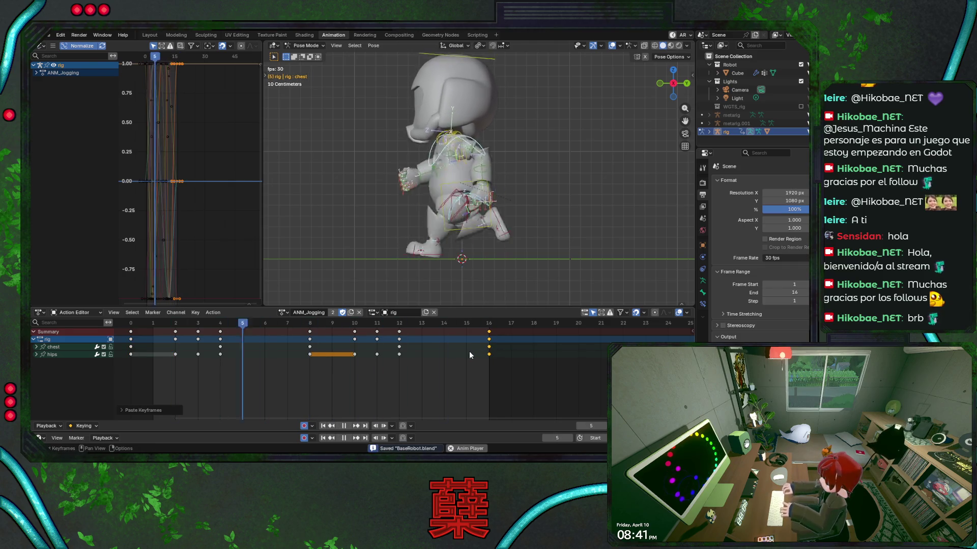
{"action": "left_click", "coordinate": [612, 45]}
{"action": "mouse_move", "coordinate": [514, 171]}
{"action": "middle_mouse_down"}
{"action": "mouse_move", "coordinate": [499, 203]}
{"action": "mouse_move", "coordinate": [566, 215]}
{"action": "middle_mouse_up"}
{"action": "mouse_move", "coordinate": [571, 212]}
{"action": "middle_mouse_down"}
{"action": "mouse_move", "coordinate": [396, 221]}
{"action": "mouse_move", "coordinate": [539, 215]}
{"action": "middle_mouse_up"}
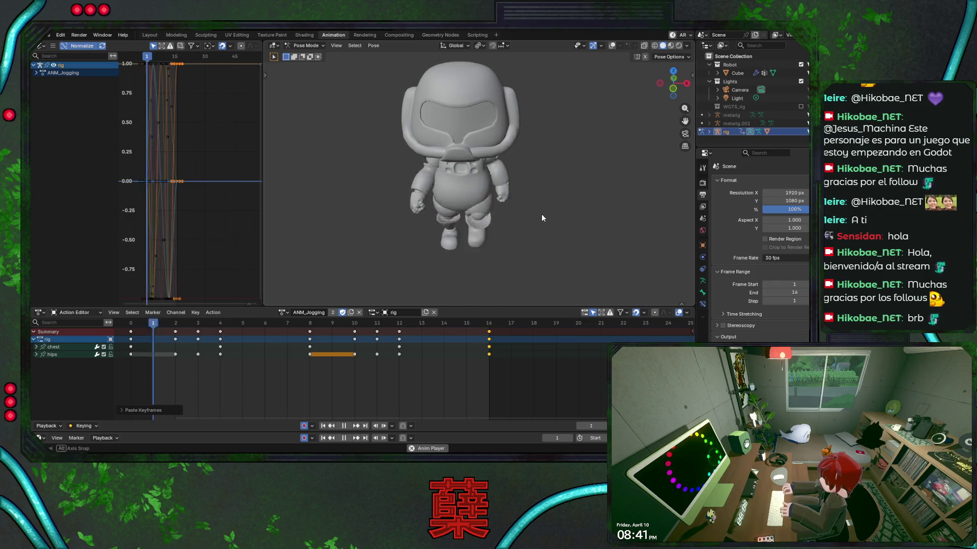
{"action": "middle_click_drag", "start_coordinate": [526, 211], "coordinate": [350, 218]}
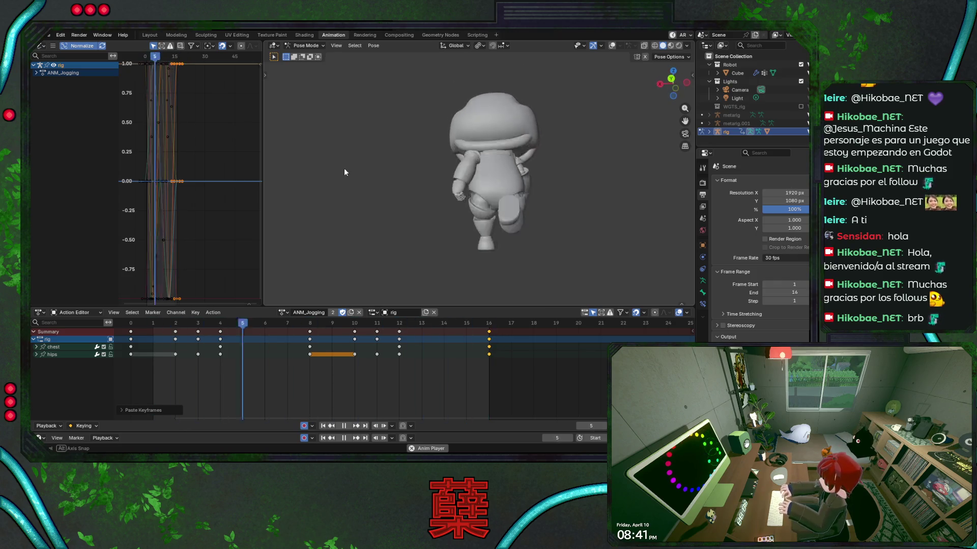
{"action": "mouse_move", "coordinate": [342, 153]}
{"action": "middle_mouse_down"}
{"action": "mouse_move", "coordinate": [275, 176]}
{"action": "mouse_move", "coordinate": [355, 198]}
{"action": "mouse_move", "coordinate": [454, 200]}
{"action": "middle_mouse_up"}
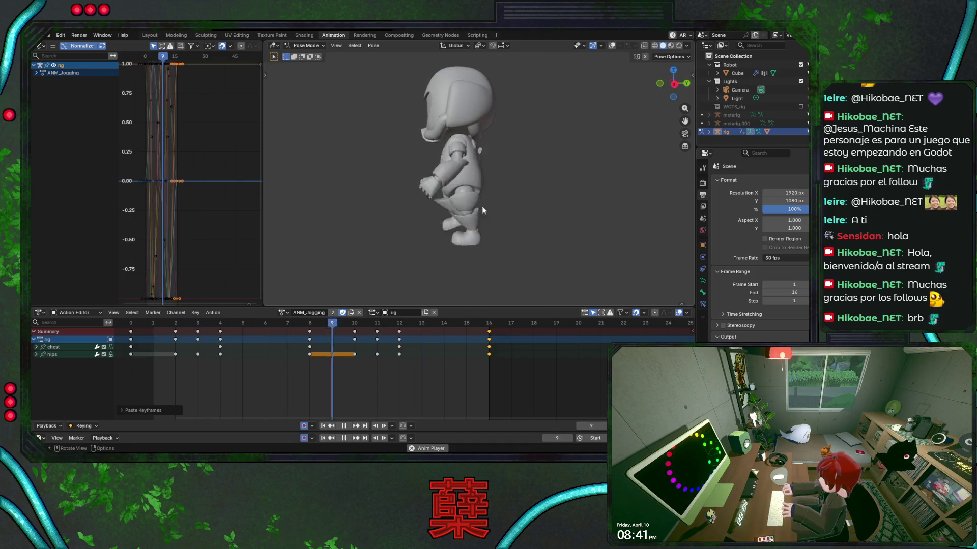
{"action": "key", "text": "Escape"}
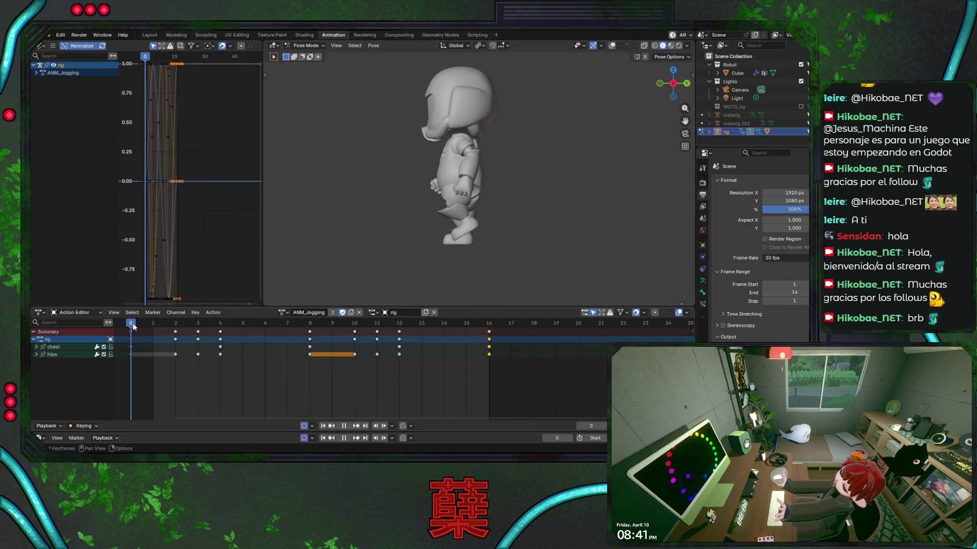
{"action": "key", "text": "ctrl+s"}
{"action": "left_click", "coordinate": [283, 312]}
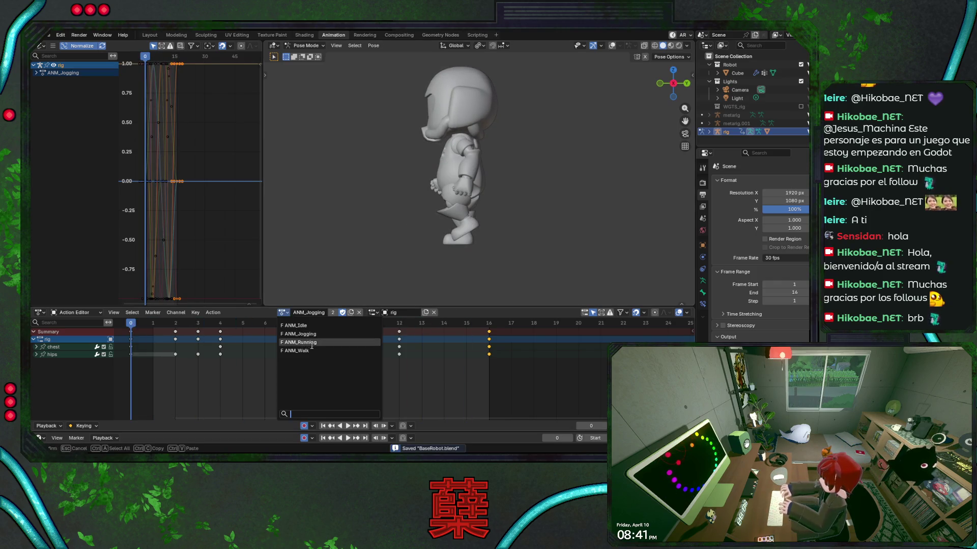
Assign ANM_Running, fit the range to end at frame 12, and preview the cycle.
{"action": "left_click", "coordinate": [300, 342]}
{"action": "type", "text": "g"}
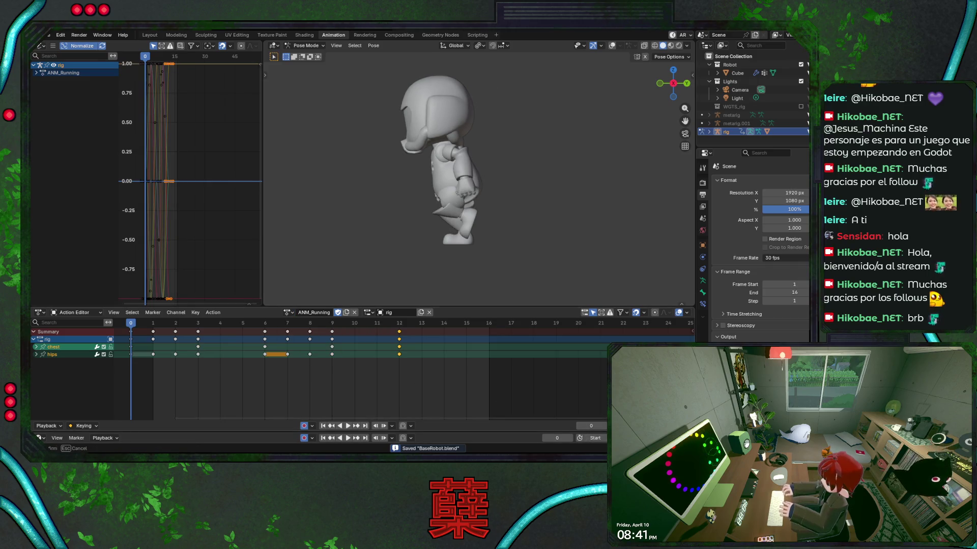
{"action": "type", "text": "12"}
{"action": "key", "text": "Return"}
{"action": "key", "text": "ctrl+F11"}
{"action": "key", "text": "space"}
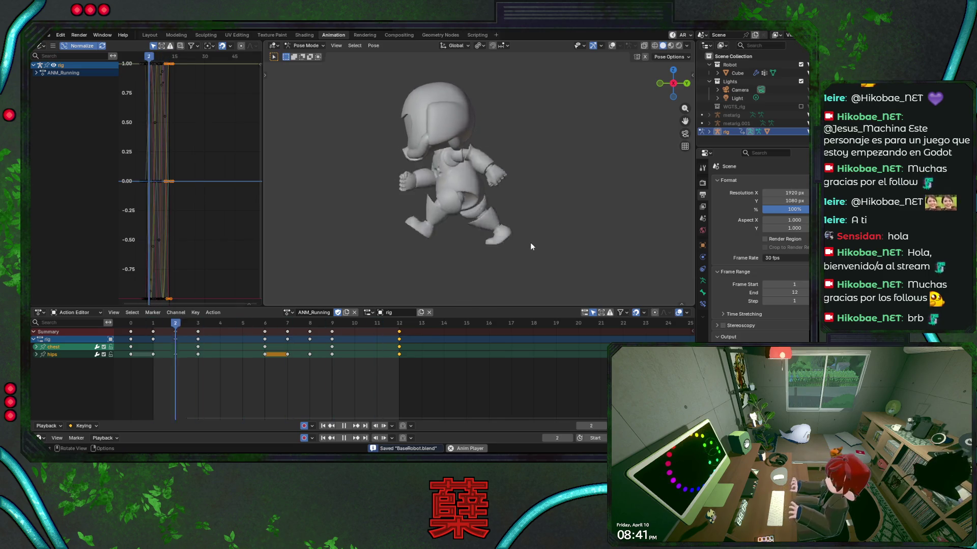
{"action": "key", "text": "space"}
{"action": "left_click", "coordinate": [127, 327]}
{"action": "key", "text": "ctrl+s"}
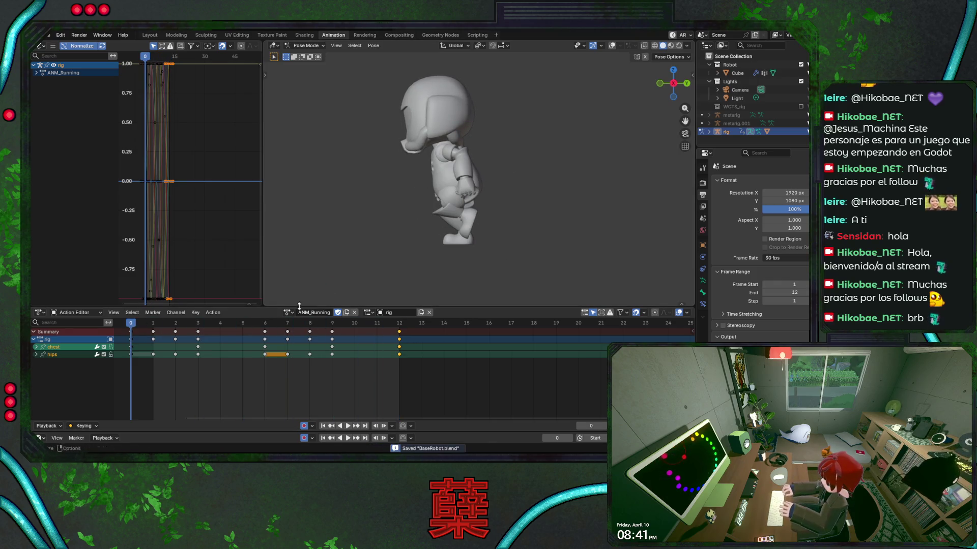
Assign the ANM_Walk action and rename it to ANM_Walking.
{"action": "left_click", "coordinate": [287, 313]}
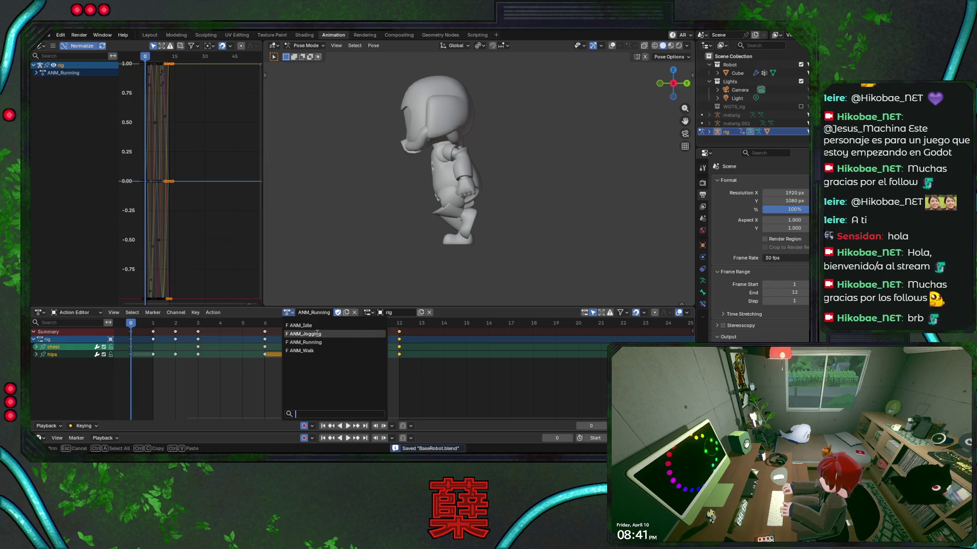
{"action": "left_click", "coordinate": [321, 351]}
{"action": "left_click", "coordinate": [318, 313]}
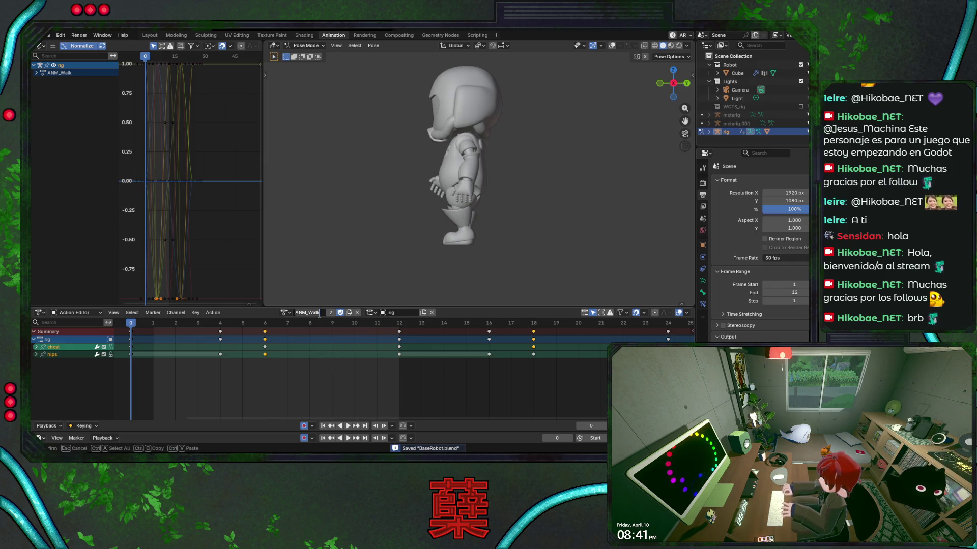
{"action": "type", "text": "ing"}
{"action": "key", "text": "Return"}
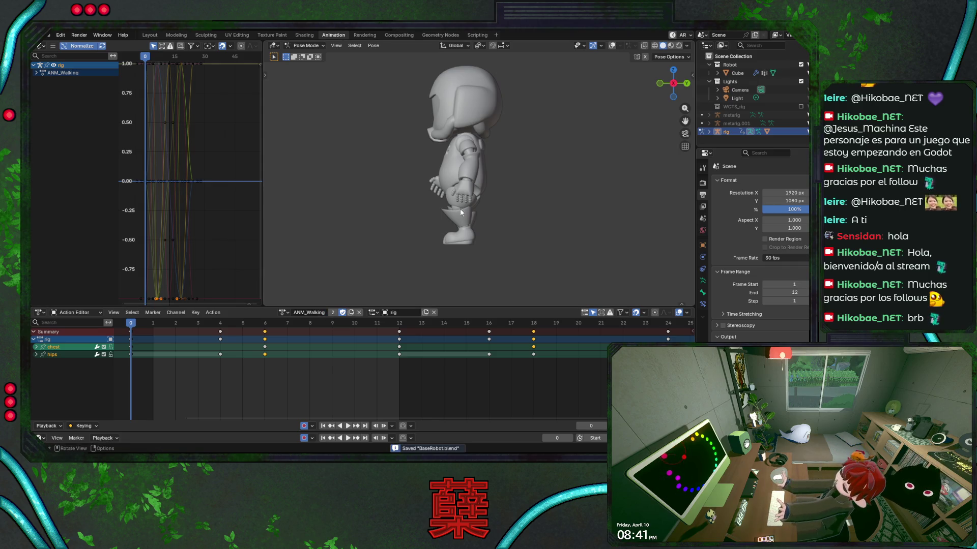
Extend the frame range to end at 24 and play the walk with overlays back on.
{"action": "scroll", "coordinate": [494, 199], "scroll_direction": "down", "scroll_amount": 1}
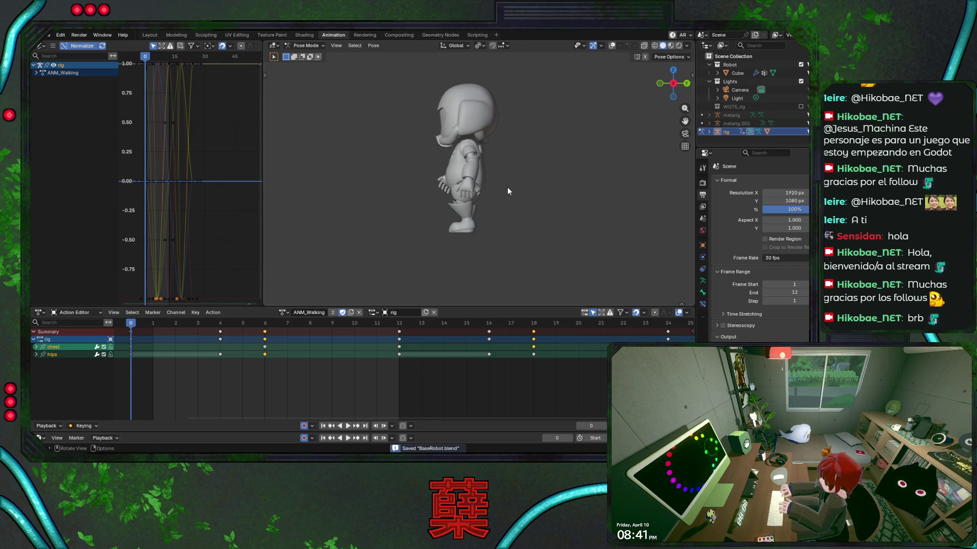
{"action": "key", "text": "g"}
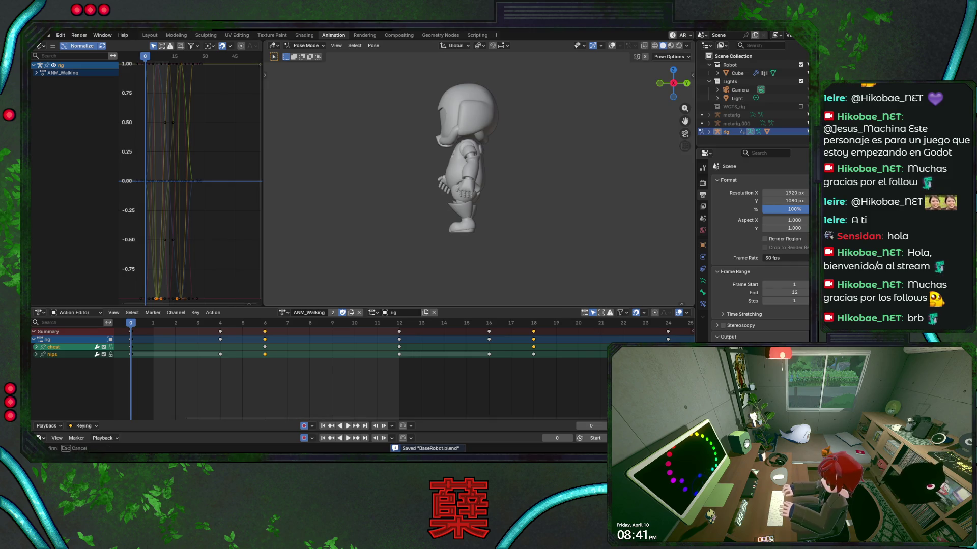
{"action": "left_click_drag", "start_coordinate": [786, 293], "coordinate": [804, 292]}
{"action": "key", "text": "space"}
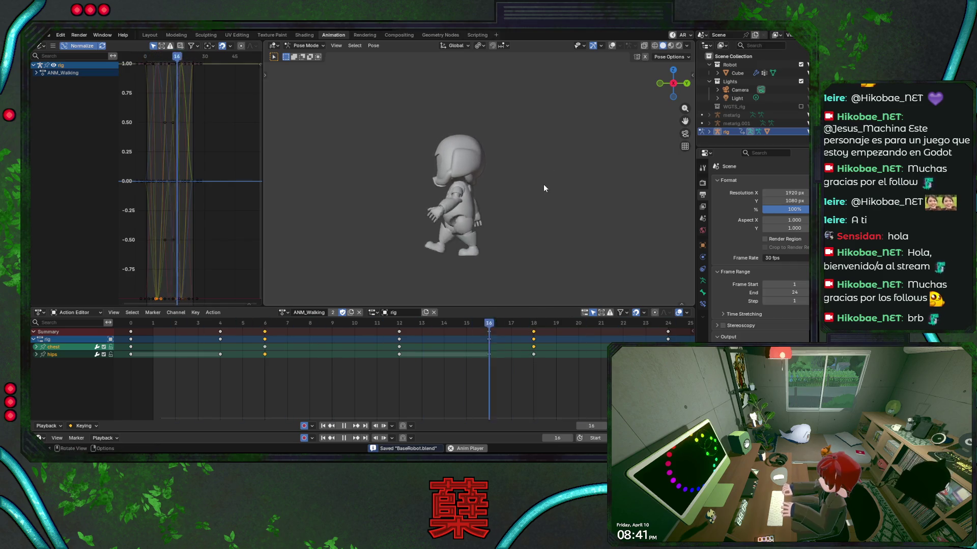
{"action": "left_click", "coordinate": [612, 45]}
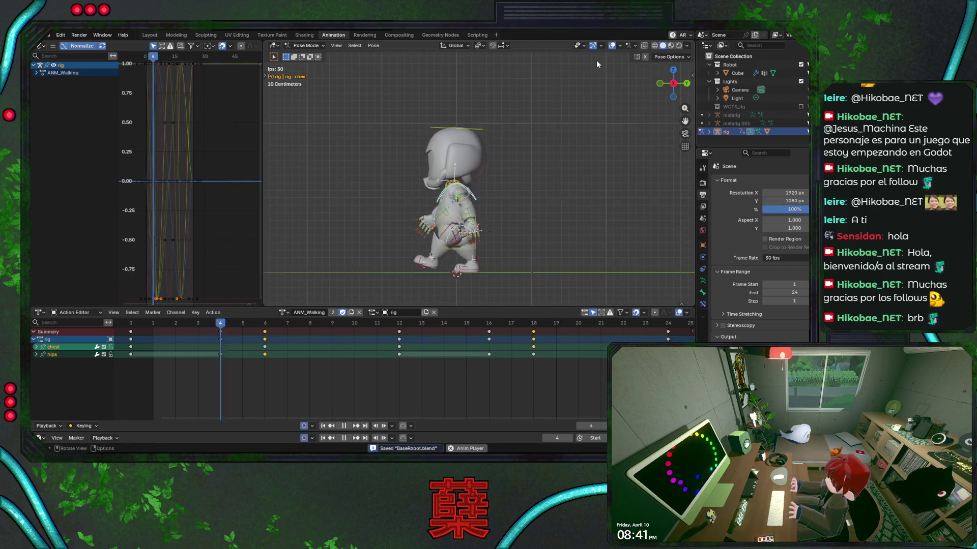
Check the walking cycle from front, side and angled views with head and chest selected.
{"action": "left_click", "coordinate": [484, 138]}
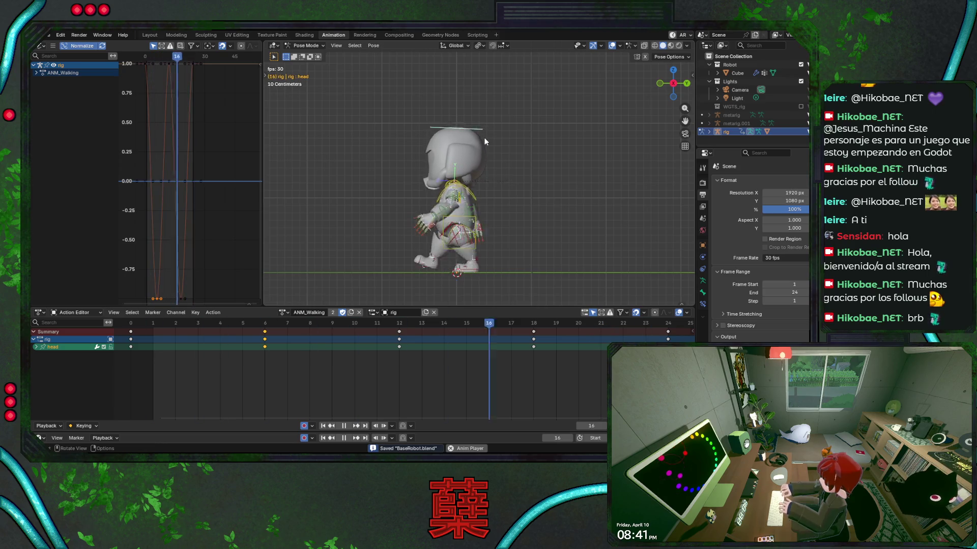
{"action": "key", "text": "KP_1"}
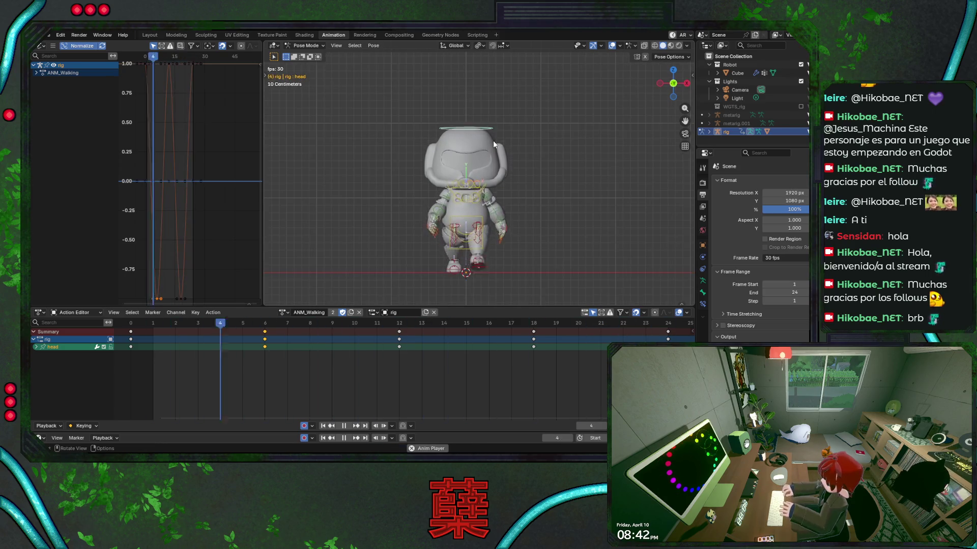
{"action": "key", "text": "KP_3"}
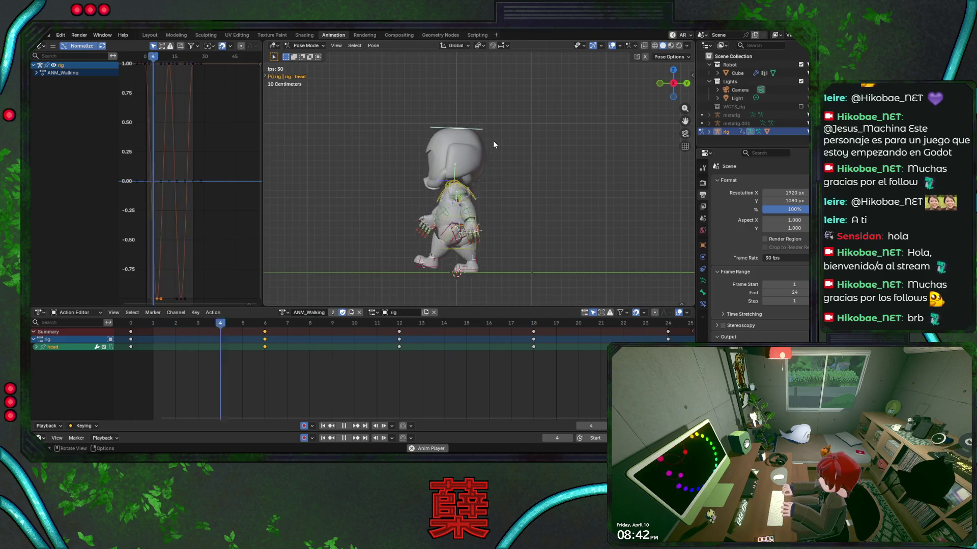
{"action": "key", "text": "KP_1"}
{"action": "left_click", "coordinate": [463, 211]}
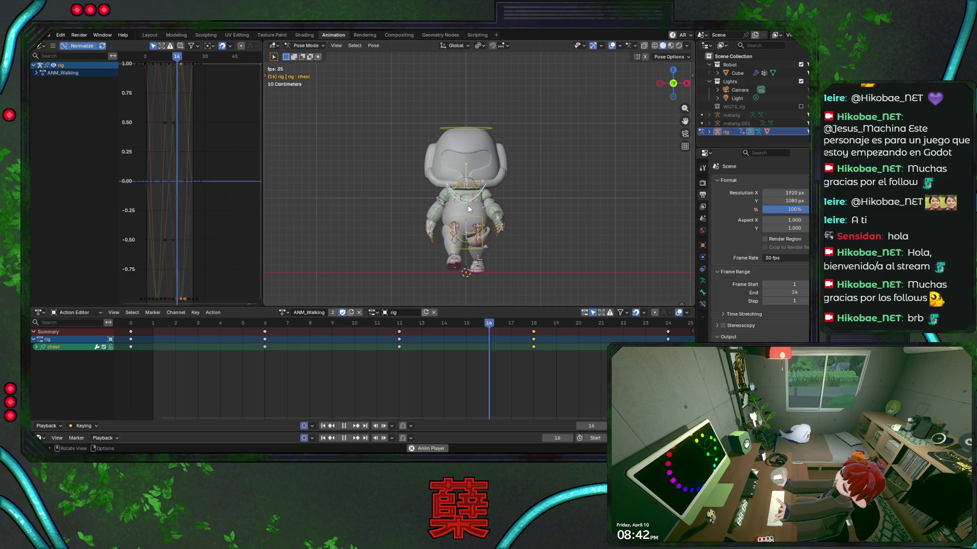
{"action": "mouse_move", "coordinate": [515, 209]}
{"action": "middle_mouse_down"}
{"action": "mouse_move", "coordinate": [557, 194]}
{"action": "mouse_move", "coordinate": [512, 212]}
{"action": "mouse_move", "coordinate": [356, 223]}
{"action": "middle_mouse_up"}
Return to frame 0, stop playback, save BaseRobot.blend, and deselect all bones.
{"action": "left_click", "coordinate": [130, 329]}
{"action": "key", "text": "space"}
{"action": "key", "text": "ctrl+s"}
{"action": "mouse_move", "coordinate": [399, 251]}
{"action": "middle_mouse_down"}
{"action": "mouse_move", "coordinate": [489, 246]}
{"action": "mouse_move", "coordinate": [513, 227]}
{"action": "mouse_move", "coordinate": [521, 200]}
{"action": "middle_mouse_up"}
{"action": "left_click", "coordinate": [489, 247]}
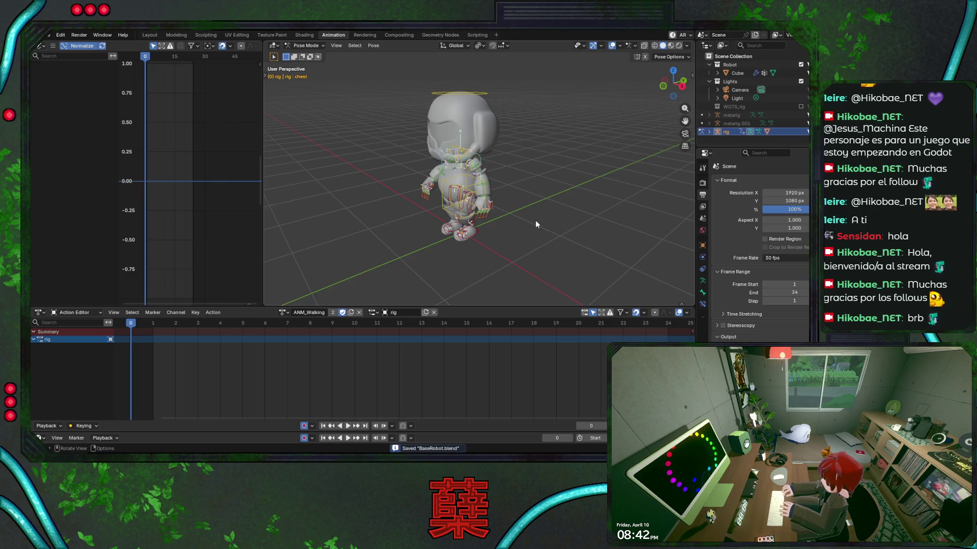
Assign ANM_Idle to the rig, play it, then stop at the start and save.
{"action": "key", "text": "a"}
{"action": "key", "text": "alt+a"}
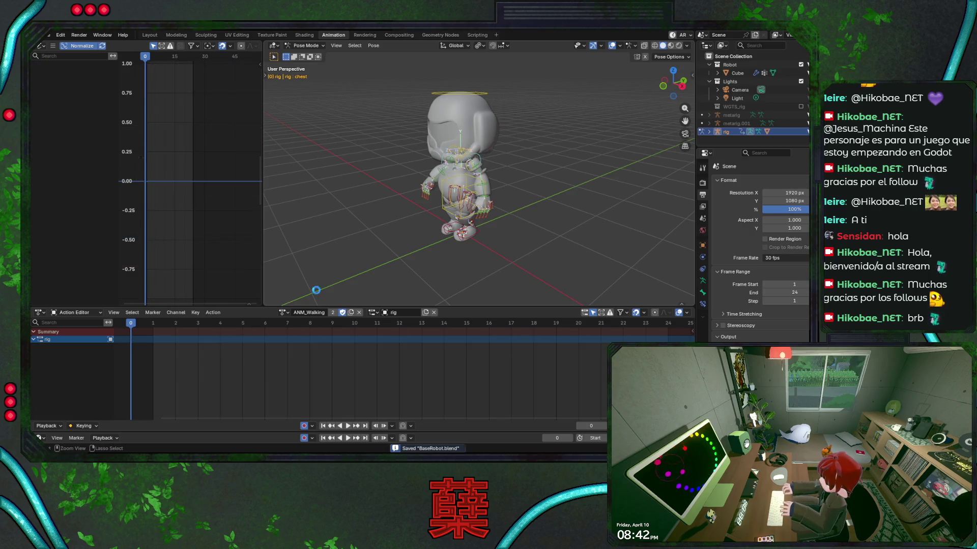
{"action": "left_click", "coordinate": [283, 312]}
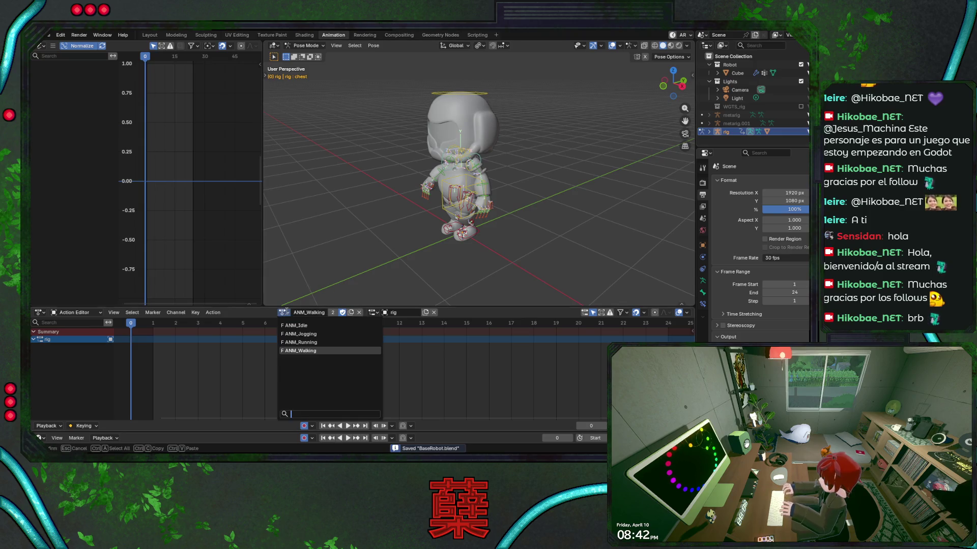
{"action": "left_click", "coordinate": [311, 325]}
{"action": "key", "text": "space"}
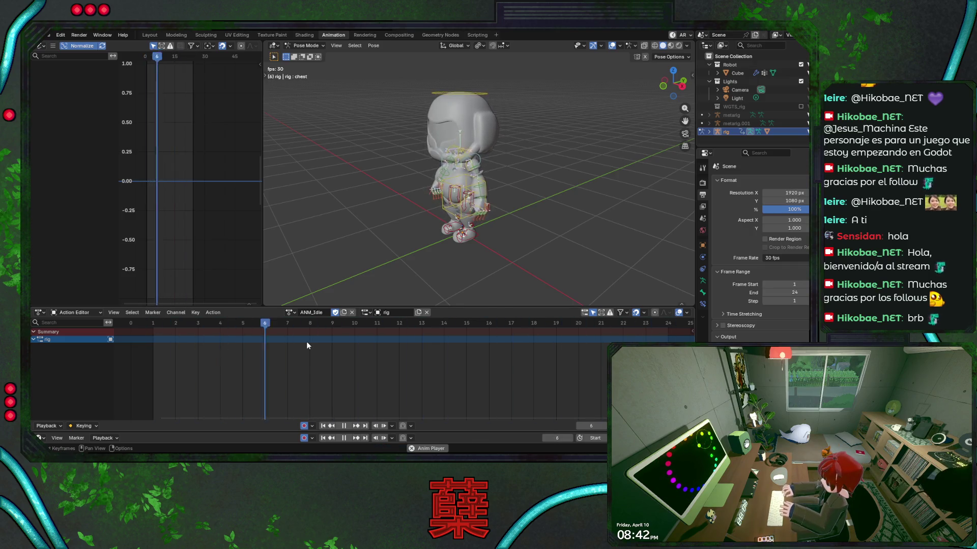
{"action": "left_click_drag", "start_coordinate": [163, 330], "coordinate": [151, 330]}
{"action": "key", "text": "Escape"}
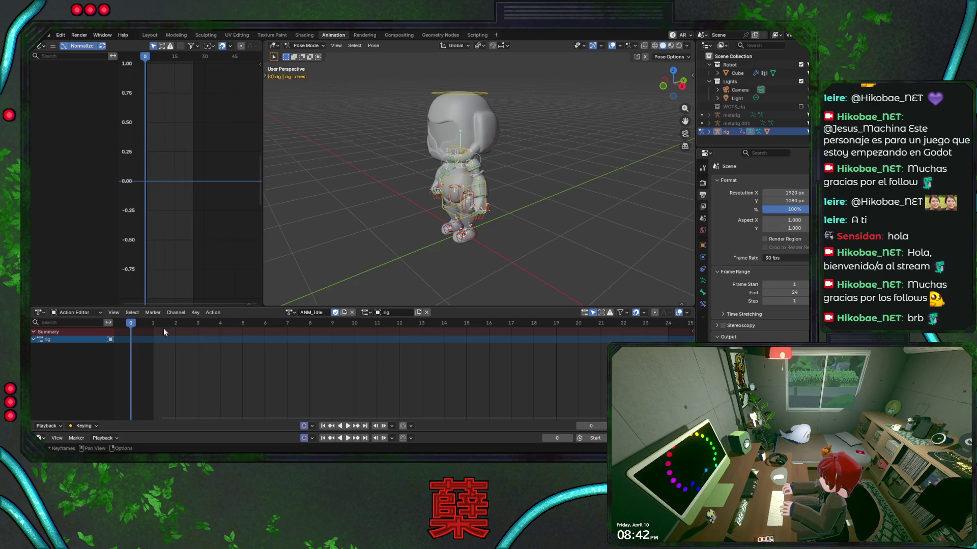
{"action": "key", "text": "ctrl+s"}
Assign ANM_Jogging and show all its bone keyframes in the side view.
{"action": "left_click", "coordinate": [290, 312]}
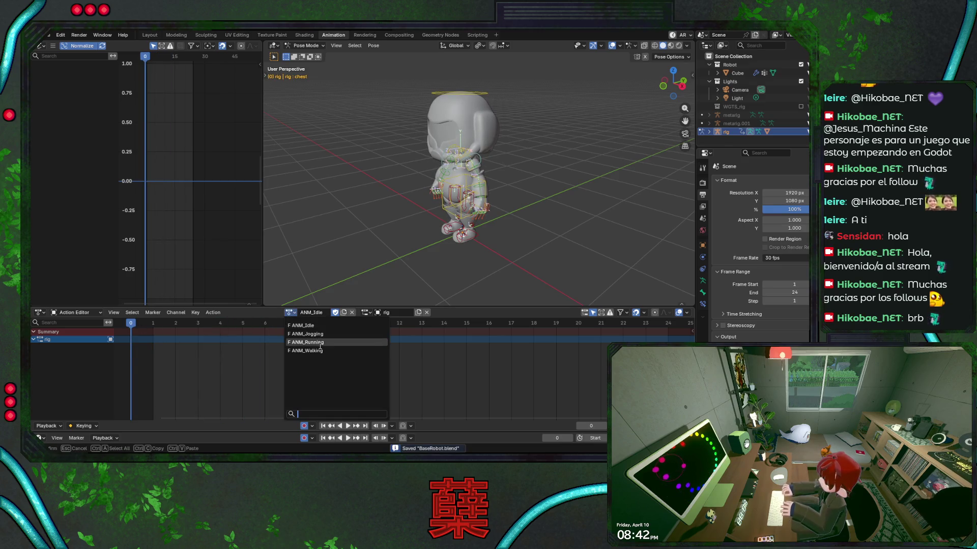
{"action": "left_click", "coordinate": [308, 334]}
{"action": "key", "text": "ctrl+s"}
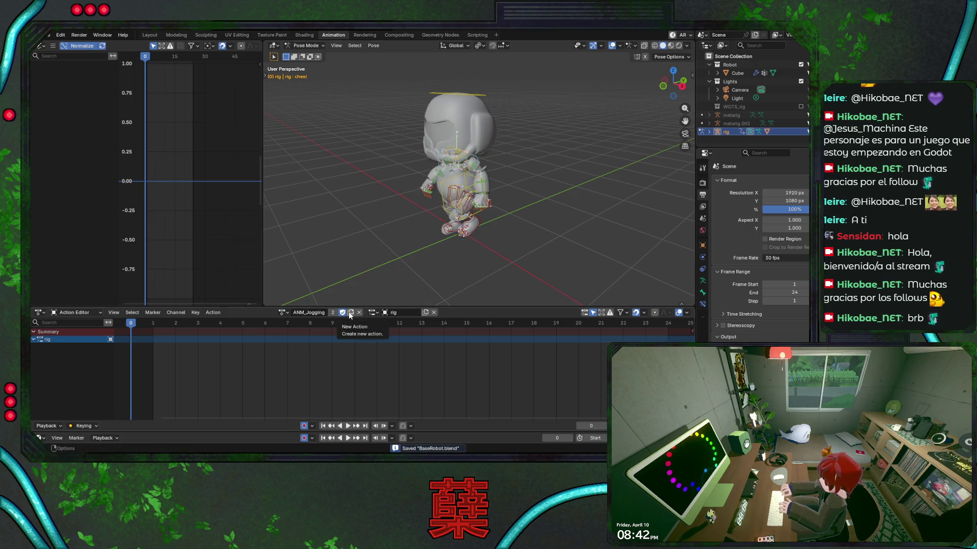
{"action": "key", "text": "a"}
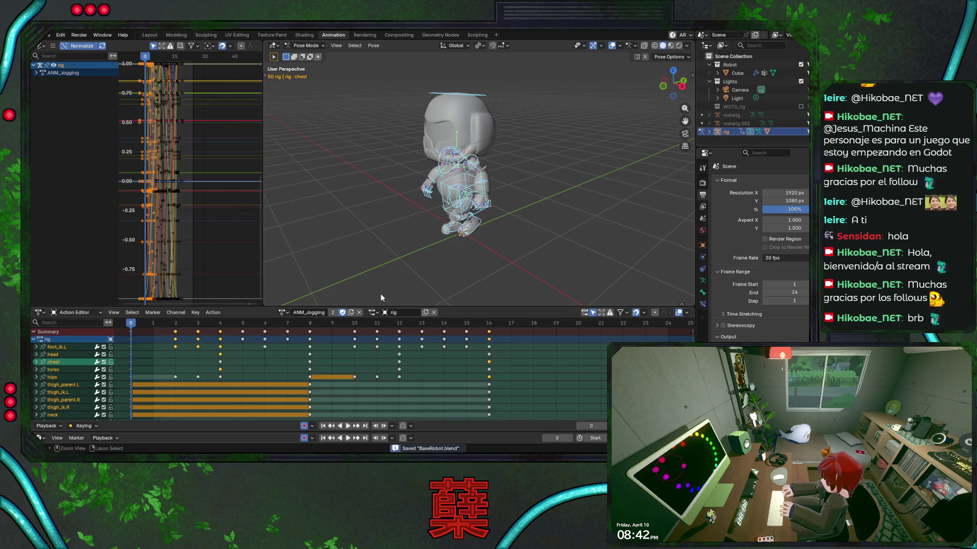
{"action": "key", "text": "KP_3"}
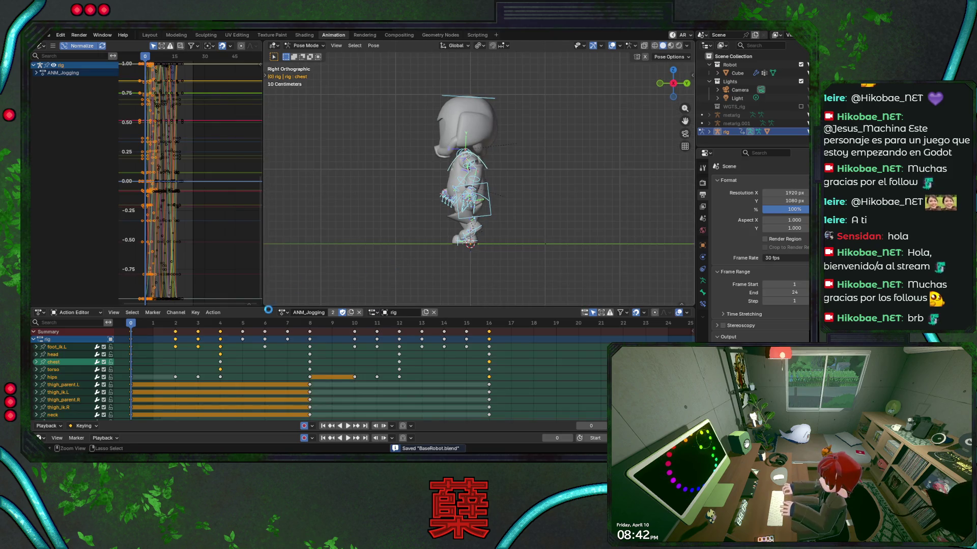
Switch between ANM_Running and ANM_Jogging, settle on ANM_Running, and duplicate it.
{"action": "left_click", "coordinate": [283, 312]}
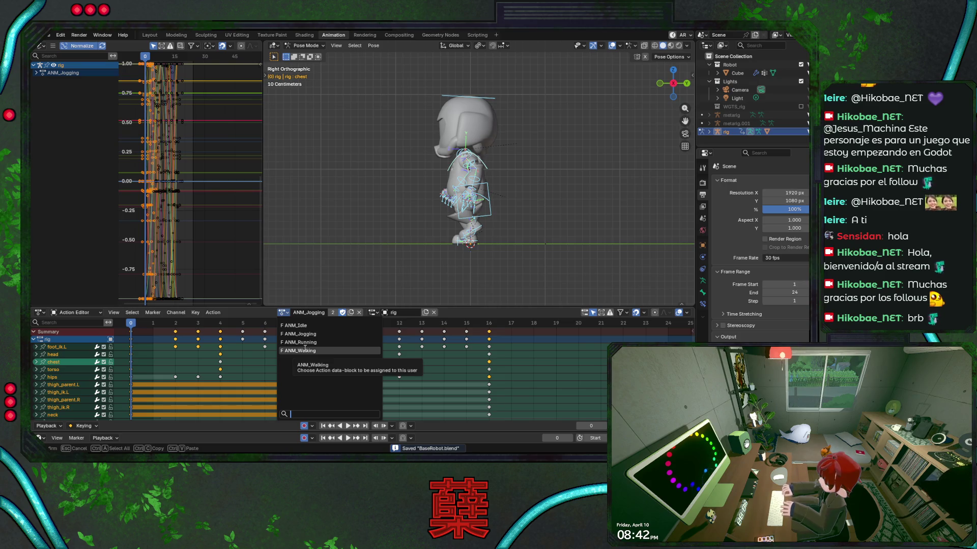
{"action": "left_click", "coordinate": [299, 342]}
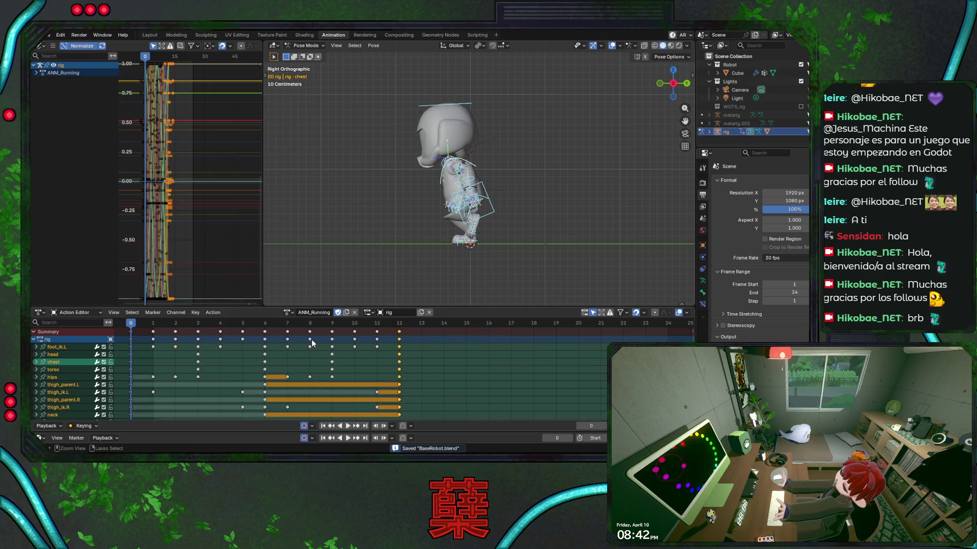
{"action": "left_click", "coordinate": [288, 312]}
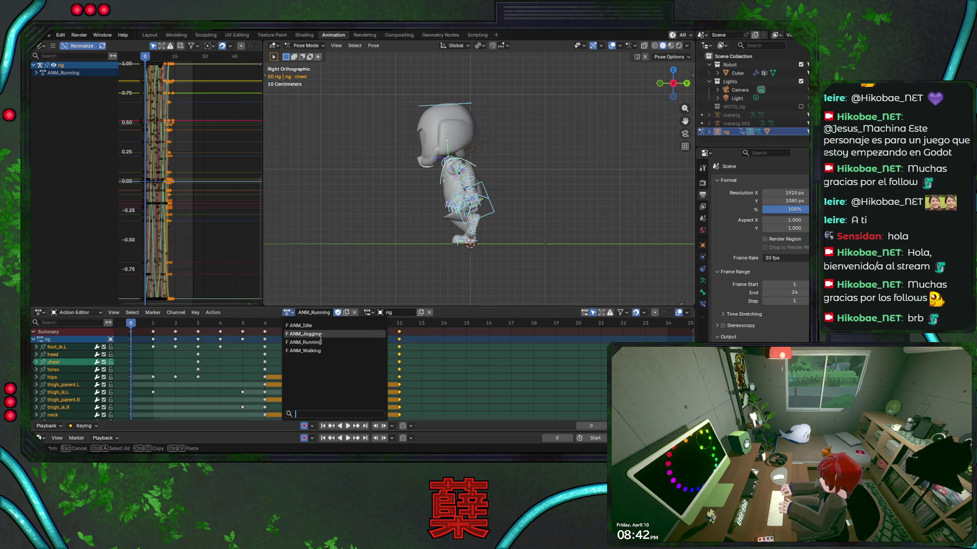
{"action": "left_click", "coordinate": [320, 336]}
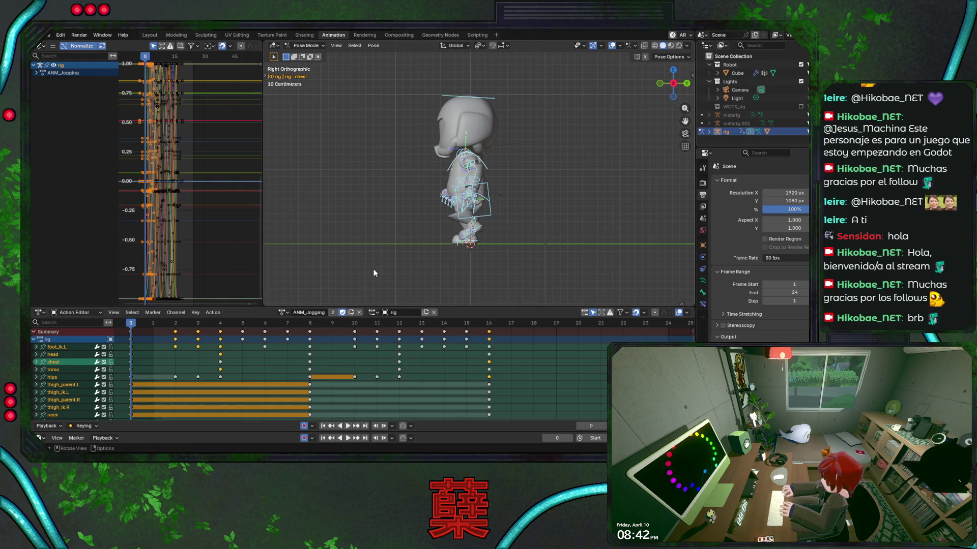
{"action": "left_click", "coordinate": [288, 313]}
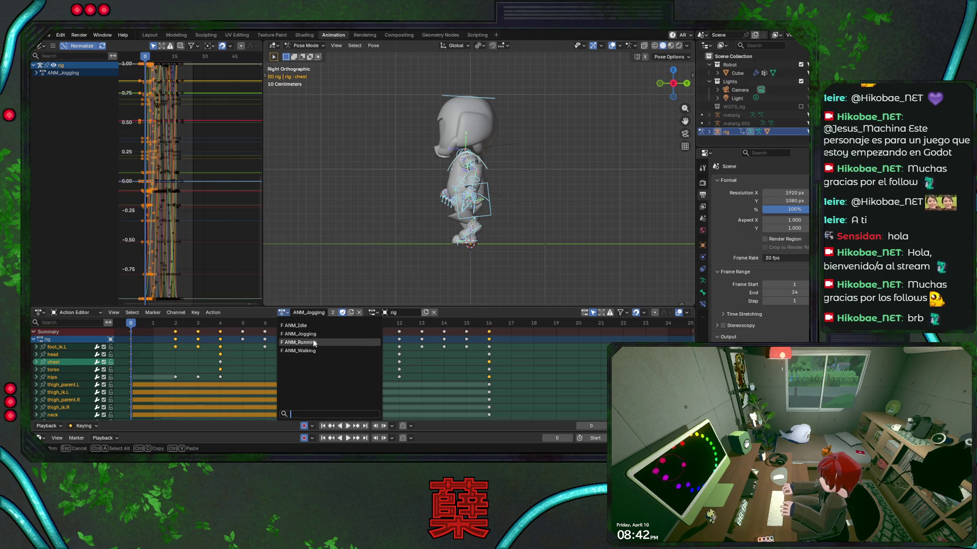
{"action": "left_click", "coordinate": [305, 343]}
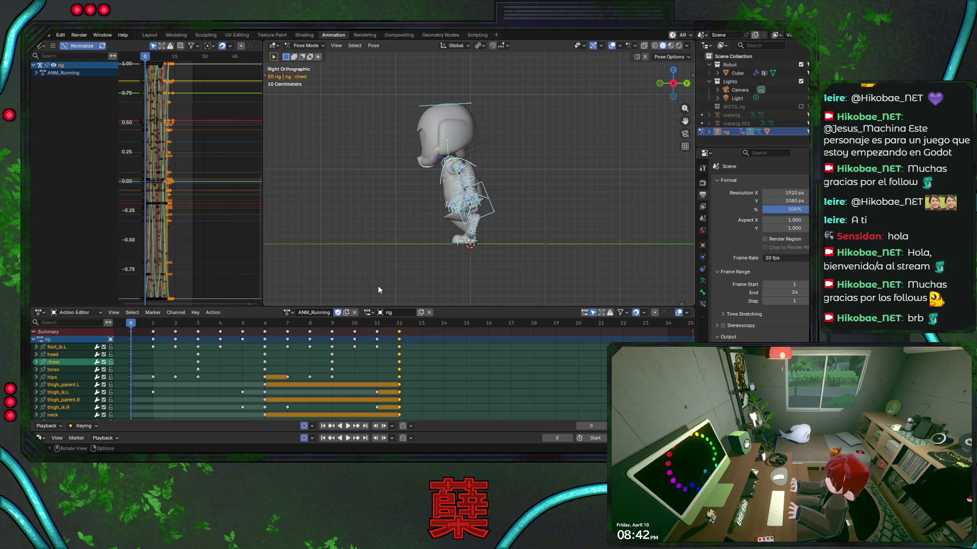
{"action": "left_click", "coordinate": [346, 312]}
Rename the duplicated running action to ANM_Dashing and save.
{"action": "double_click", "coordinate": [308, 313]}
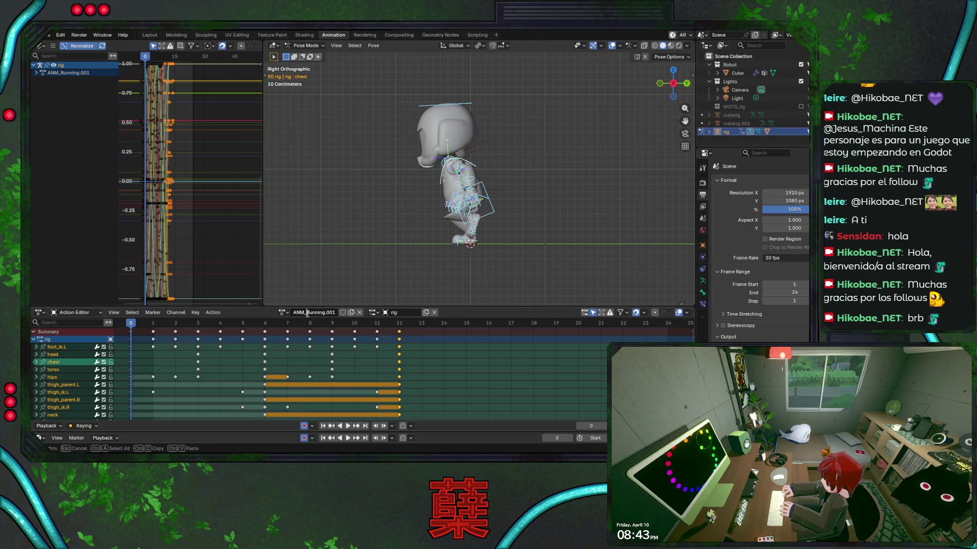
{"action": "type", "text": "Dashing"}
{"action": "key", "text": "Return"}
{"action": "key", "text": "ctrl+s"}
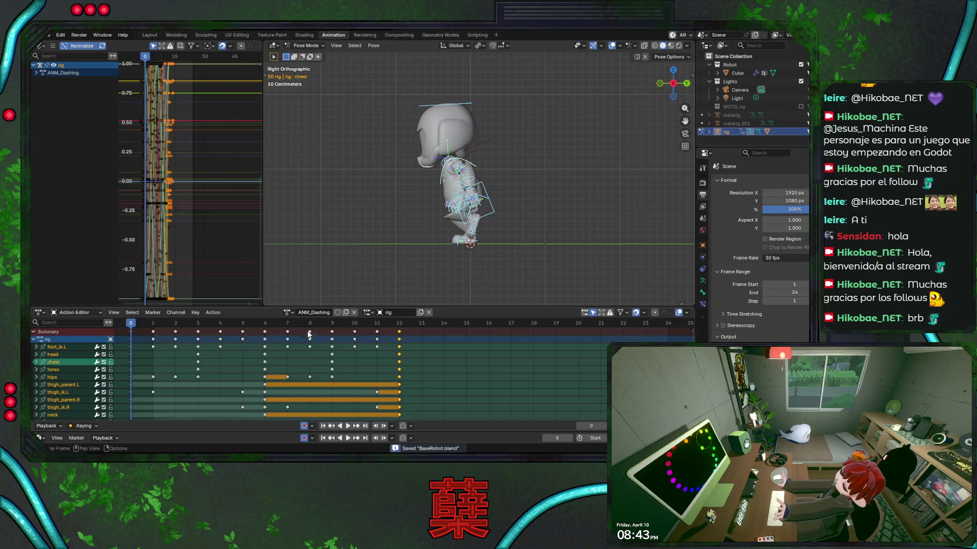
Scrub to frames 1 and 2 to inspect the dash pose, then save.
{"action": "left_click_drag", "start_coordinate": [132, 328], "coordinate": [198, 331]}
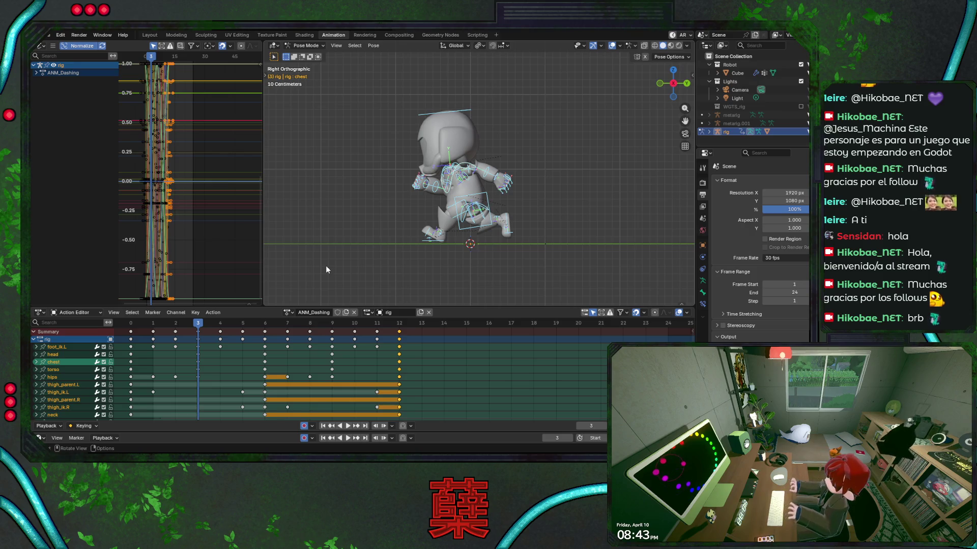
{"action": "left_click_drag", "start_coordinate": [185, 330], "coordinate": [181, 325]}
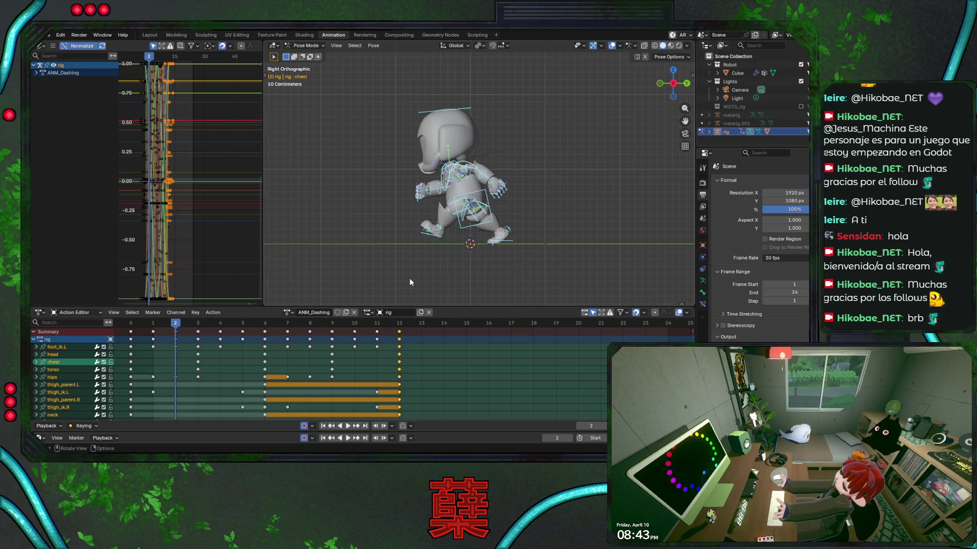
{"action": "middle_click_drag", "start_coordinate": [444, 255], "coordinate": [432, 253], "text": "shift"}
{"action": "key", "text": "ctrl+s"}
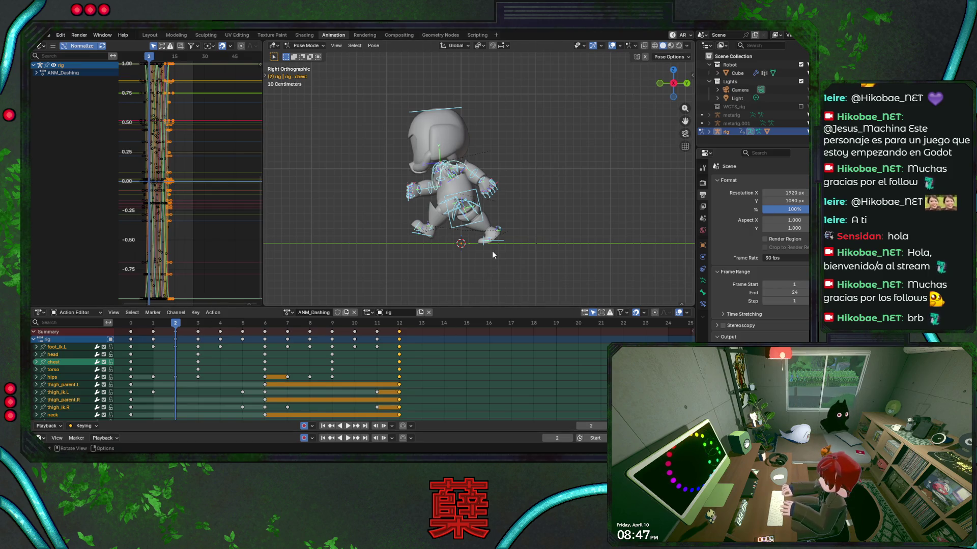
Play the dashing animation from frame 0 and stop it at frame 2.
{"action": "key", "text": "space"}
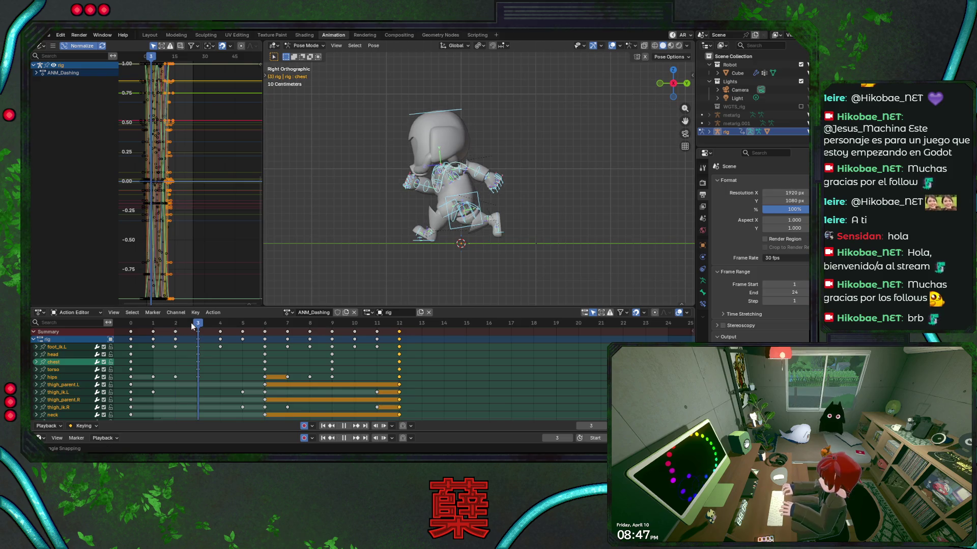
{"action": "mouse_move", "coordinate": [172, 325]}
{"action": "left_mouse_down"}
{"action": "mouse_move", "coordinate": [130, 329]}
{"action": "mouse_move", "coordinate": [199, 337]}
{"action": "mouse_move", "coordinate": [131, 342]}
{"action": "mouse_move", "coordinate": [216, 348]}
{"action": "mouse_move", "coordinate": [198, 349]}
{"action": "mouse_move", "coordinate": [182, 324]}
{"action": "mouse_move", "coordinate": [194, 329]}
{"action": "mouse_move", "coordinate": [180, 331]}
{"action": "mouse_move", "coordinate": [417, 327]}
{"action": "left_mouse_up"}
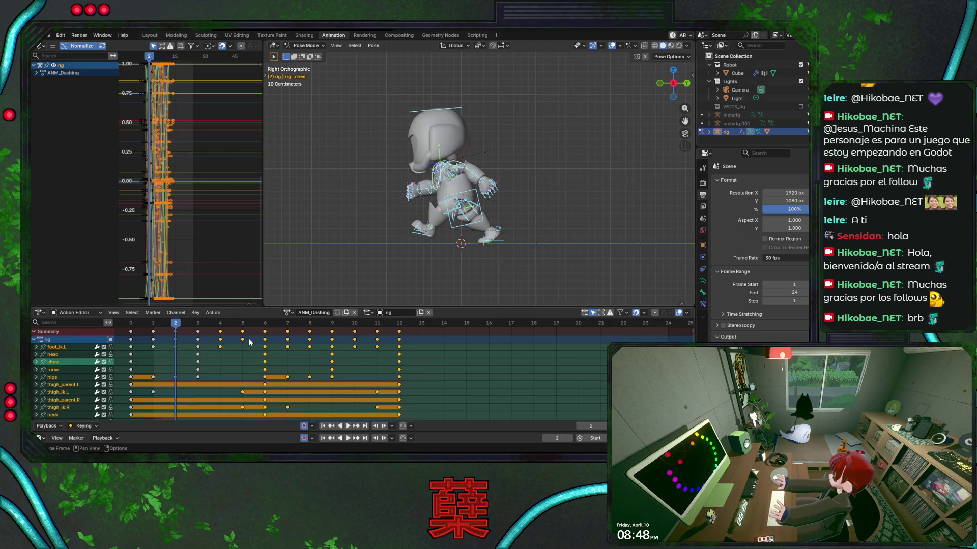
{"action": "left_click_drag", "start_coordinate": [179, 323], "coordinate": [136, 328]}
{"action": "key", "text": "ctrl+s"}
{"action": "key", "text": "space"}
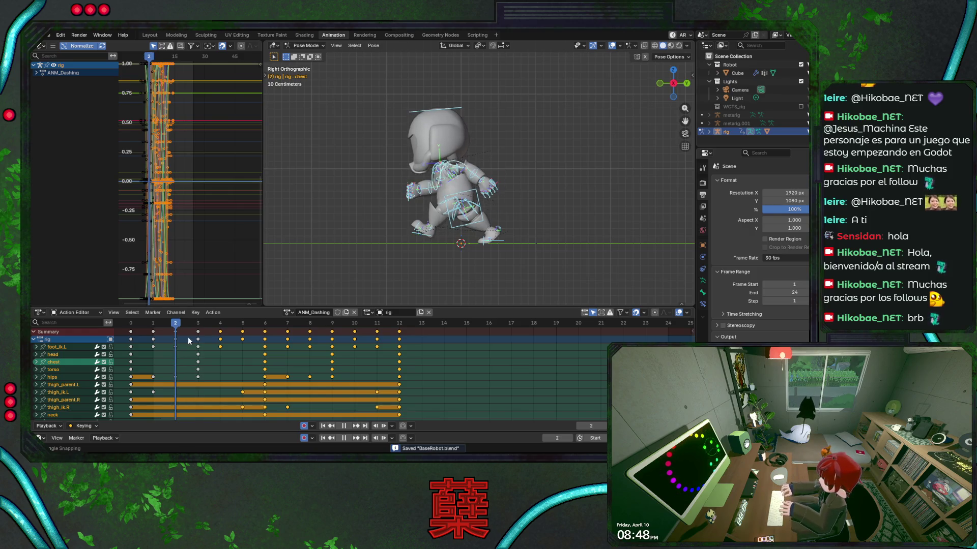
{"action": "key", "text": "Escape"}
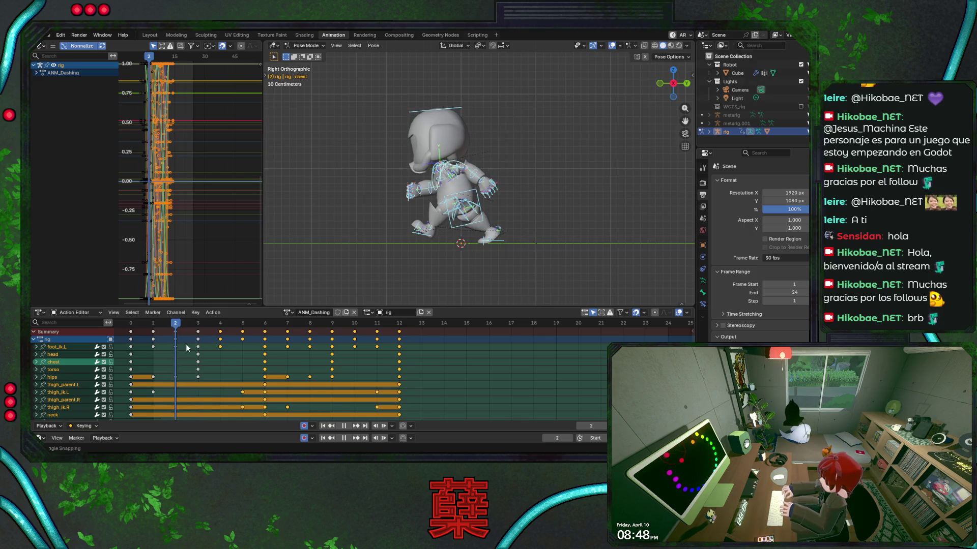
{"action": "key", "text": "Left"}
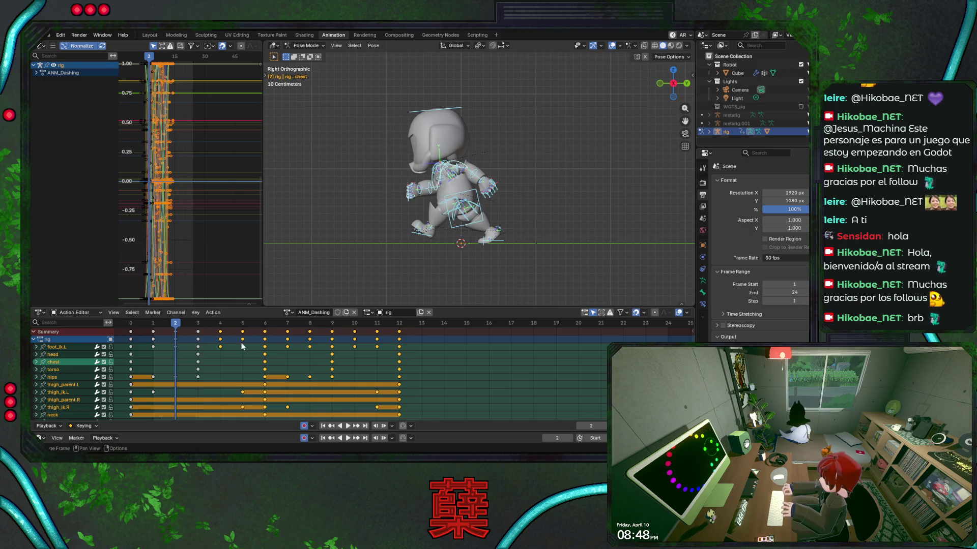
Delete every ANM_Dashing keyframe after frame 3.
{"action": "left_click", "coordinate": [498, 243]}
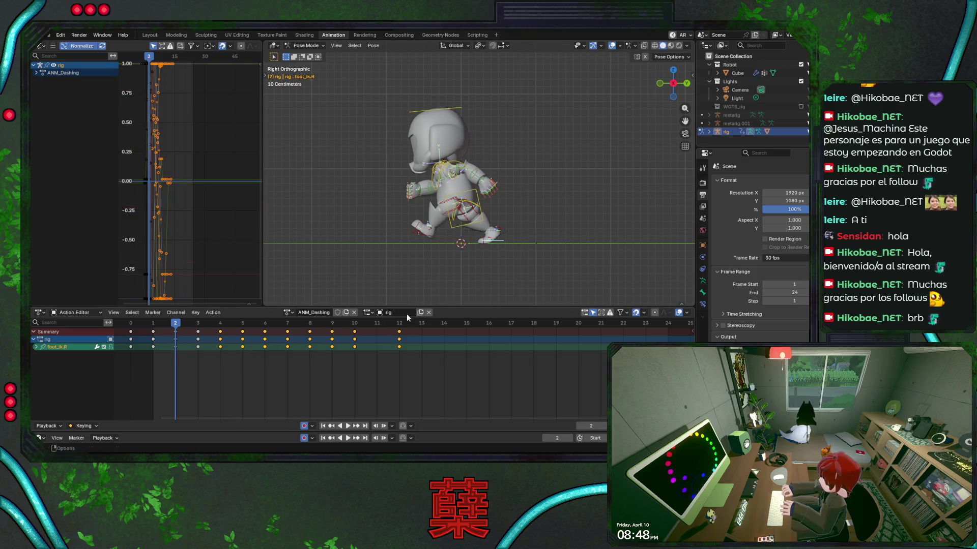
{"action": "scroll", "coordinate": [514, 269], "scroll_direction": "up", "scroll_amount": 3}
{"action": "left_click", "coordinate": [513, 268], "text": "shift"}
{"action": "mouse_move", "coordinate": [214, 376]}
{"action": "left_mouse_down"}
{"action": "mouse_move", "coordinate": [227, 340]}
{"action": "mouse_move", "coordinate": [425, 331]}
{"action": "left_mouse_up"}
{"action": "key", "text": "a"}
{"action": "key", "text": "Delete"}
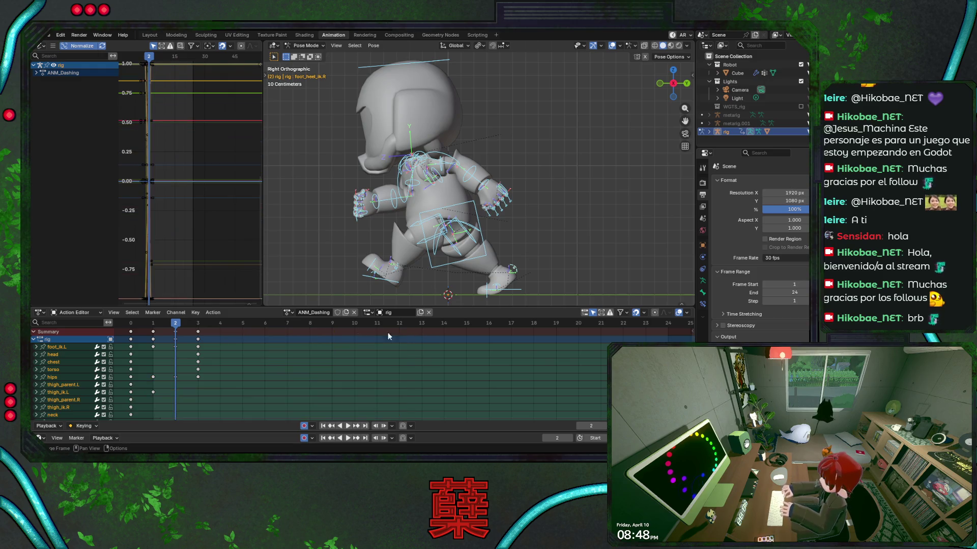
Shift the foot_ik.R and foot_heel_ik.R keys from frame 2 to frame 3 and replay.
{"action": "left_click", "coordinate": [515, 270]}
{"action": "left_click", "coordinate": [517, 288], "text": "shift"}
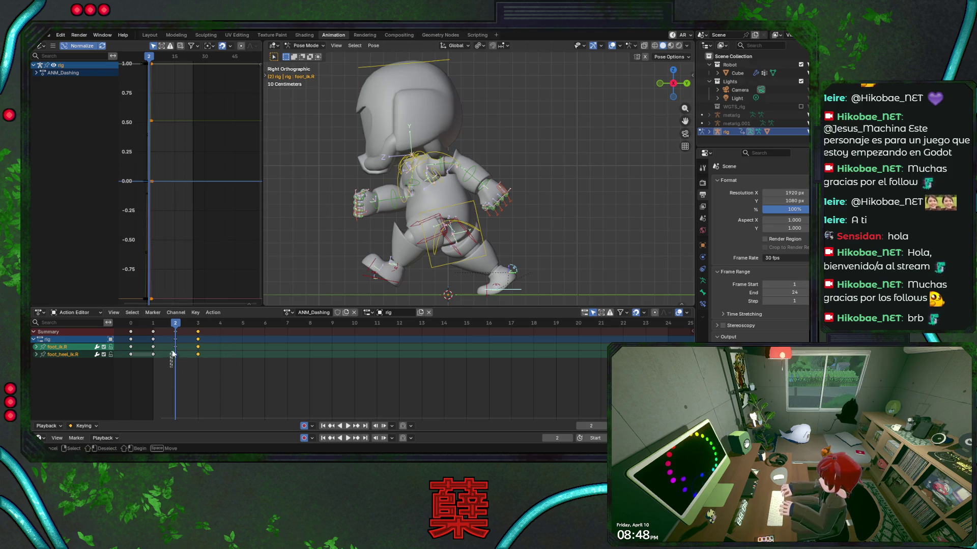
{"action": "key", "text": "g"}
{"action": "left_click", "coordinate": [205, 359]}
{"action": "key", "text": "space"}
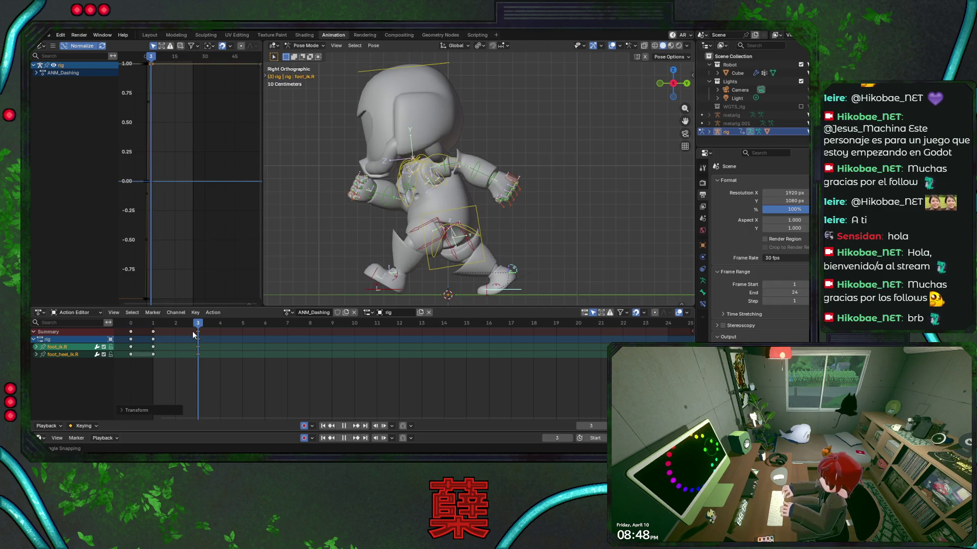
{"action": "key", "text": "space"}
{"action": "left_click", "coordinate": [394, 290]}
Raise, rotate and reposition the left foot control for frame 3.
{"action": "key", "text": "g"}
{"action": "left_click", "coordinate": [436, 288]}
{"action": "key", "text": "r"}
{"action": "left_click", "coordinate": [444, 287]}
{"action": "key", "text": "g"}
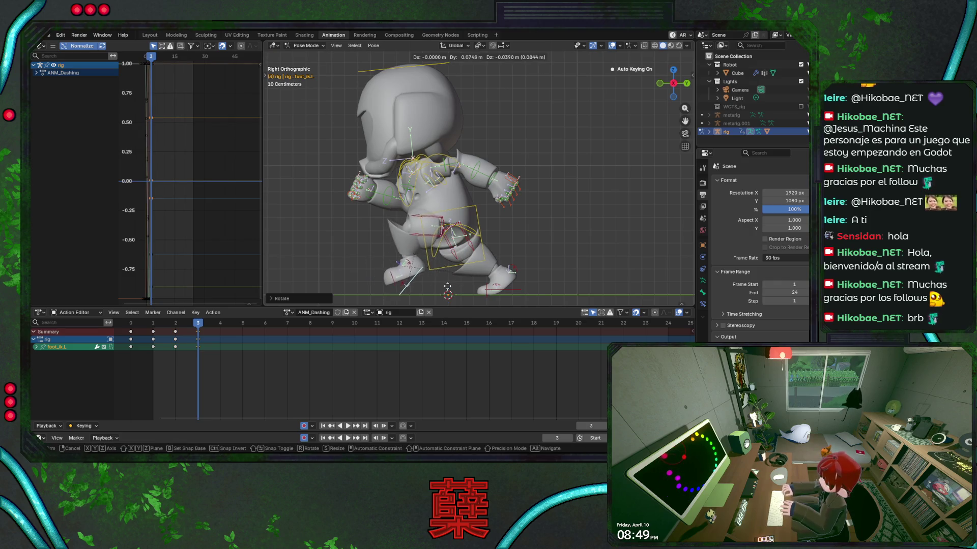
{"action": "left_click", "coordinate": [455, 292]}
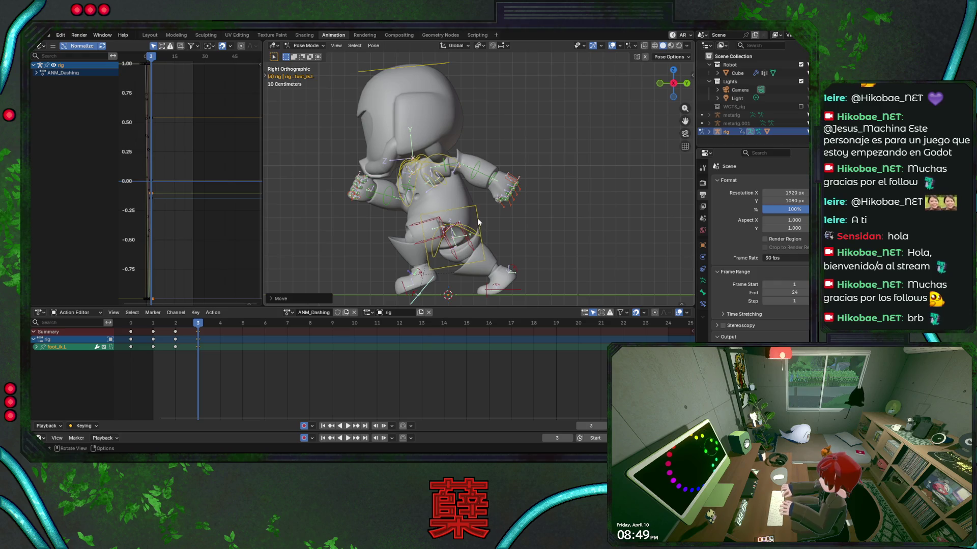
Tilt the torso by -11.06 and nudge foot_ik.L, then view from the front.
{"action": "left_click", "coordinate": [478, 222]}
{"action": "key", "text": "r"}
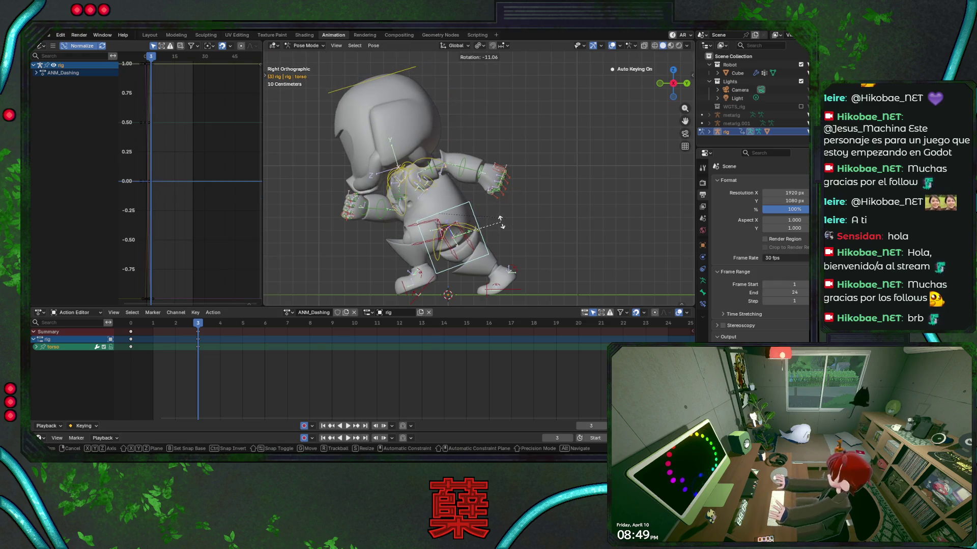
{"action": "left_click", "coordinate": [501, 222]}
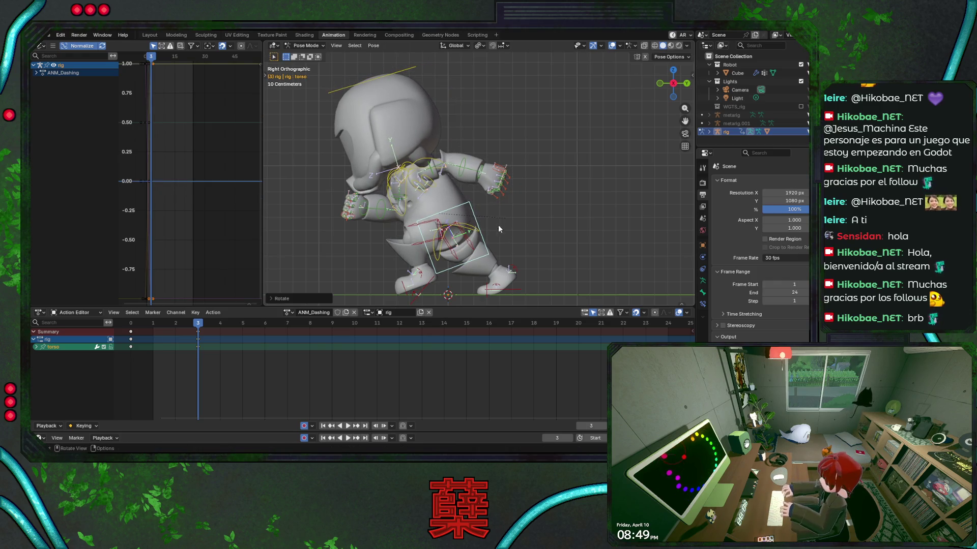
{"action": "left_click", "coordinate": [430, 283]}
{"action": "key", "text": "g"}
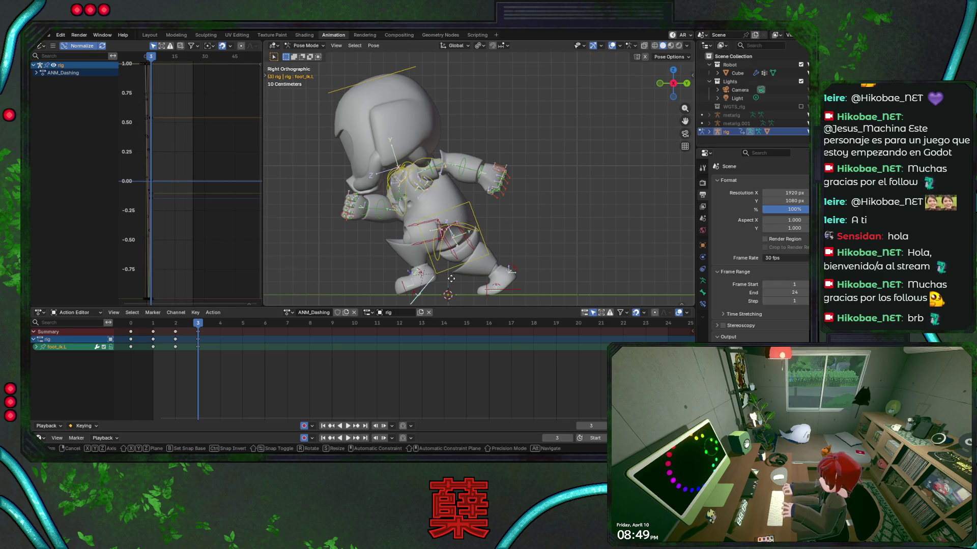
{"action": "left_click", "coordinate": [440, 268]}
{"action": "left_click", "coordinate": [435, 241]}
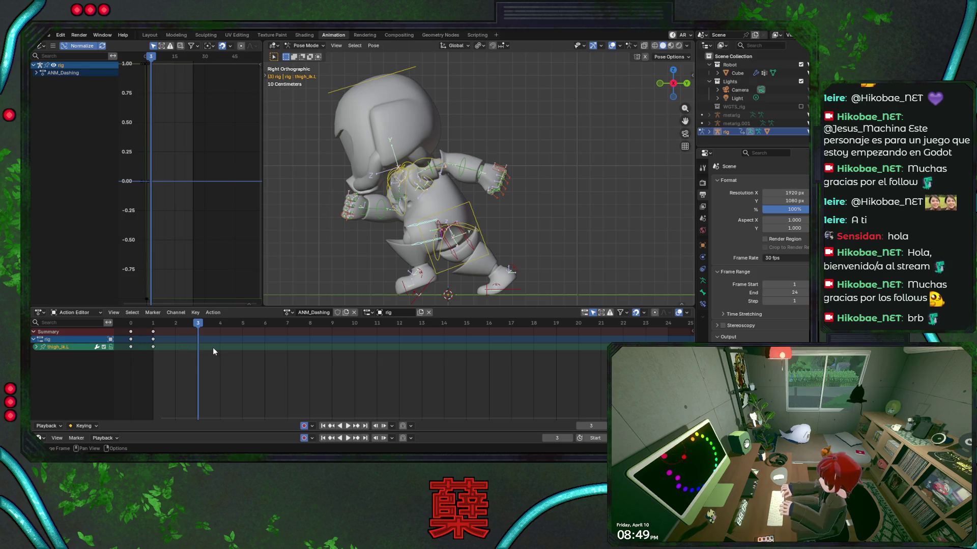
{"action": "key", "text": "KP_1"}
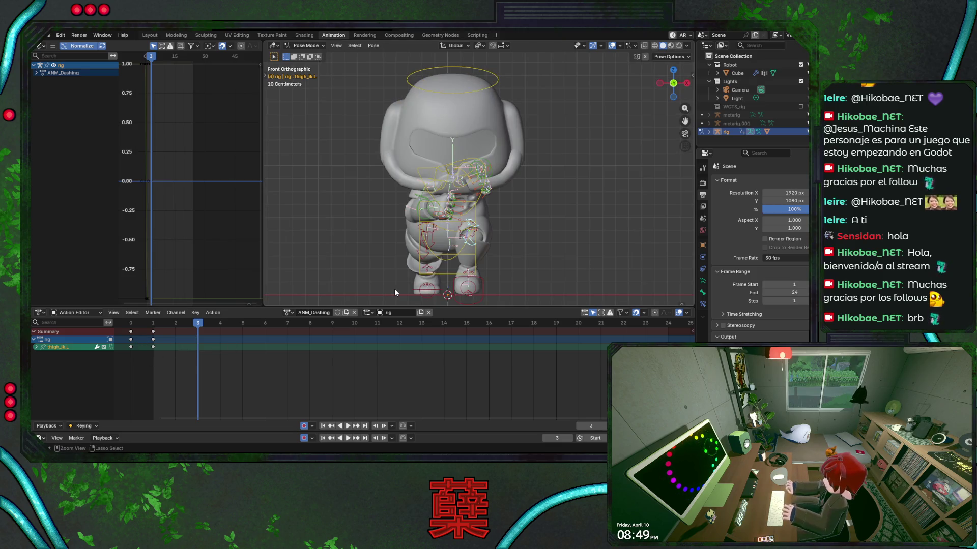
Rotate the hips bone on its local Z and then local Y axes, and save.
{"action": "left_click", "coordinate": [453, 262]}
{"action": "key", "text": "r"}
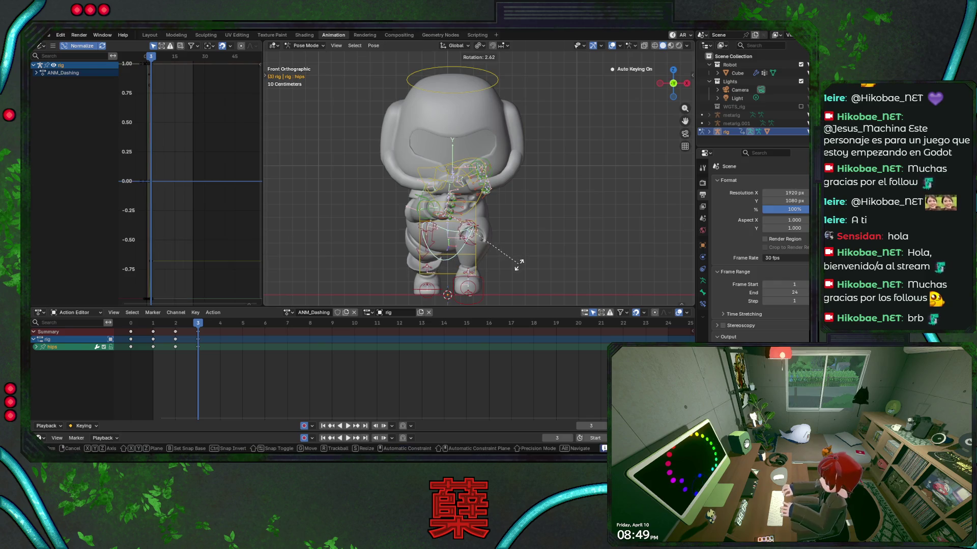
{"action": "key", "text": "z"}
{"action": "key", "text": "z"}
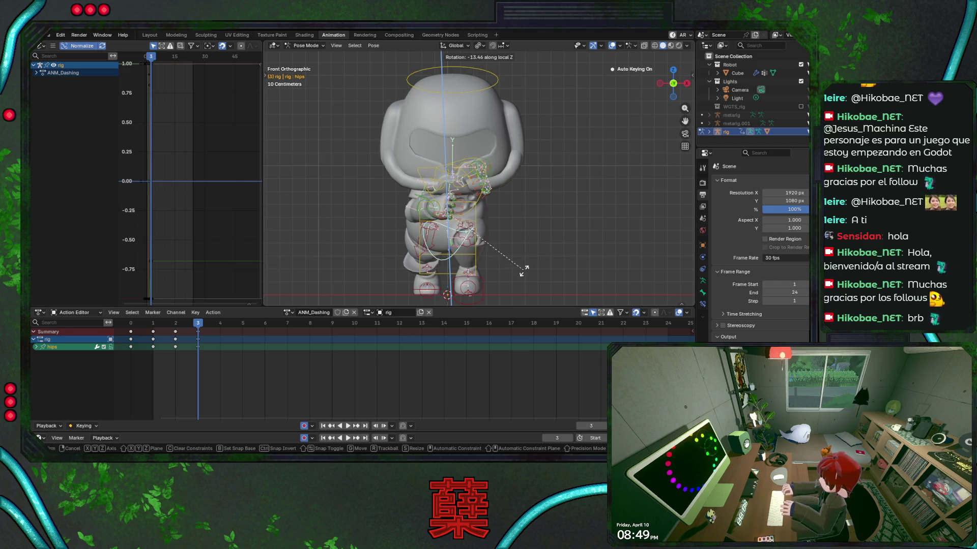
{"action": "left_click", "coordinate": [523, 271]}
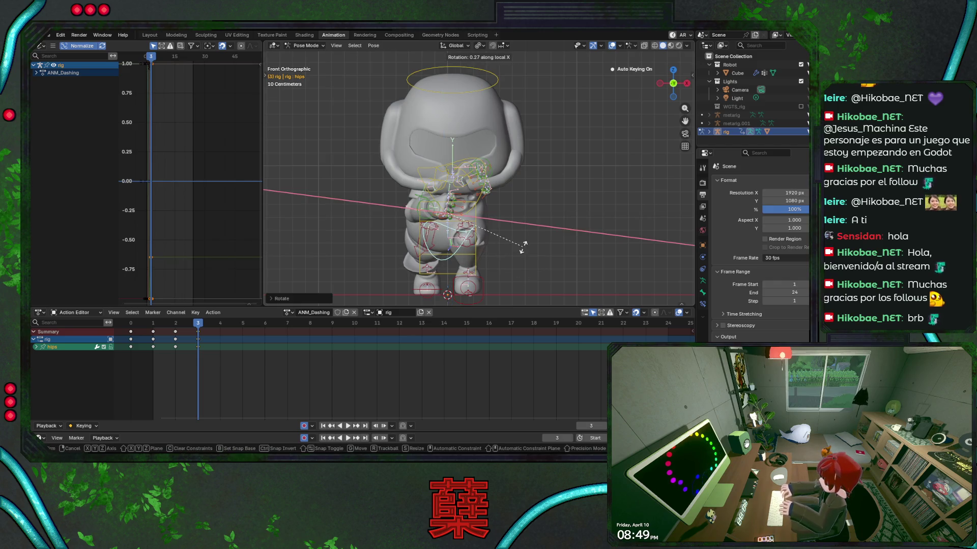
{"action": "key", "text": "r"}
{"action": "key", "text": "y"}
{"action": "key", "text": "y"}
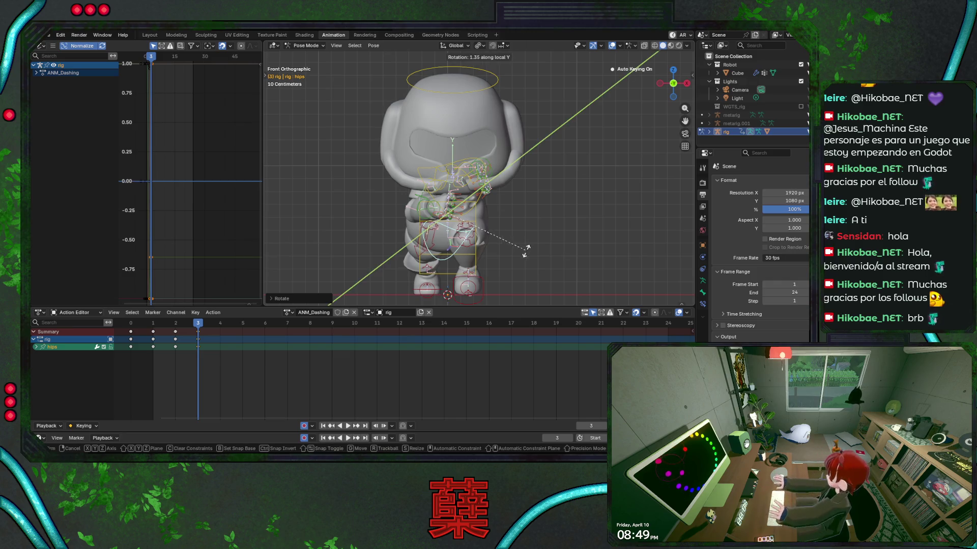
{"action": "left_click", "coordinate": [527, 264]}
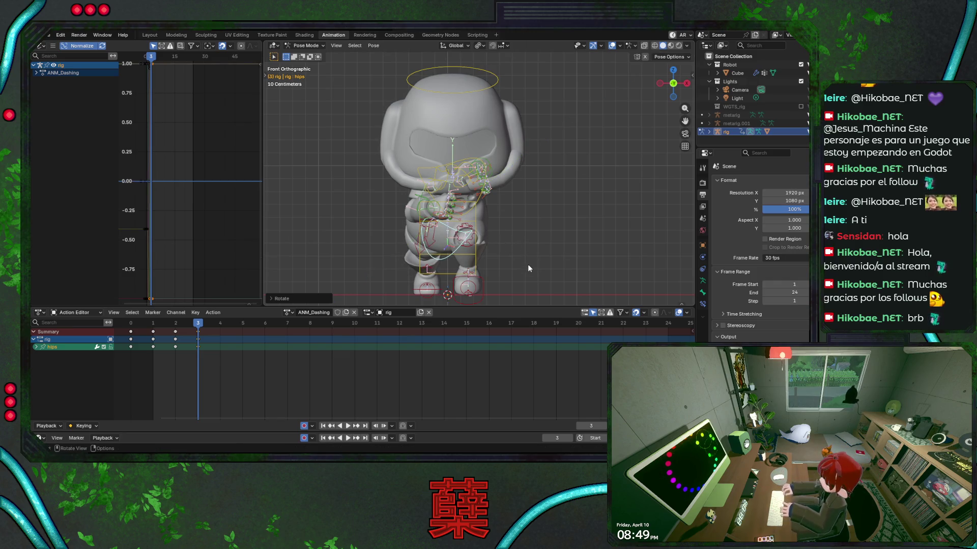
{"action": "key", "text": "KP_3"}
{"action": "key", "text": "ctrl+s"}
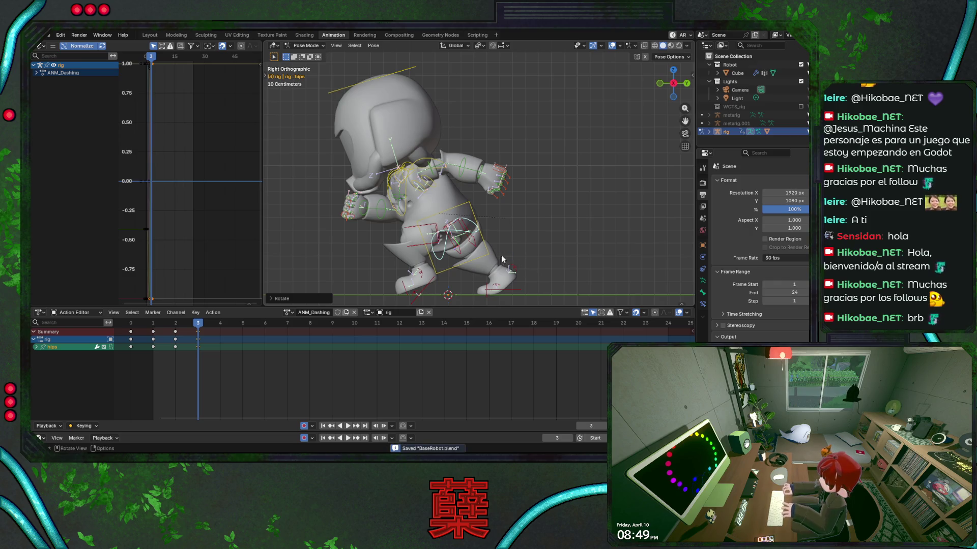
Redo the hips tilt as a -7.35 rotation on local Y.
{"action": "key", "text": "ctrl+z"}
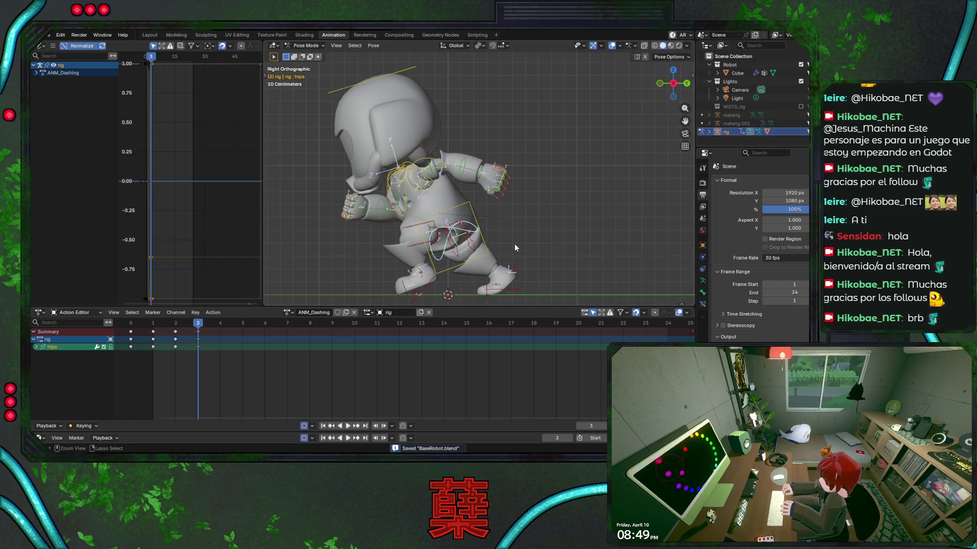
{"action": "key", "text": "r"}
{"action": "key", "text": "Escape"}
{"action": "key", "text": "r"}
{"action": "key", "text": "y"}
{"action": "key", "text": "y"}
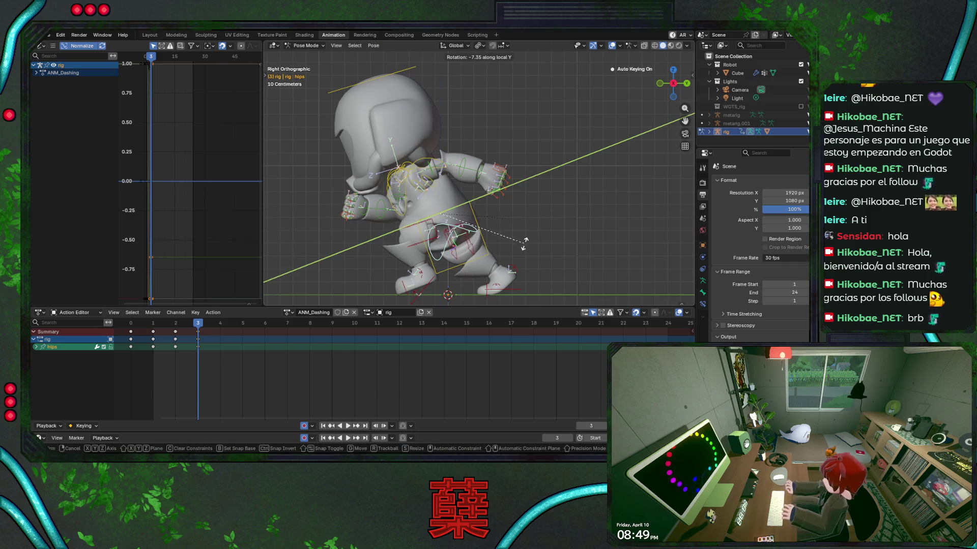
{"action": "left_click", "coordinate": [524, 244]}
Select foot_ik.R and toggle hiding it, restoring it with undo each time.
{"action": "left_click", "coordinate": [511, 290]}
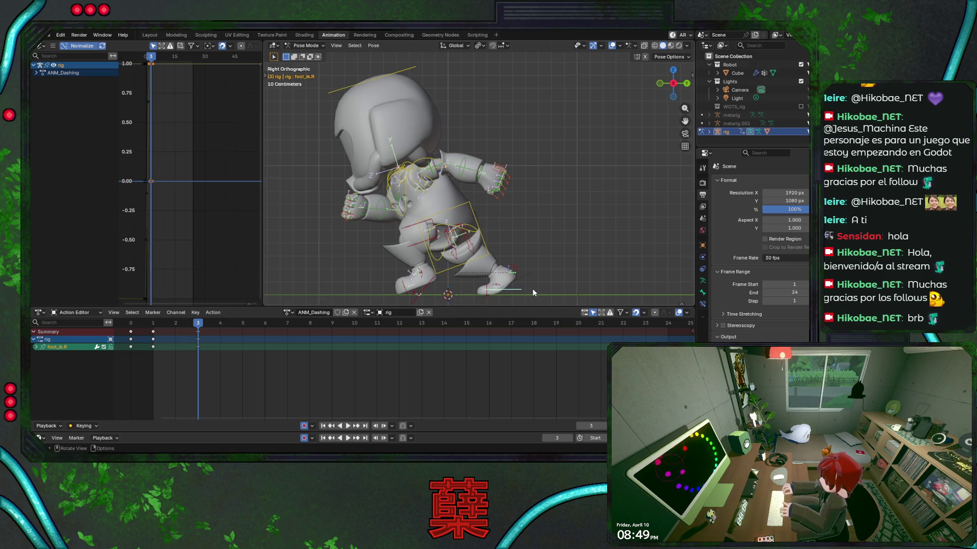
{"action": "key", "text": "h"}
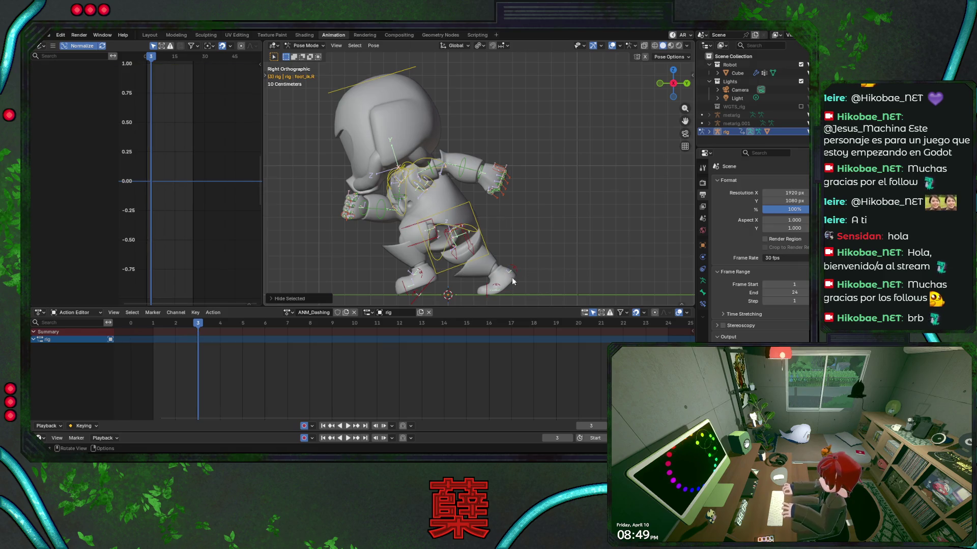
{"action": "key", "text": "ctrl+z"}
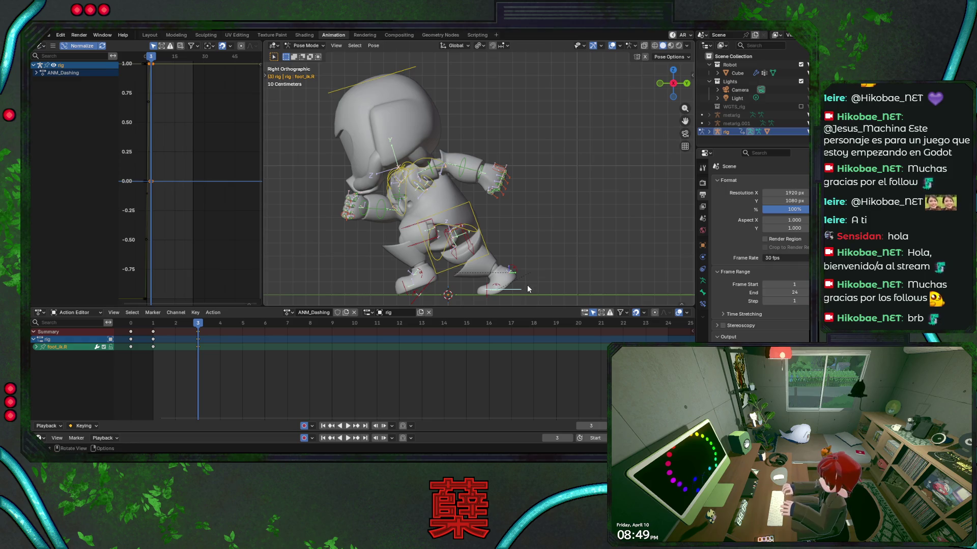
{"action": "key", "text": "h"}
{"action": "key", "text": "ctrl+z"}
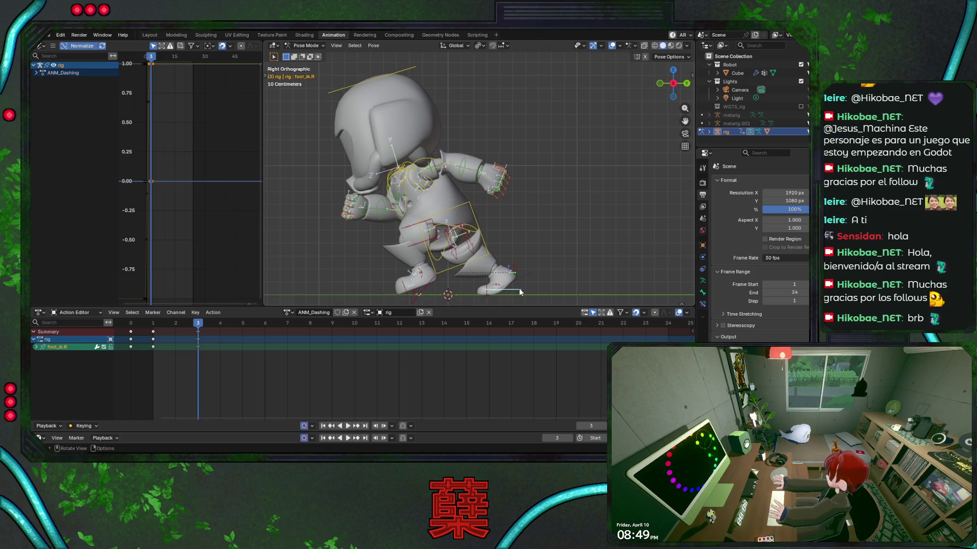
Move the right foot IK control to a new position, save, and play back the dash.
{"action": "key", "text": "g"}
{"action": "left_click", "coordinate": [521, 295]}
{"action": "key", "text": "ctrl+s"}
{"action": "key", "text": "space"}
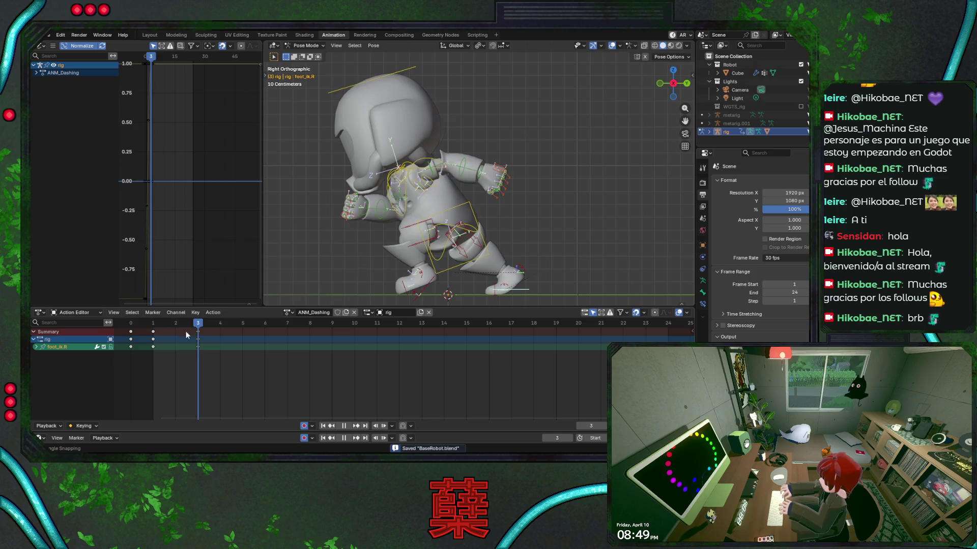
{"action": "key", "text": "Escape"}
Select foot_ik.L, replay the dash from frame 0, and undo the last left foot change.
{"action": "left_click", "coordinate": [389, 285]}
{"action": "key", "text": "ctrl+s"}
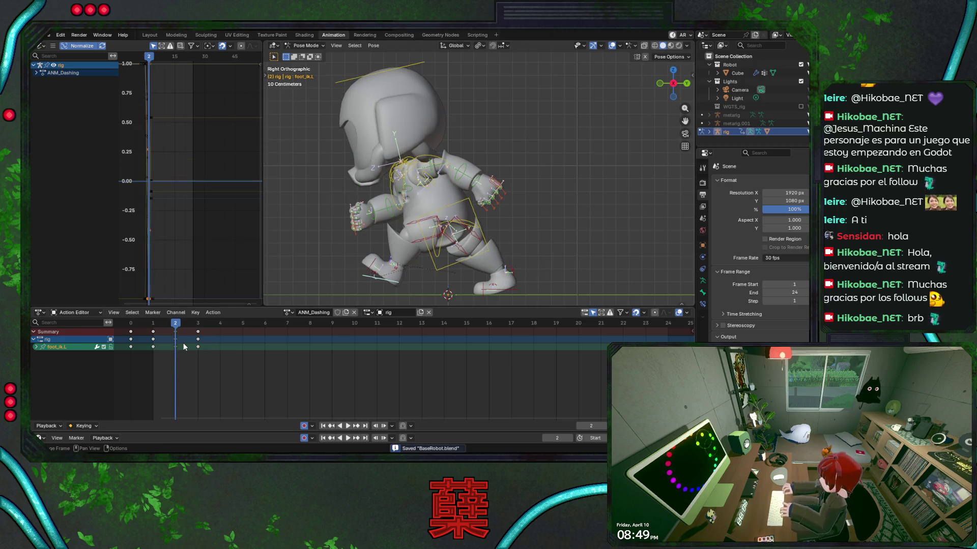
{"action": "left_click_drag", "start_coordinate": [176, 324], "coordinate": [131, 326]}
{"action": "key", "text": "space"}
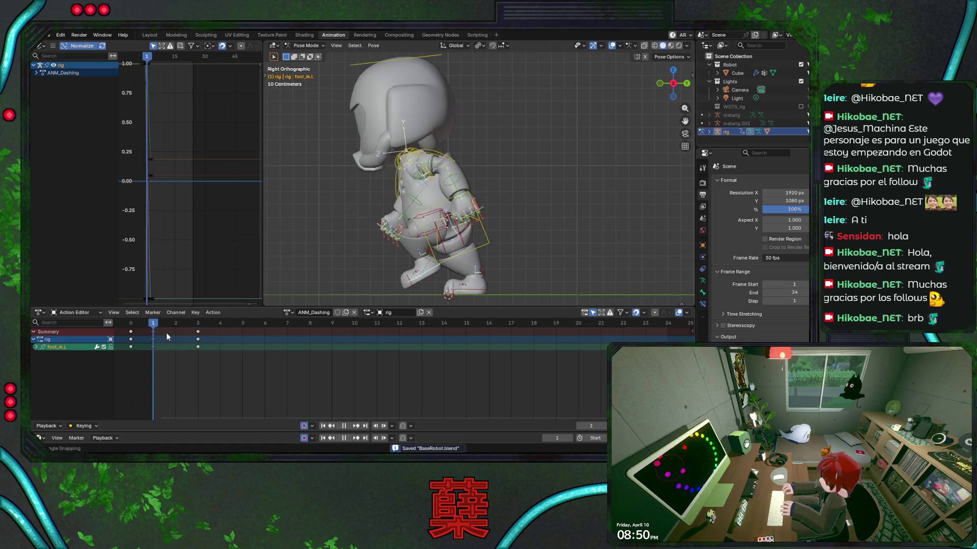
{"action": "key", "text": "space"}
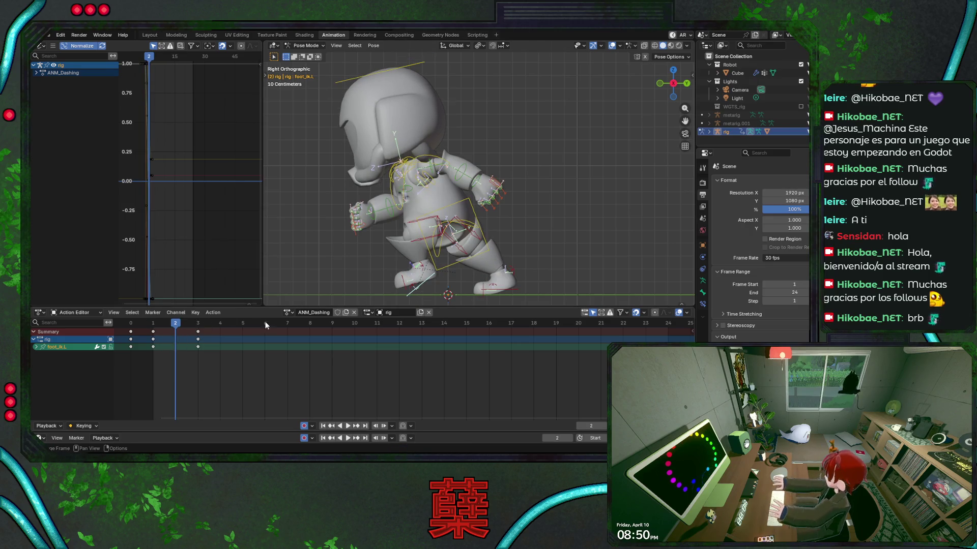
{"action": "key", "text": "ctrl+z"}
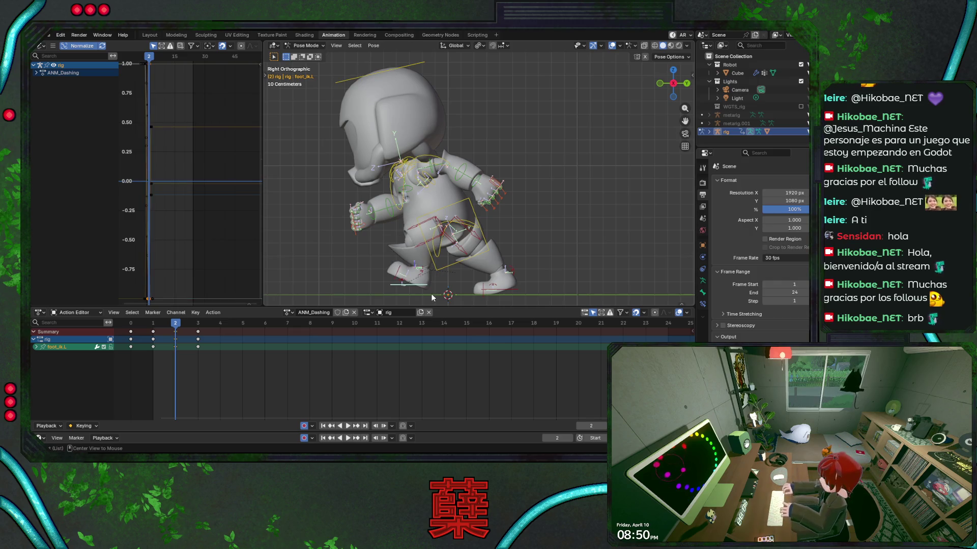
{"action": "key", "text": "ctrl+s"}
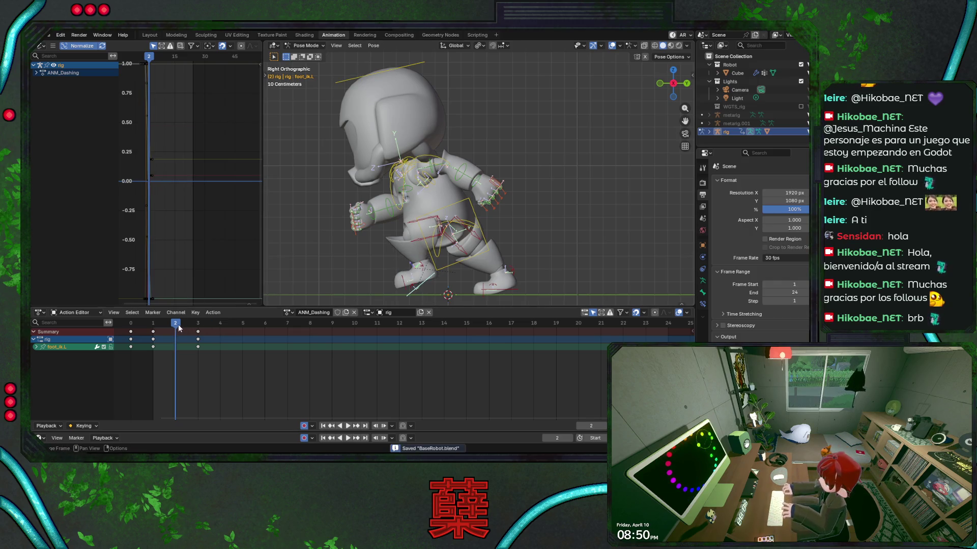
{"action": "key", "text": "Right"}
Delete foot_heel_ik.L's frame 1–2 keyframes and duplicate its frame 0 keys to frame 1.
{"action": "left_click", "coordinate": [425, 272]}
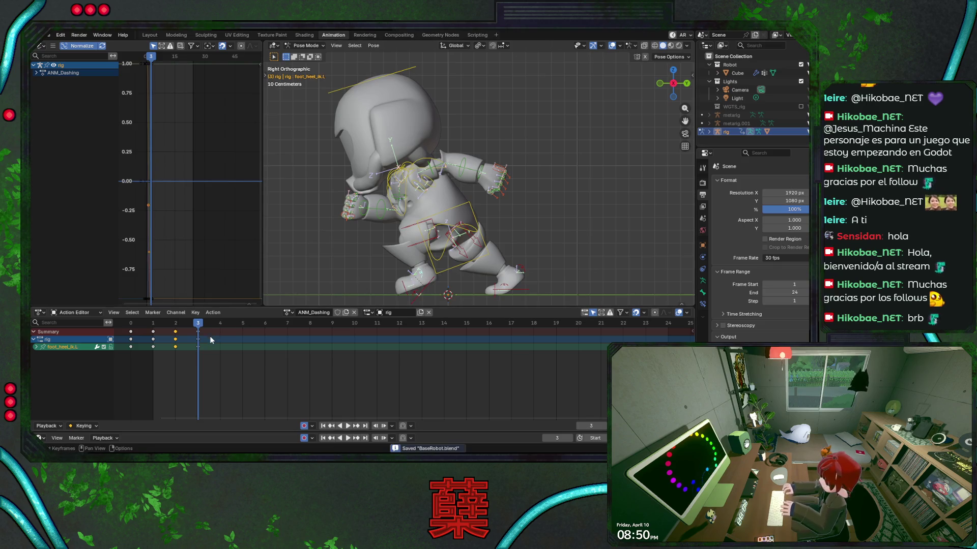
{"action": "mouse_move", "coordinate": [142, 359]}
{"action": "left_mouse_down"}
{"action": "mouse_move", "coordinate": [164, 334]}
{"action": "mouse_move", "coordinate": [192, 331]}
{"action": "left_mouse_up"}
{"action": "key", "text": "Delete"}
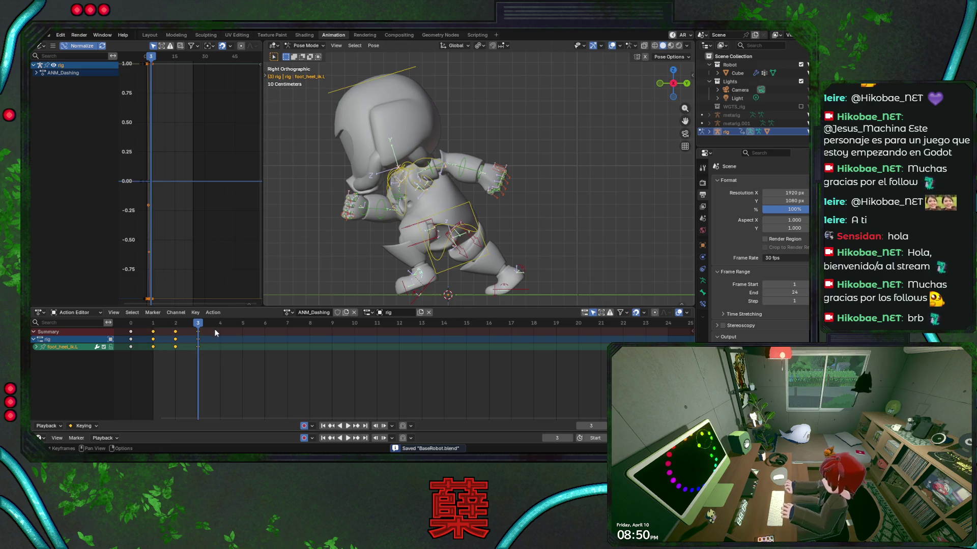
{"action": "key", "text": "ctrl+s"}
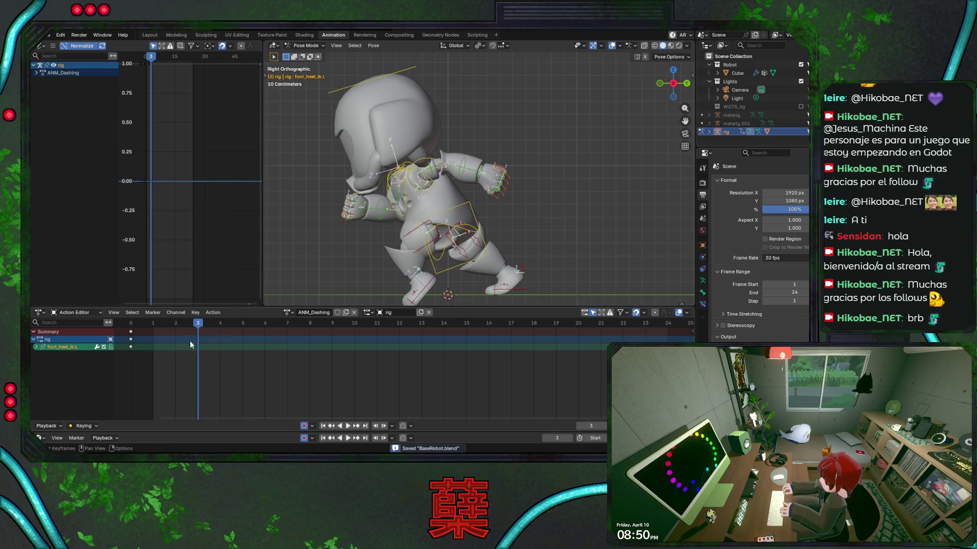
{"action": "key", "text": "a"}
{"action": "key", "text": "shift+d"}
{"action": "left_click", "coordinate": [221, 334]}
Reposition and rotate the left foot IK control into a new pose.
{"action": "left_click", "coordinate": [434, 278]}
{"action": "key", "text": "g"}
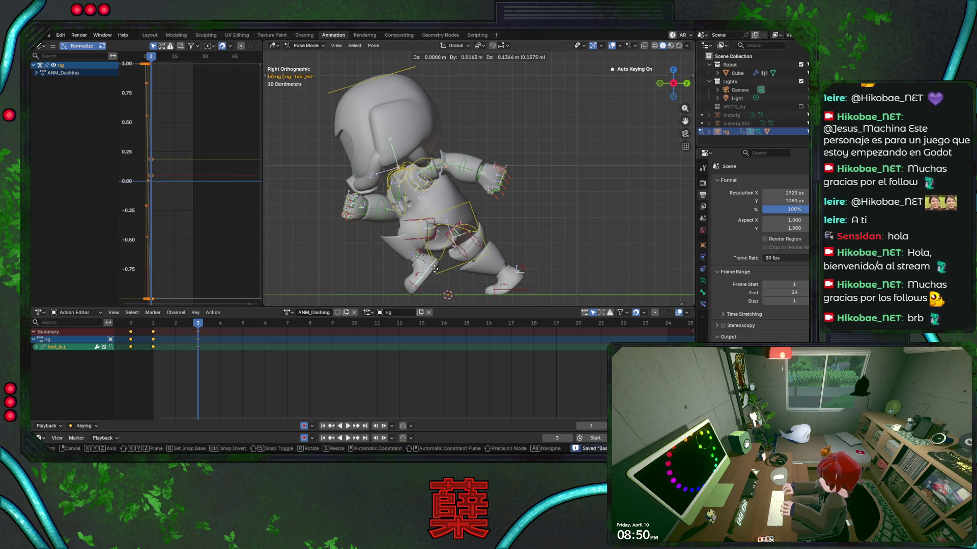
{"action": "left_click", "coordinate": [434, 275]}
{"action": "key", "text": "r"}
{"action": "left_click", "coordinate": [461, 277]}
{"action": "key", "text": "g"}
{"action": "left_click", "coordinate": [468, 277]}
{"action": "key", "text": "g"}
{"action": "left_click", "coordinate": [472, 277]}
{"action": "middle_click_drag", "start_coordinate": [456, 279], "coordinate": [462, 278], "text": "alt"}
{"action": "key", "text": "g"}
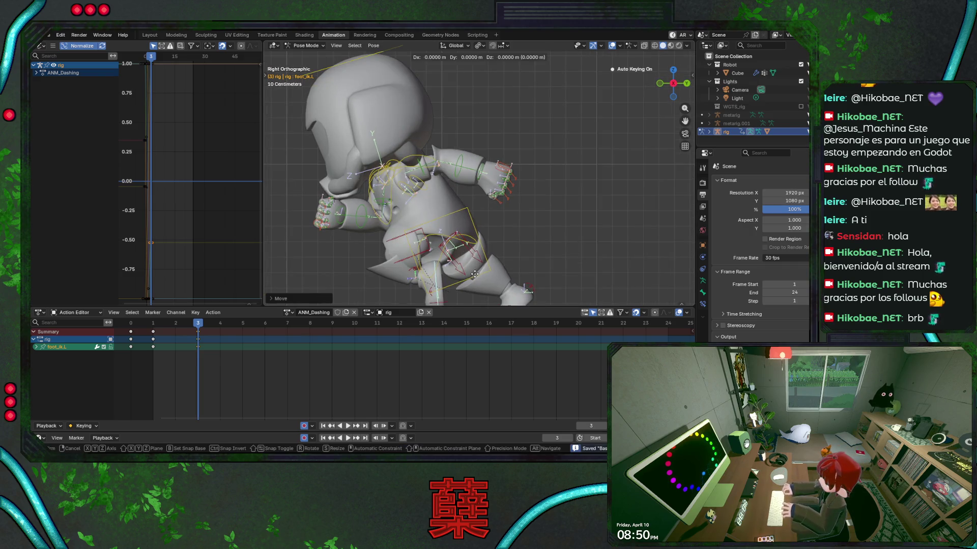
{"action": "left_click", "coordinate": [479, 283]}
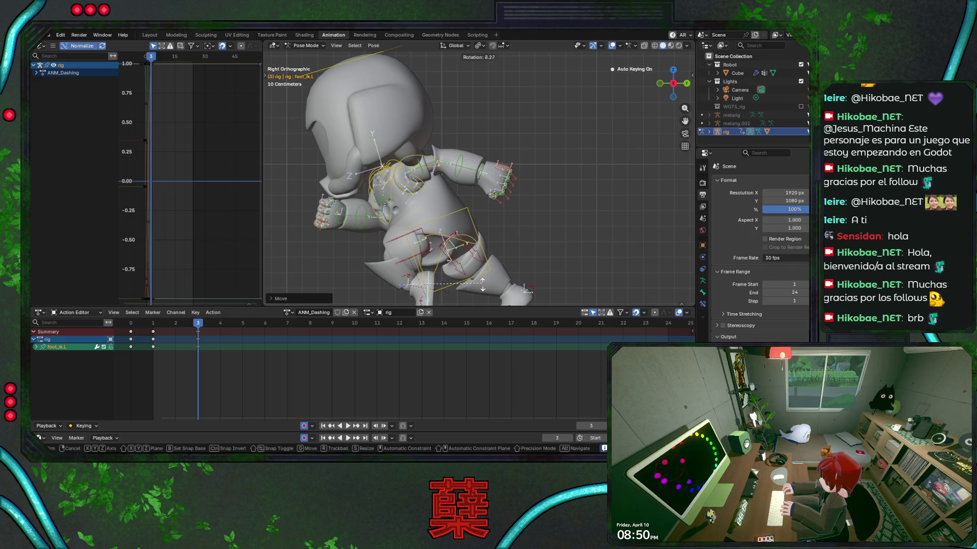
Shift the torso vertically and rotate it, then nudge the left foot control.
{"action": "left_click", "coordinate": [473, 230]}
{"action": "scroll", "coordinate": [472, 230], "scroll_direction": "down", "scroll_amount": 2}
{"action": "key", "text": "g"}
{"action": "key", "text": "z"}
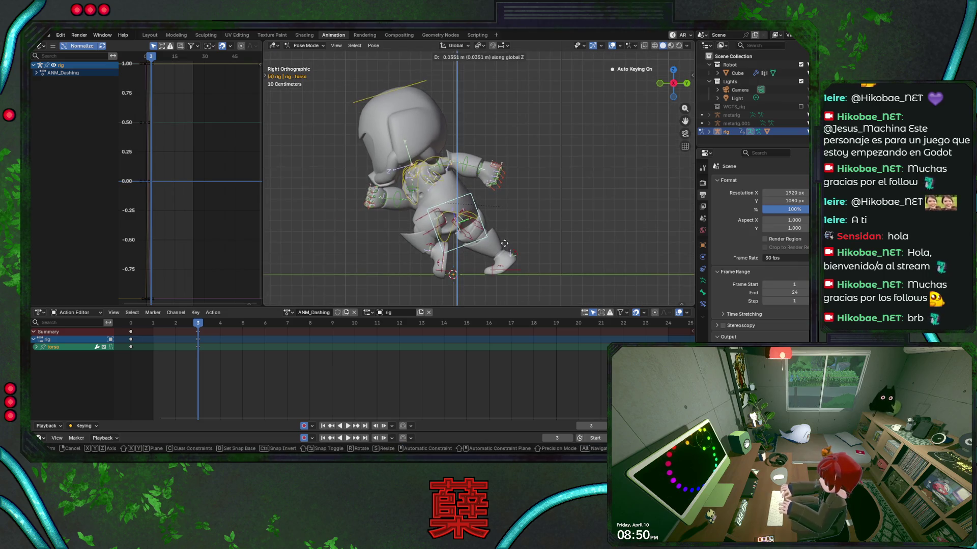
{"action": "left_click", "coordinate": [504, 243]}
{"action": "key", "text": "r"}
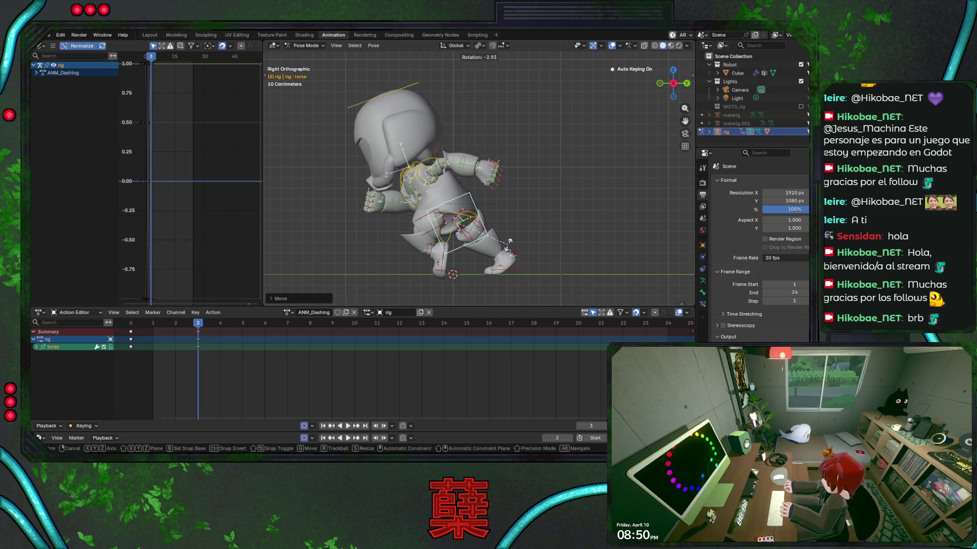
{"action": "left_click", "coordinate": [506, 245]}
{"action": "mouse_move", "coordinate": [442, 264]}
{"action": "left_mouse_down"}
{"action": "mouse_move", "coordinate": [460, 275]}
{"action": "mouse_move", "coordinate": [478, 263]}
{"action": "left_mouse_up"}
Save, play the dash from the start, and go to frame 2.
{"action": "key", "text": "ctrl+s"}
{"action": "key", "text": "shift+Left"}
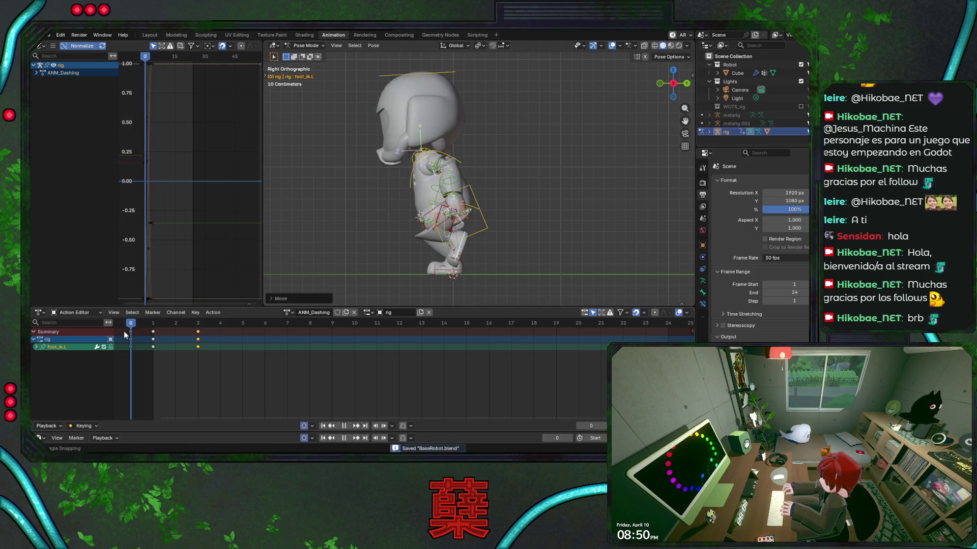
{"action": "key", "text": "space"}
{"action": "mouse_move", "coordinate": [155, 325]}
{"action": "left_mouse_down"}
{"action": "mouse_move", "coordinate": [192, 332]}
{"action": "mouse_move", "coordinate": [170, 333]}
{"action": "left_mouse_up"}
At frame 2, tilt the left foot and raise it along Z, then save.
{"action": "key", "text": "r"}
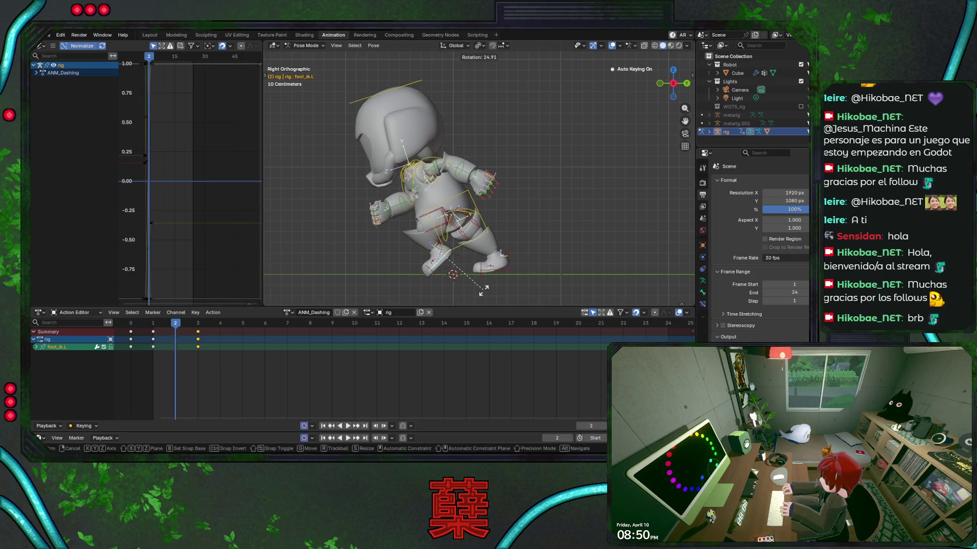
{"action": "left_click", "coordinate": [483, 288]}
{"action": "key", "text": "g"}
{"action": "key", "text": "z"}
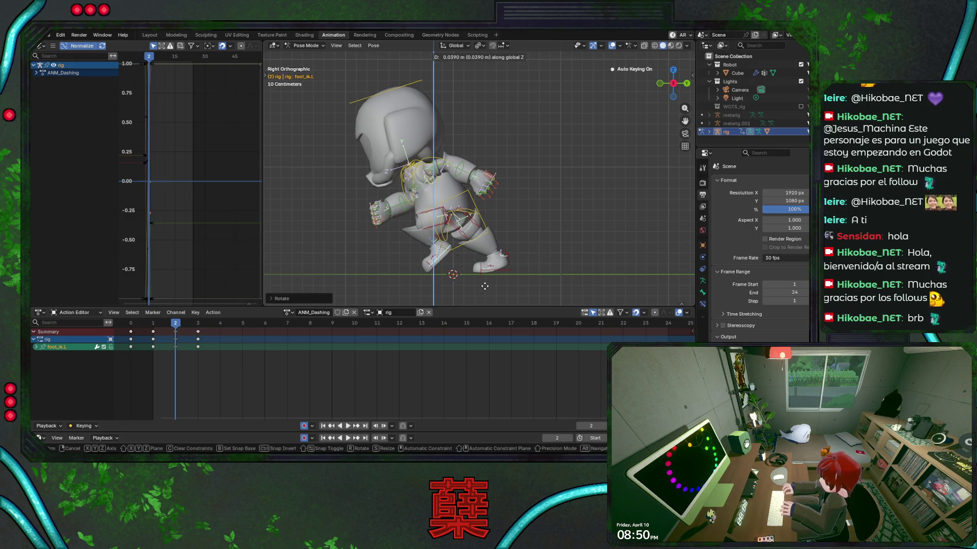
{"action": "left_click", "coordinate": [486, 290]}
{"action": "left_click_drag", "start_coordinate": [130, 324], "coordinate": [193, 331]}
{"action": "key", "text": "ctrl+s"}
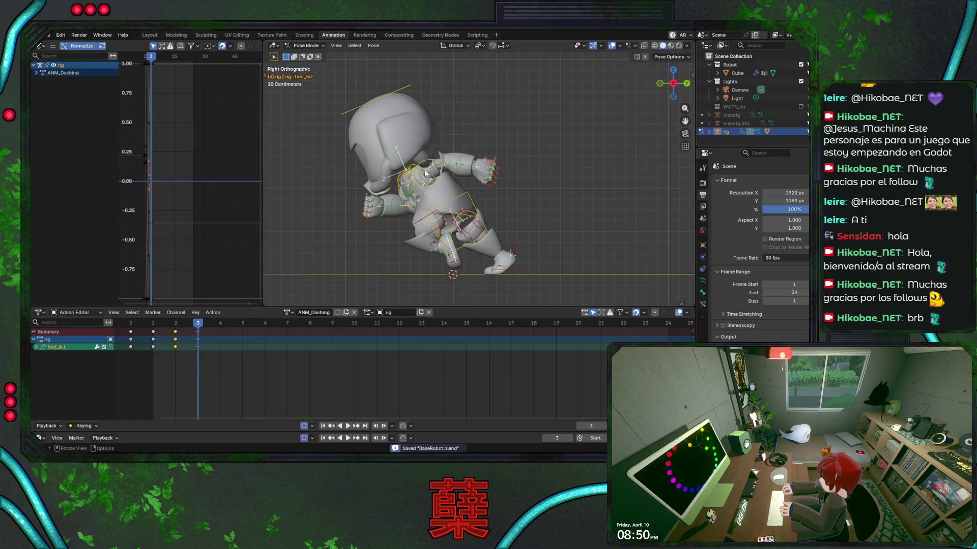
{"action": "left_click", "coordinate": [413, 185]}
Rotate the chest around its local Z axis and rotate the left forearm.
{"action": "key", "text": "r"}
{"action": "key", "text": "x"}
{"action": "key", "text": "z"}
{"action": "key", "text": "z"}
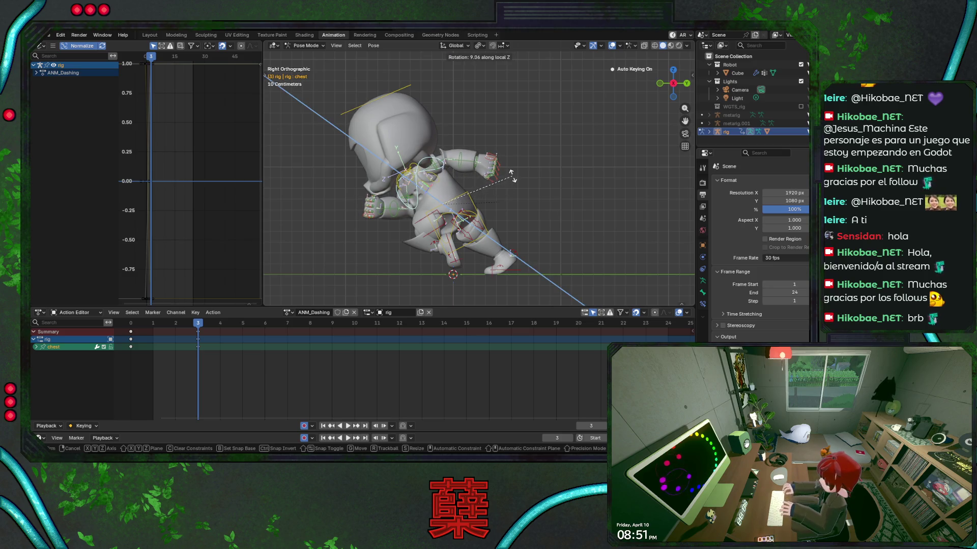
{"action": "left_click", "coordinate": [508, 176]}
{"action": "left_click", "coordinate": [466, 167]}
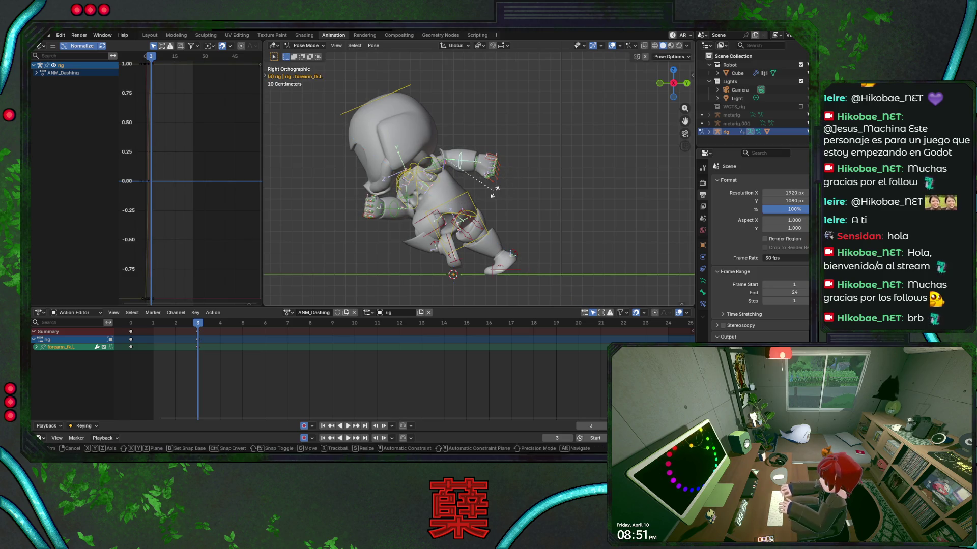
{"action": "key", "text": "r"}
{"action": "key", "text": "z"}
{"action": "key", "text": "z"}
{"action": "key", "text": "x"}
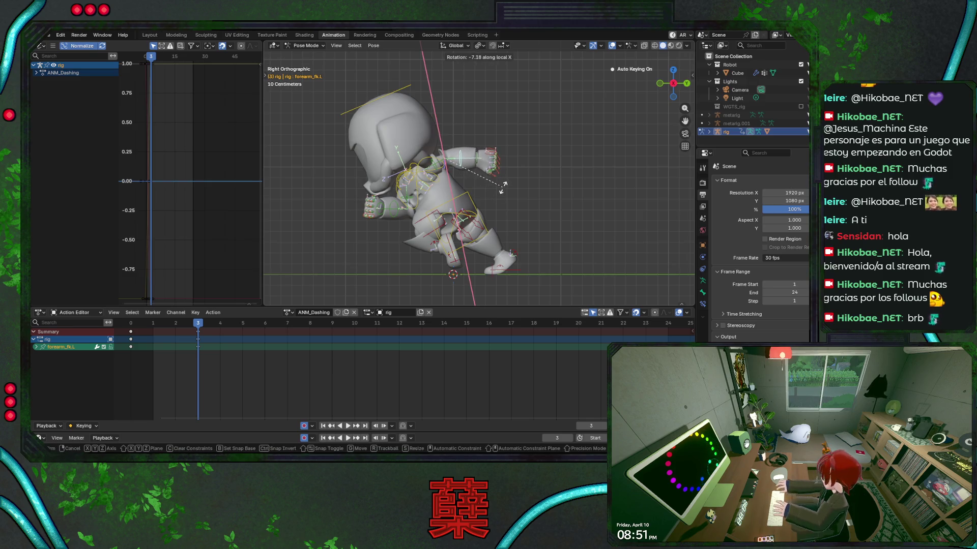
{"action": "left_click", "coordinate": [464, 182]}
Rotate the left upper arm and forearm around local X, then save.
{"action": "left_click", "coordinate": [435, 167]}
{"action": "key", "text": "r"}
{"action": "key", "text": "x"}
{"action": "key", "text": "x"}
{"action": "left_click", "coordinate": [485, 188]}
{"action": "key", "text": "r"}
{"action": "key", "text": "x"}
{"action": "key", "text": "x"}
{"action": "left_click", "coordinate": [505, 181]}
{"action": "key", "text": "ctrl+s"}
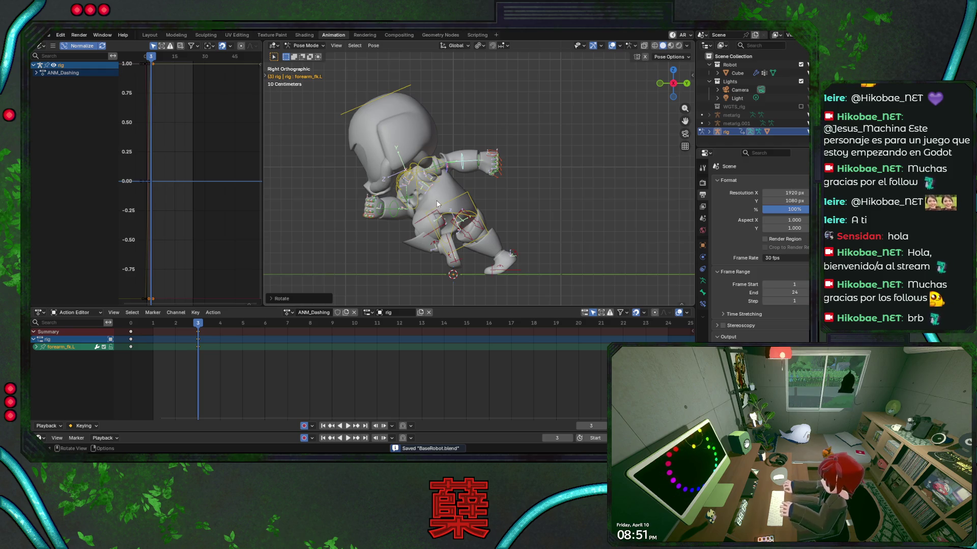
Discard a torso lean and rotate the chest around local X instead.
{"action": "left_click", "coordinate": [459, 197]}
{"action": "key", "text": "r"}
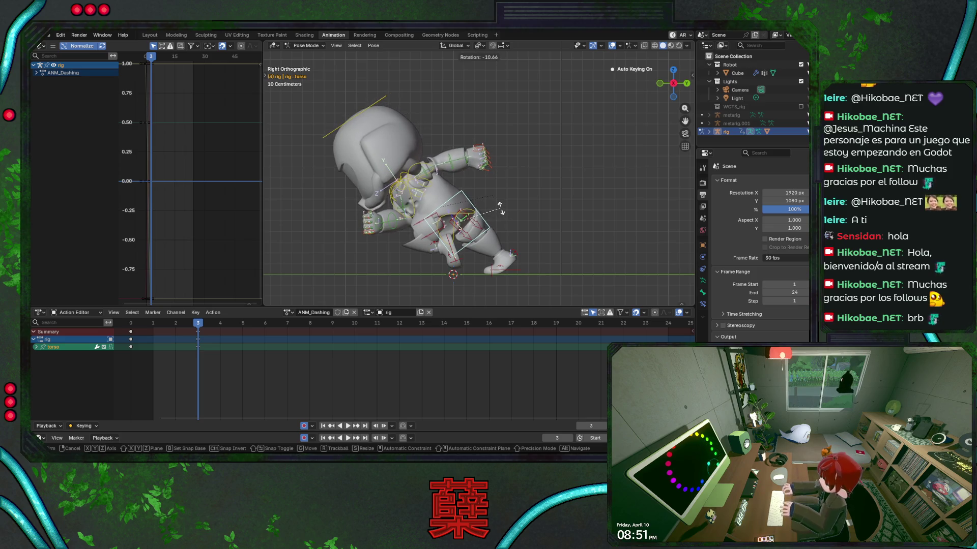
{"action": "left_click", "coordinate": [501, 212]}
{"action": "key", "text": "r"}
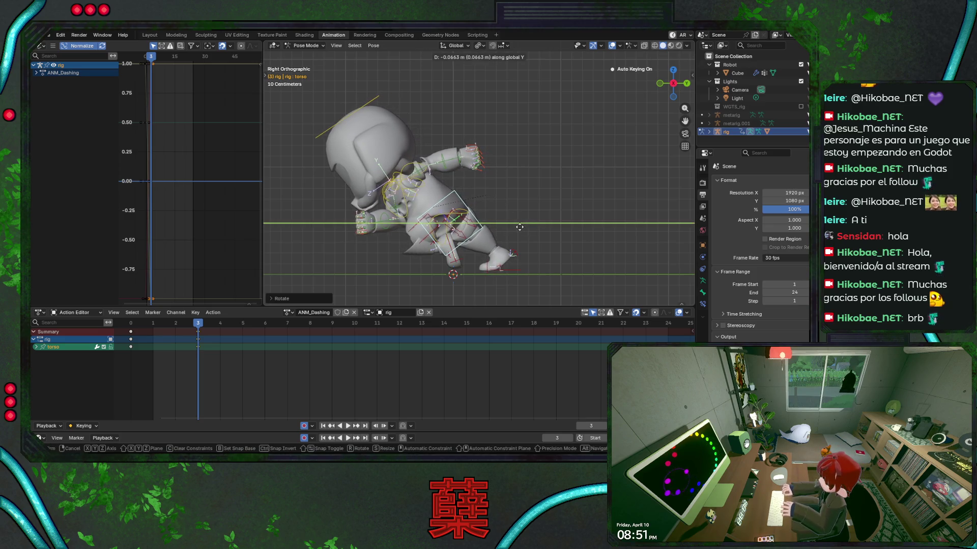
{"action": "key", "text": "Escape"}
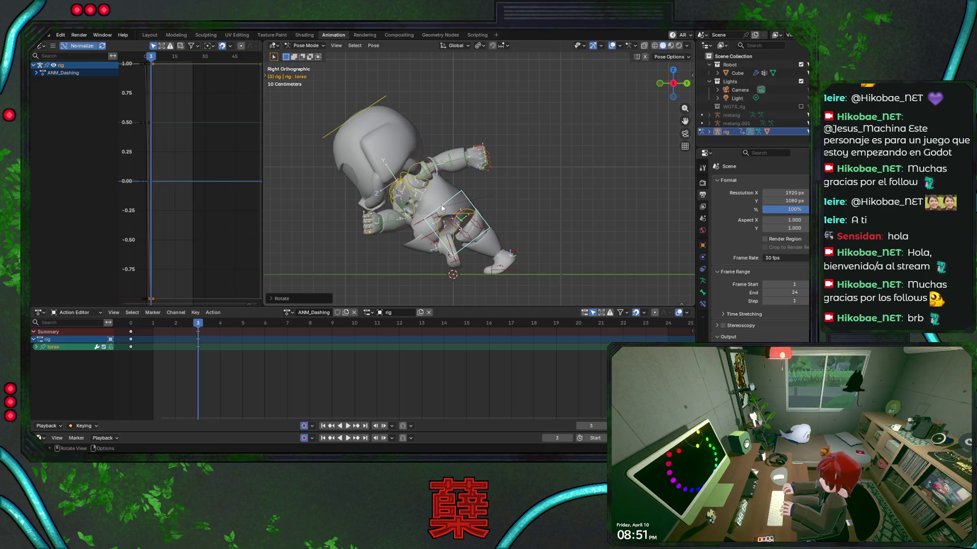
{"action": "left_click", "coordinate": [431, 205]}
{"action": "key", "text": "r"}
{"action": "key", "text": "z"}
{"action": "key", "text": "z"}
{"action": "key", "text": "x"}
{"action": "key", "text": "x"}
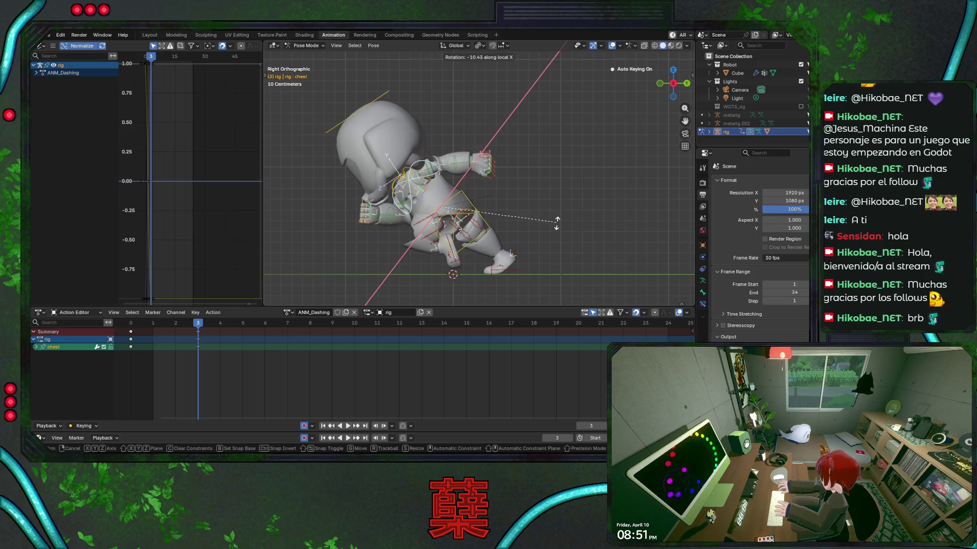
{"action": "left_click", "coordinate": [515, 188]}
Rotate the head around X, check it from the front view, and save.
{"action": "left_click", "coordinate": [383, 97]}
{"action": "key", "text": "r"}
{"action": "key", "text": "x"}
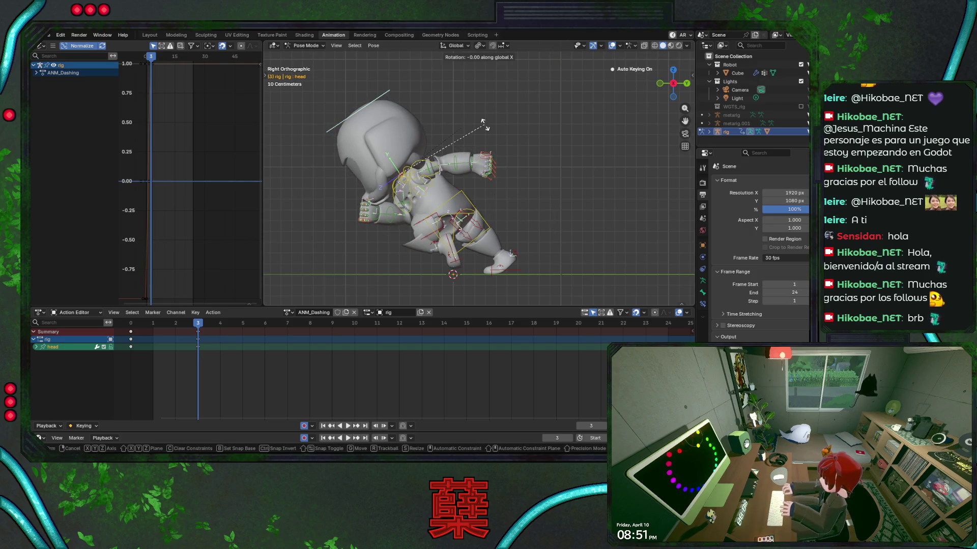
{"action": "key", "text": "Escape"}
{"action": "key", "text": "r"}
{"action": "key", "text": "x"}
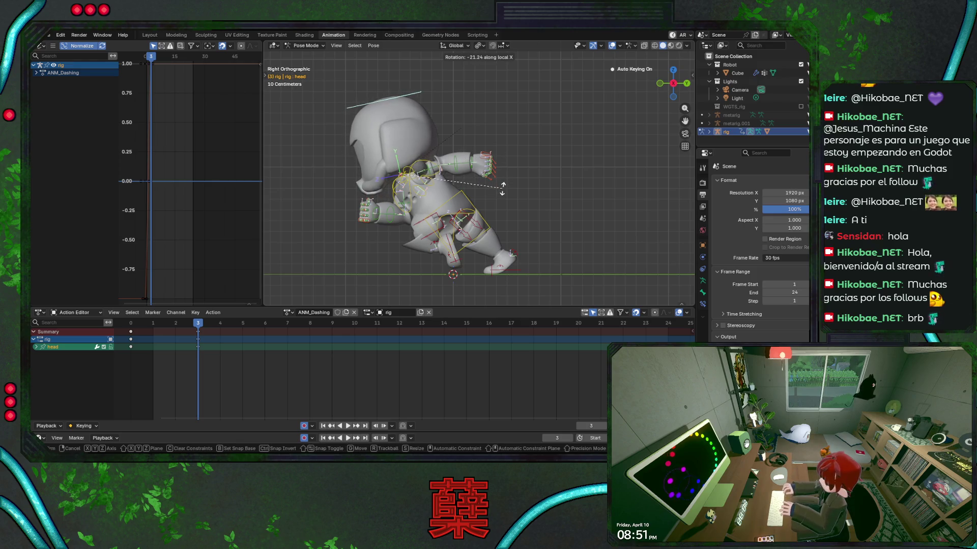
{"action": "left_click", "coordinate": [501, 185]}
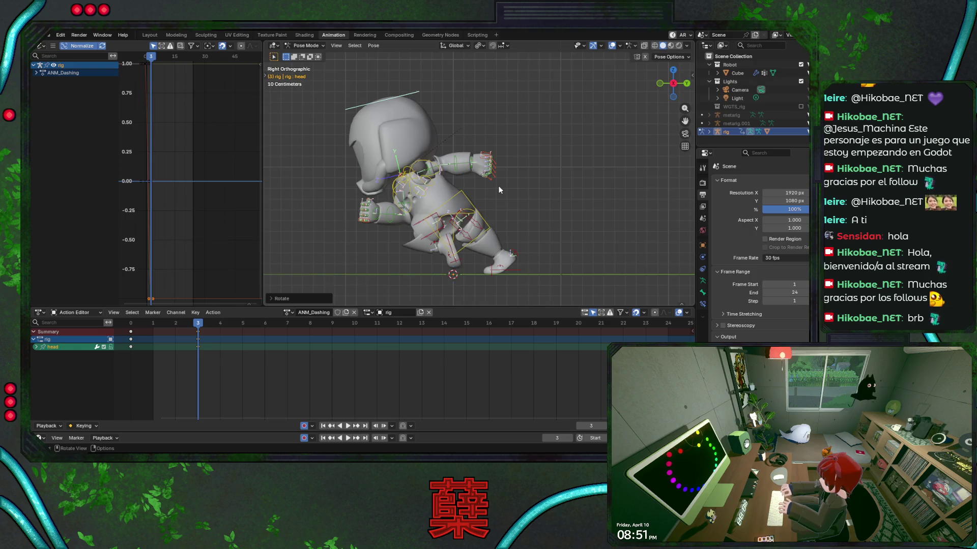
{"action": "key", "text": "KP_1"}
{"action": "key", "text": "r"}
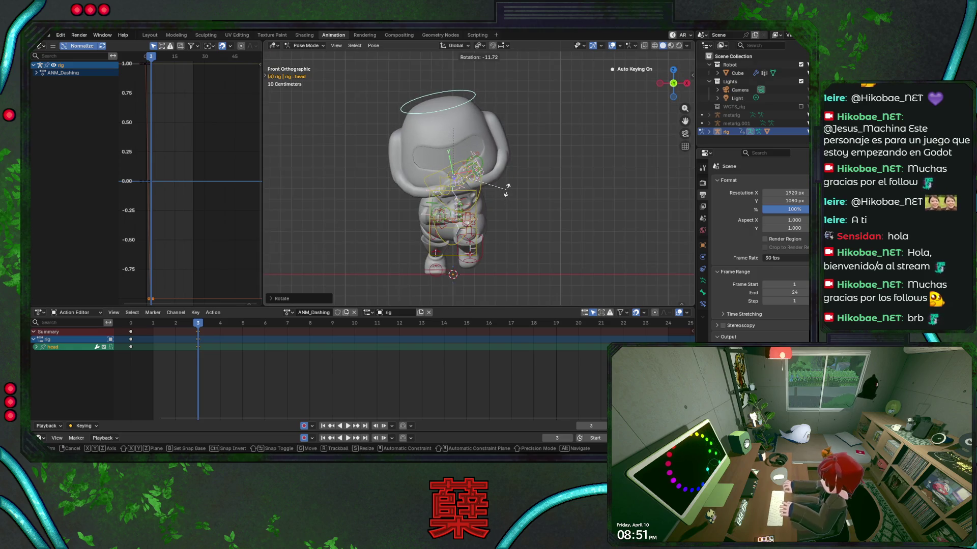
{"action": "key", "text": "Escape"}
{"action": "key", "text": "KP_3"}
{"action": "key", "text": "ctrl+s"}
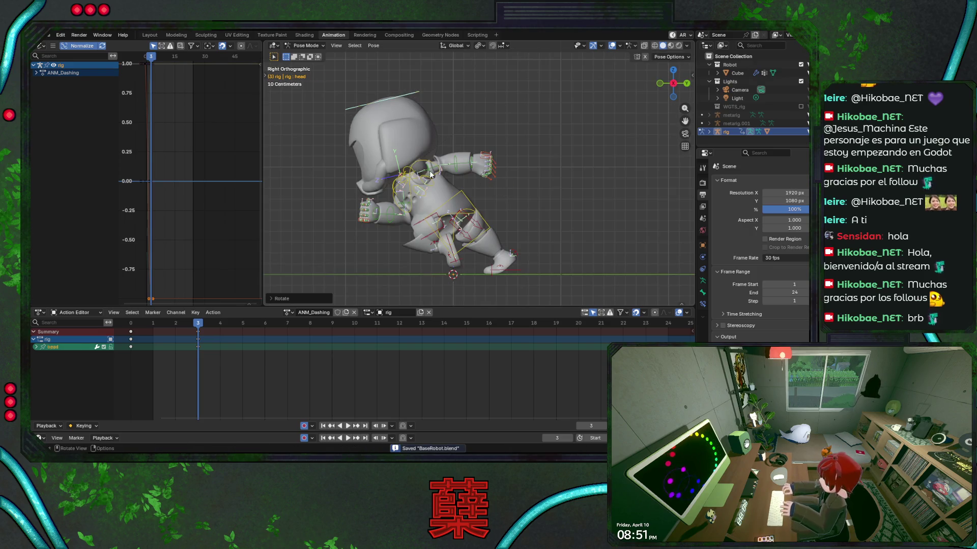
Rotate the left upper arm around local X at frame 3, save, and review playback.
{"action": "left_click", "coordinate": [429, 175]}
{"action": "key", "text": "r"}
{"action": "key", "text": "x"}
{"action": "key", "text": "x"}
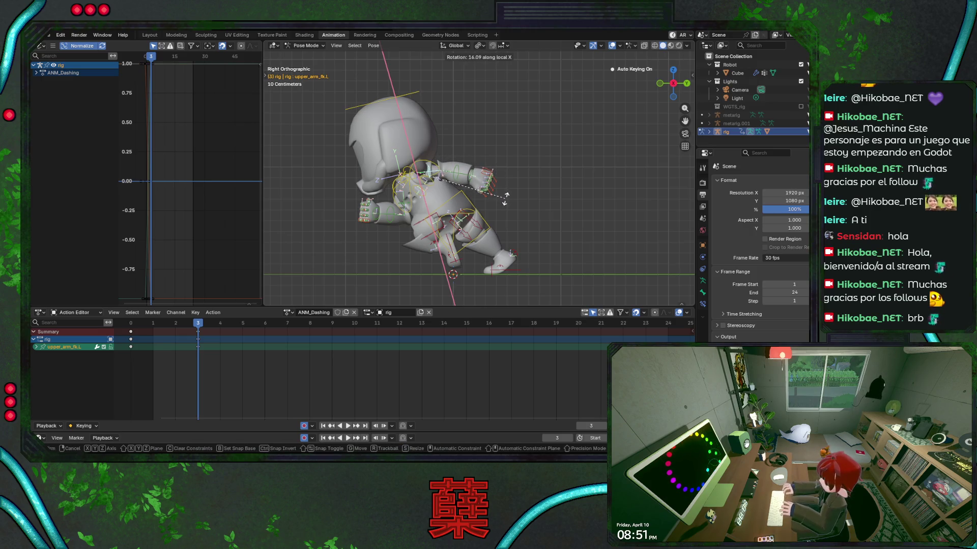
{"action": "left_click", "coordinate": [505, 198]}
{"action": "key", "text": "ctrl+s"}
{"action": "mouse_move", "coordinate": [198, 324]}
{"action": "left_mouse_down"}
{"action": "mouse_move", "coordinate": [134, 328]}
{"action": "mouse_move", "coordinate": [218, 331]}
{"action": "mouse_move", "coordinate": [130, 326]}
{"action": "mouse_move", "coordinate": [198, 328]}
{"action": "mouse_move", "coordinate": [135, 330]}
{"action": "mouse_move", "coordinate": [196, 337]}
{"action": "mouse_move", "coordinate": [162, 338]}
{"action": "mouse_move", "coordinate": [175, 337]}
{"action": "left_mouse_up"}
{"action": "key", "text": "space"}
Tilt the left foot control on frames 1 and 2 of ANM_Dashing, then save.
{"action": "left_click", "coordinate": [438, 264]}
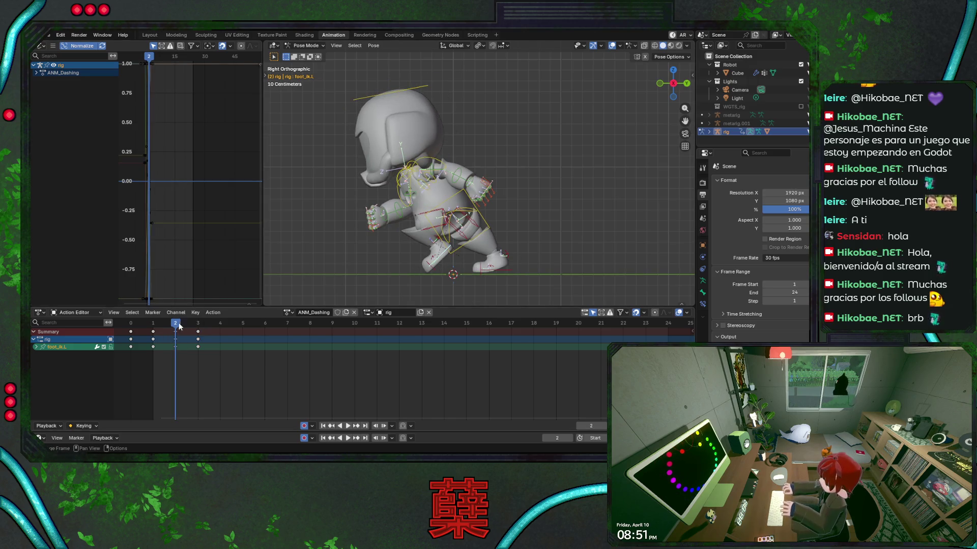
{"action": "key", "text": "Left"}
{"action": "key", "text": "r"}
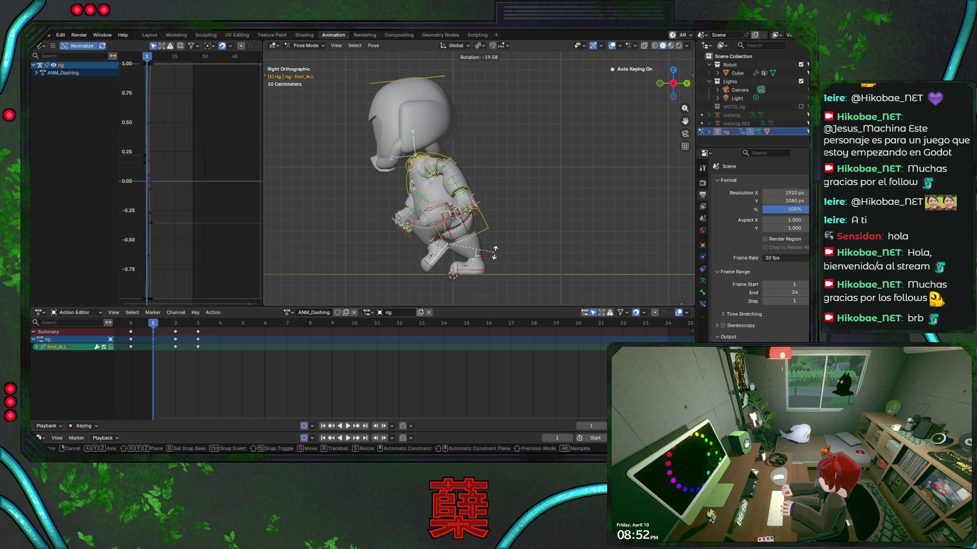
{"action": "left_click", "coordinate": [494, 250]}
{"action": "key", "text": "Right"}
{"action": "key", "text": "r"}
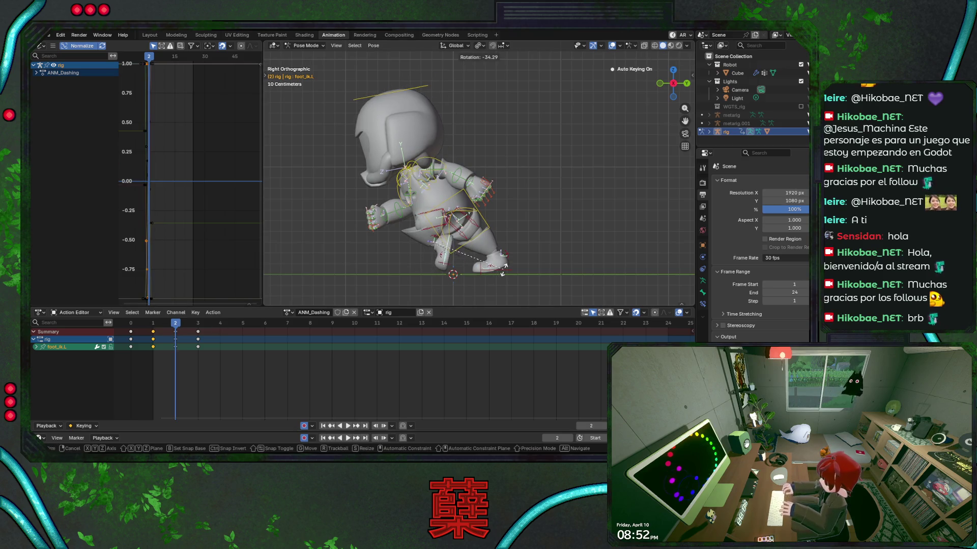
{"action": "left_click", "coordinate": [504, 270]}
{"action": "key", "text": "ctrl+s"}
Review the poses across frames 0–3 and reposition the left foot on frame 1, then save.
{"action": "left_click", "coordinate": [200, 327]}
{"action": "left_click_drag", "start_coordinate": [200, 327], "coordinate": [136, 334]}
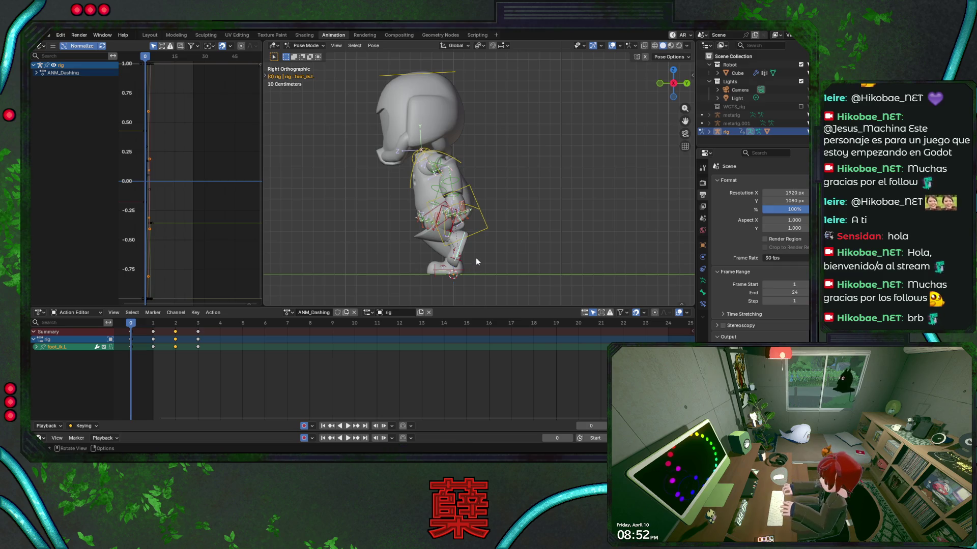
{"action": "key", "text": "Right"}
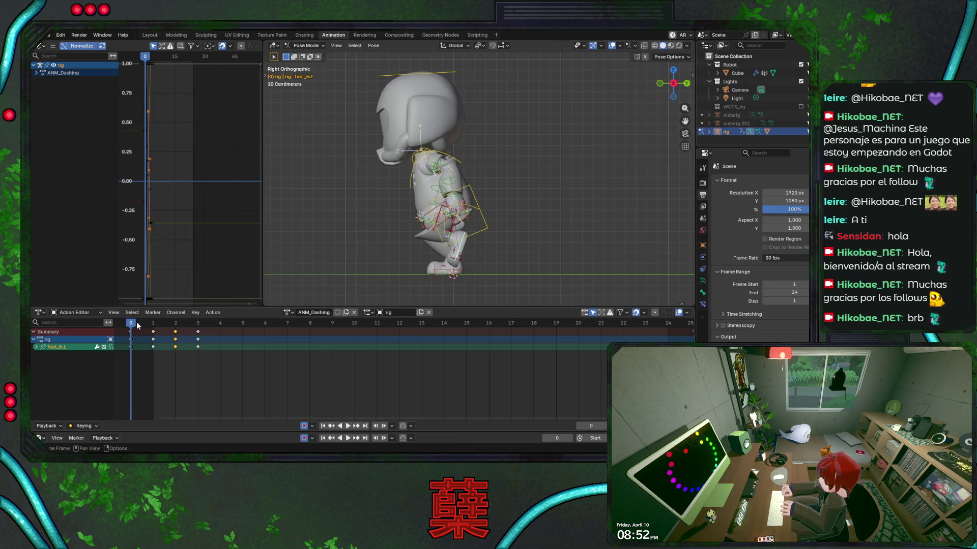
{"action": "key", "text": "g"}
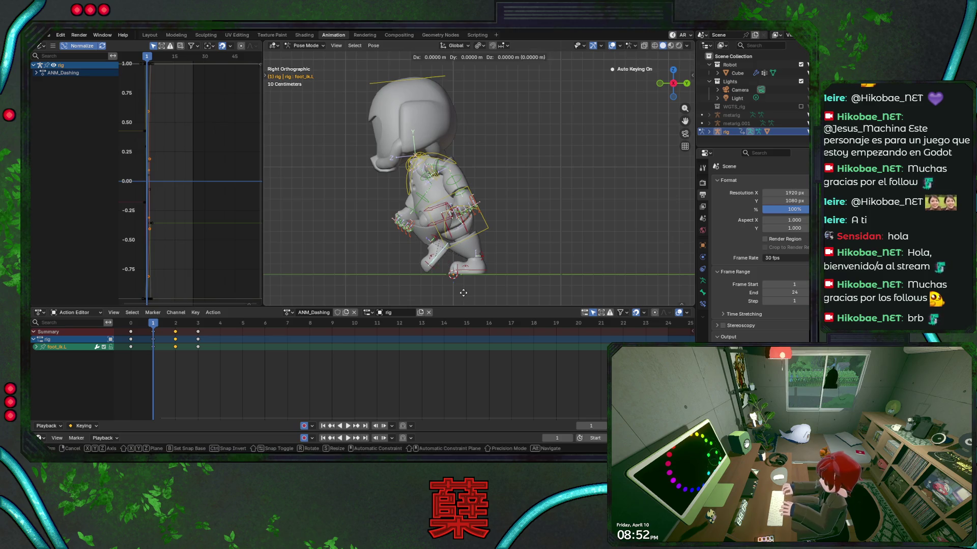
{"action": "left_click", "coordinate": [477, 295]}
{"action": "left_click_drag", "start_coordinate": [155, 326], "coordinate": [198, 326]}
{"action": "key", "text": "ctrl+s"}
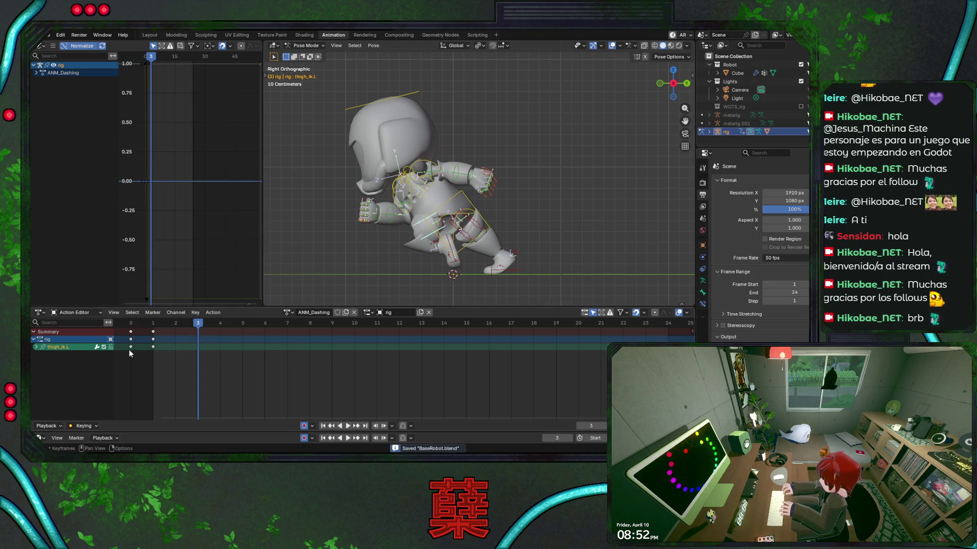
Key frame 3, then play the dash from frame 0 in front view.
{"action": "key", "text": "i"}
{"action": "left_click", "coordinate": [132, 325]}
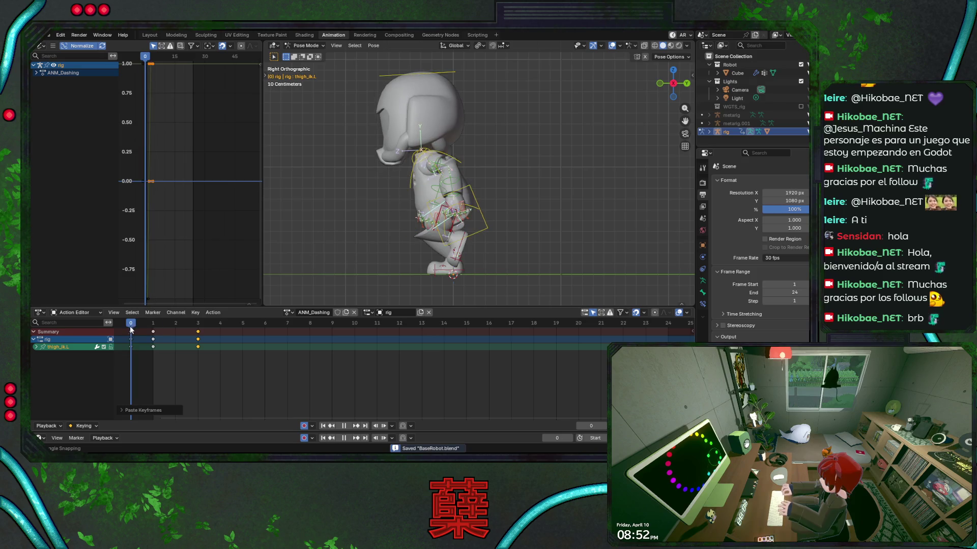
{"action": "key", "text": "space"}
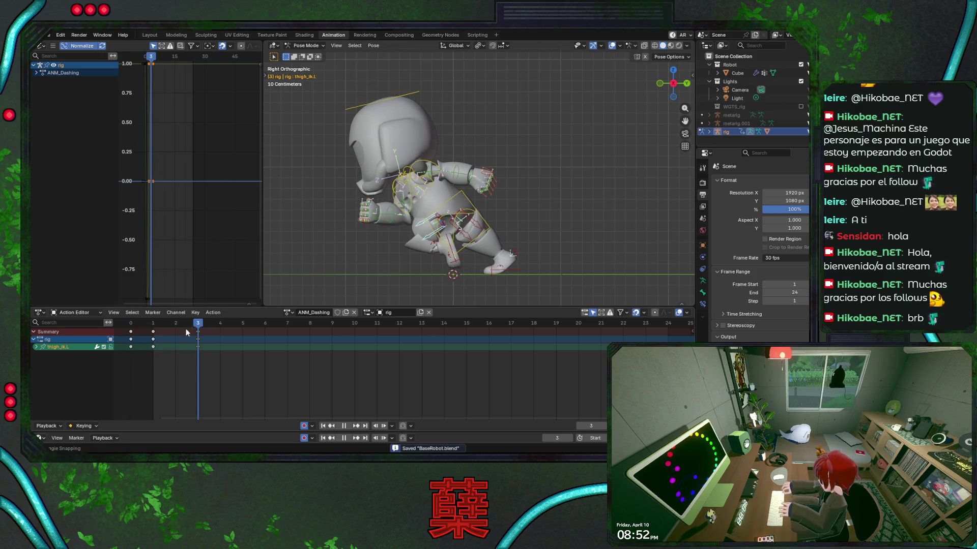
{"action": "key", "text": "Escape"}
{"action": "key", "text": "KP_1"}
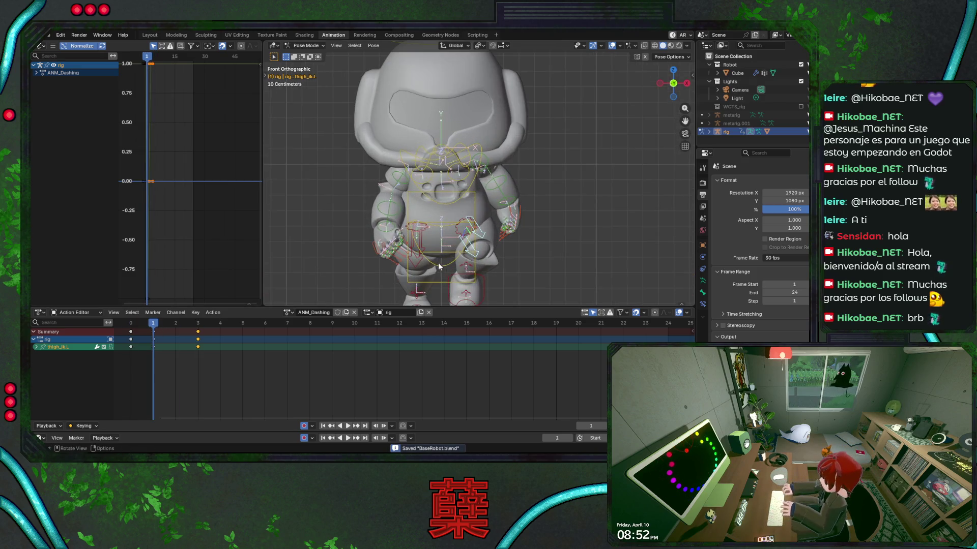
{"action": "key", "text": "space"}
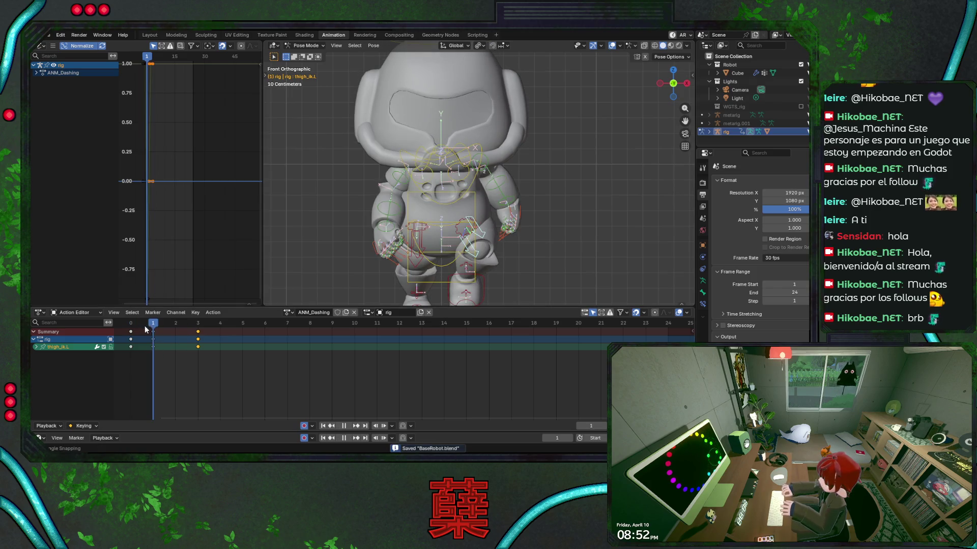
Copy the frame 1 keyframes onto frame 3 and save the file.
{"action": "left_click", "coordinate": [152, 332]}
{"action": "key", "text": "Right"}
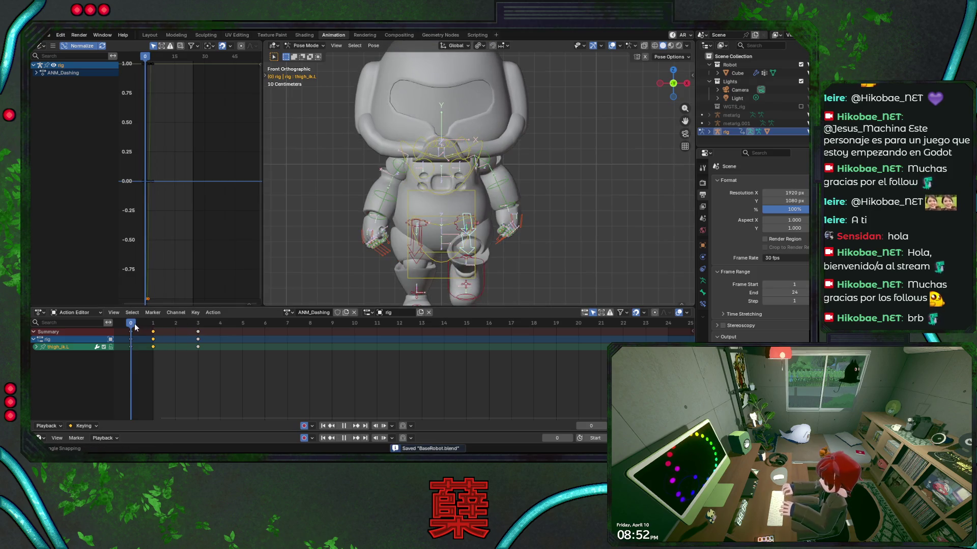
{"action": "key", "text": "space"}
{"action": "key", "text": "ctrl+v"}
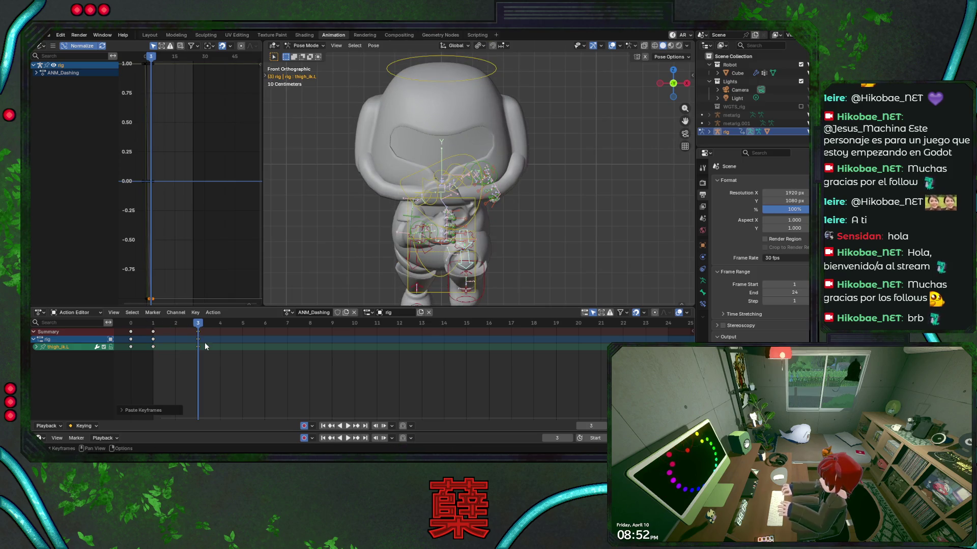
{"action": "key", "text": "ctrl+s"}
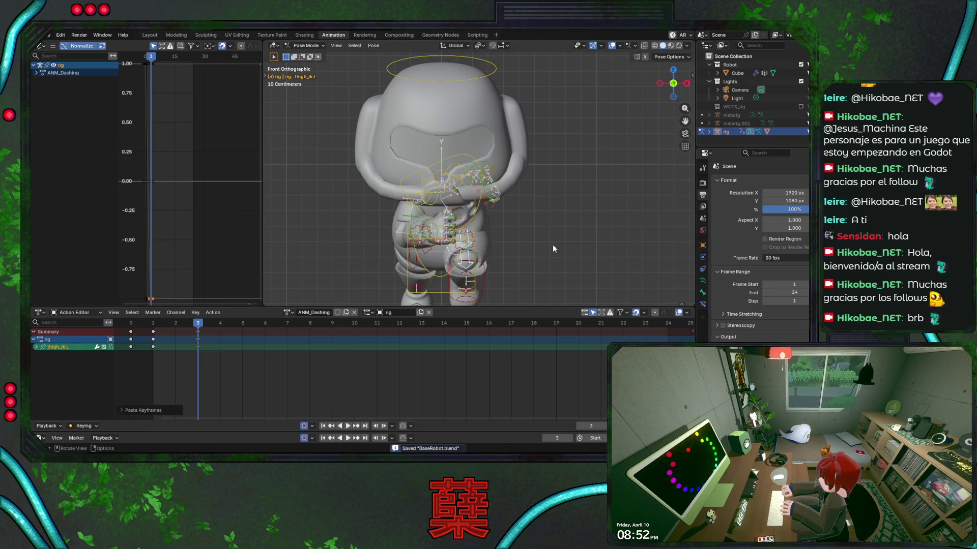
Trackball-rotate the left thigh IK, play back the first frames, and rotate it again.
{"action": "key", "text": "t"}
{"action": "key", "text": "r"}
{"action": "key", "text": "r"}
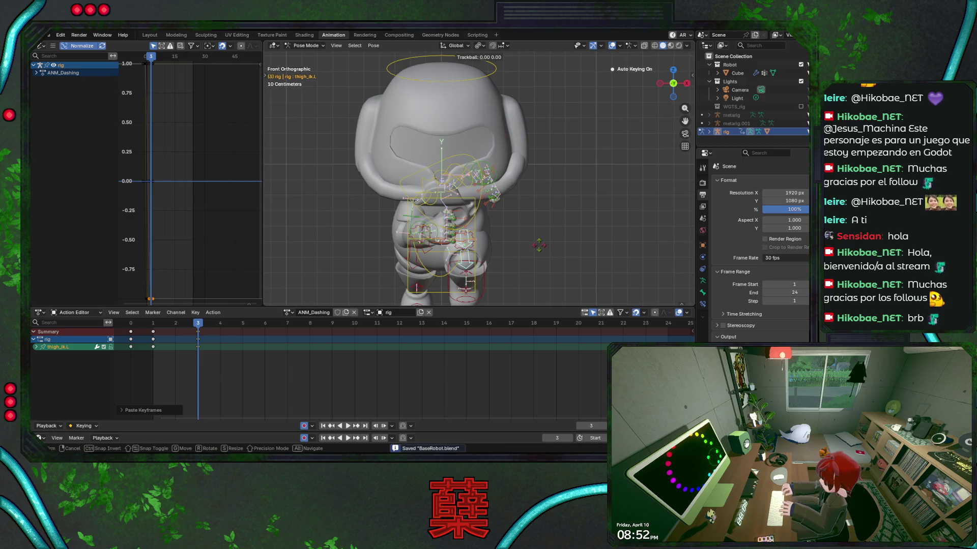
{"action": "left_click", "coordinate": [551, 279]}
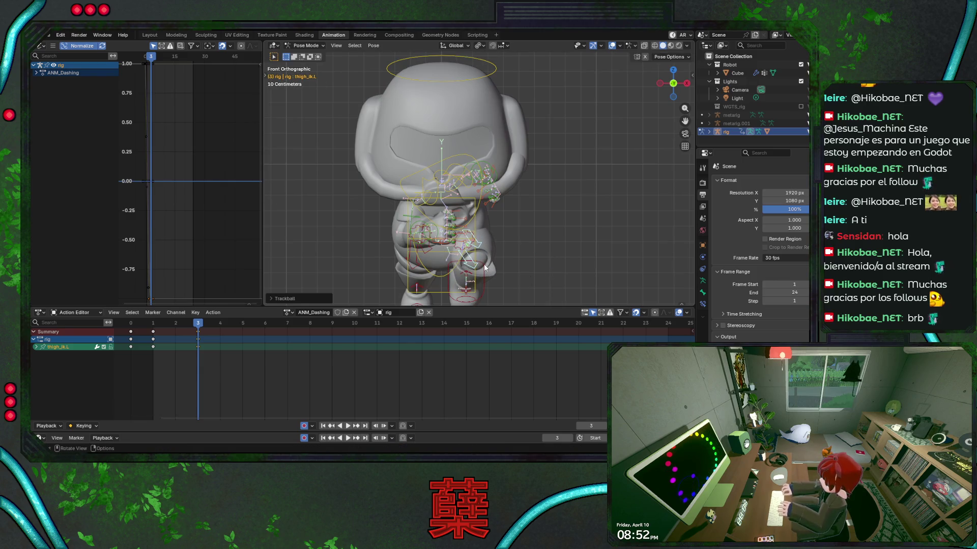
{"action": "key", "text": "ctrl+s"}
{"action": "key", "text": "space"}
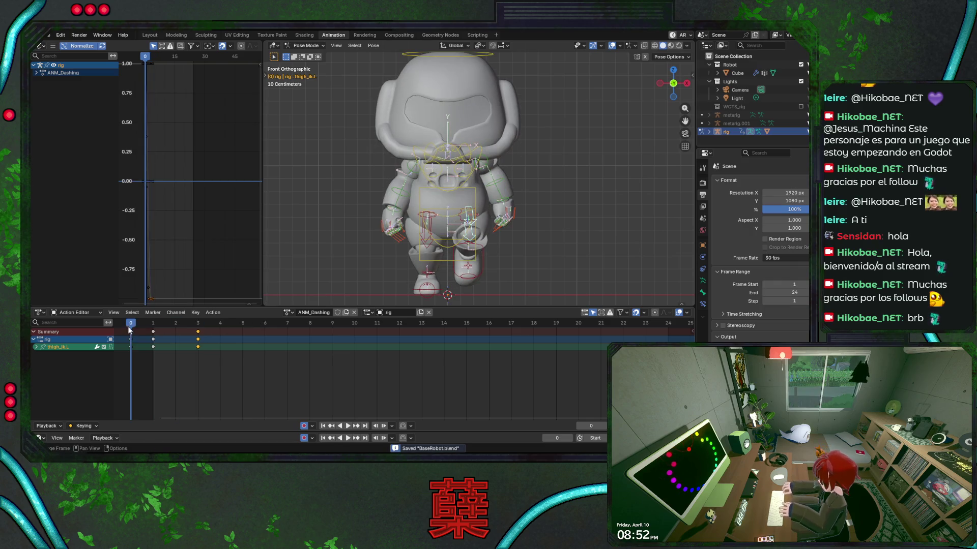
{"action": "mouse_move", "coordinate": [162, 326]}
{"action": "left_mouse_down"}
{"action": "mouse_move", "coordinate": [197, 328]}
{"action": "mouse_move", "coordinate": [148, 339]}
{"action": "mouse_move", "coordinate": [162, 338]}
{"action": "left_mouse_up"}
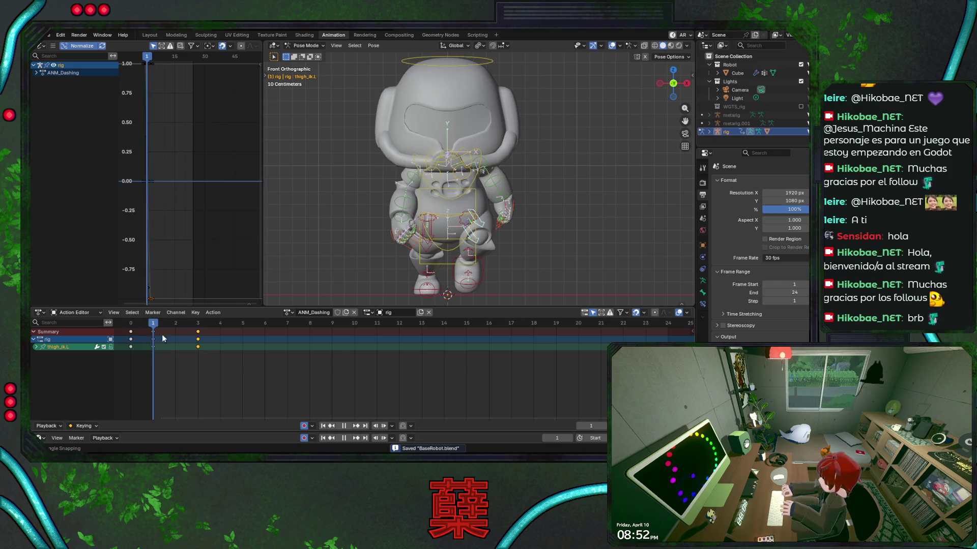
{"action": "key", "text": "space"}
{"action": "key", "text": "r"}
{"action": "key", "text": "r"}
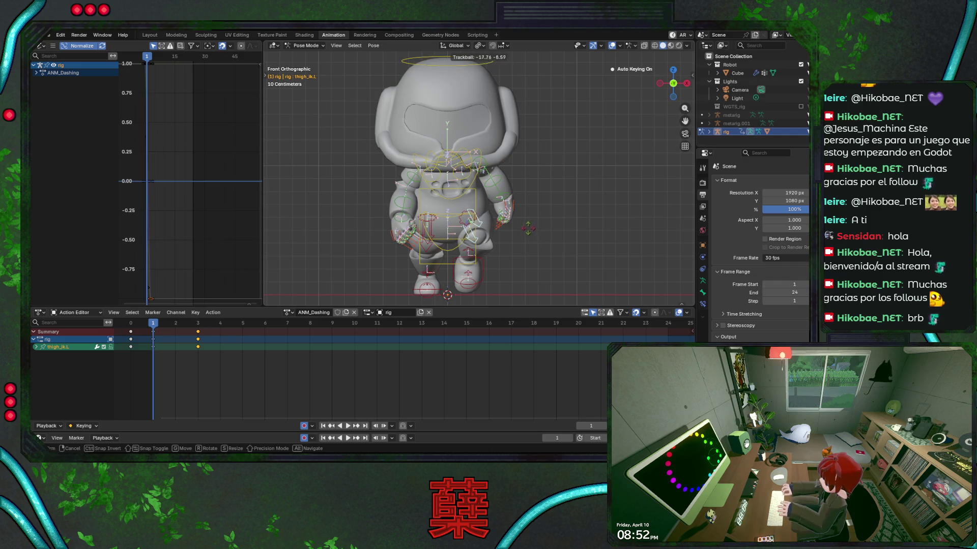
{"action": "left_click", "coordinate": [528, 229]}
{"action": "key", "text": "ctrl+s"}
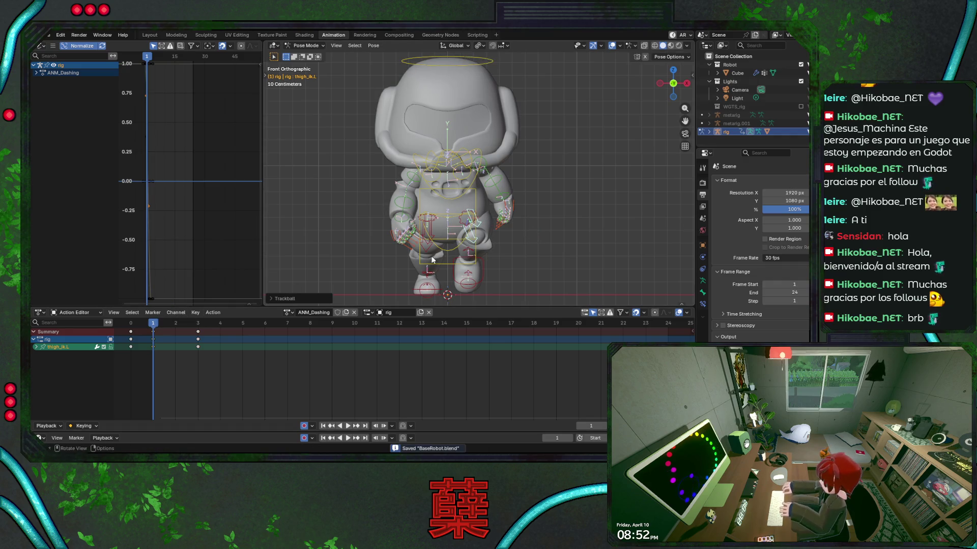
Redo the left thigh rotation after an undo and check it in side and front views.
{"action": "key", "text": "ctrl+z"}
{"action": "key", "text": "r"}
{"action": "key", "text": "r"}
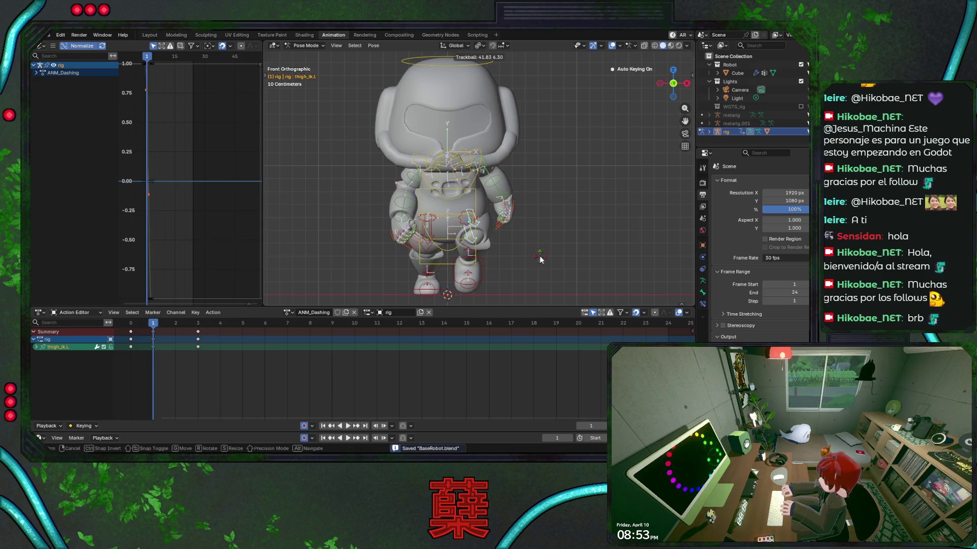
{"action": "left_click", "coordinate": [540, 260]}
{"action": "key", "text": "space"}
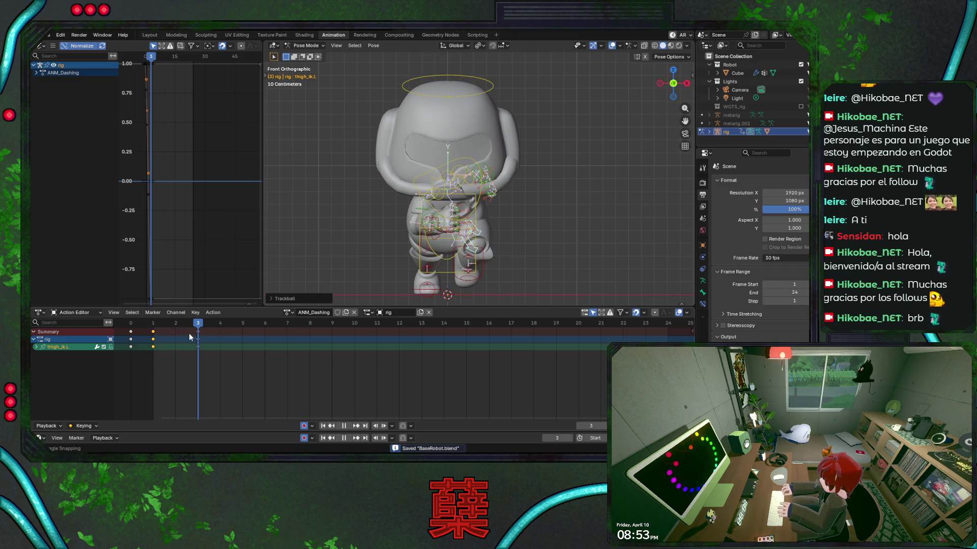
{"action": "key", "text": "space"}
{"action": "key", "text": "KP_3"}
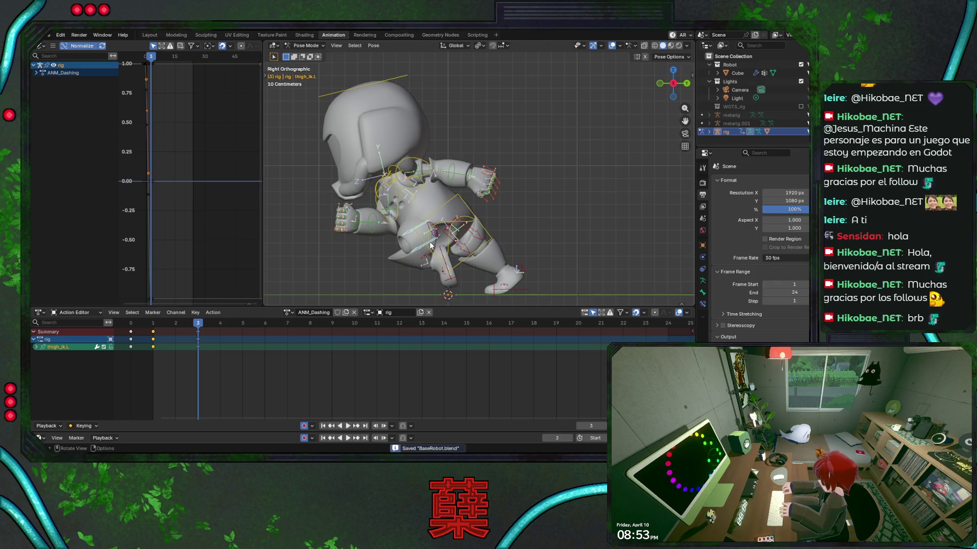
{"action": "key", "text": "Left"}
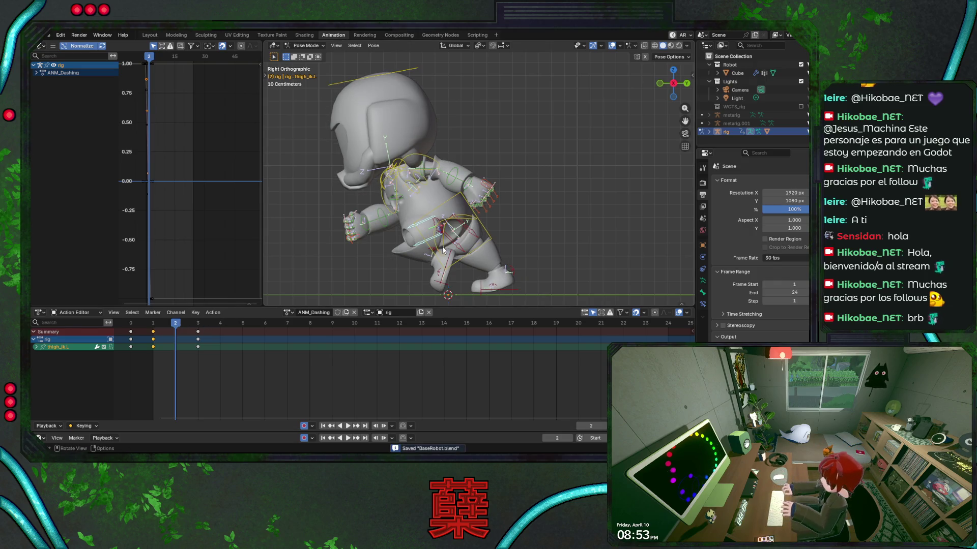
{"action": "key", "text": "KP_1"}
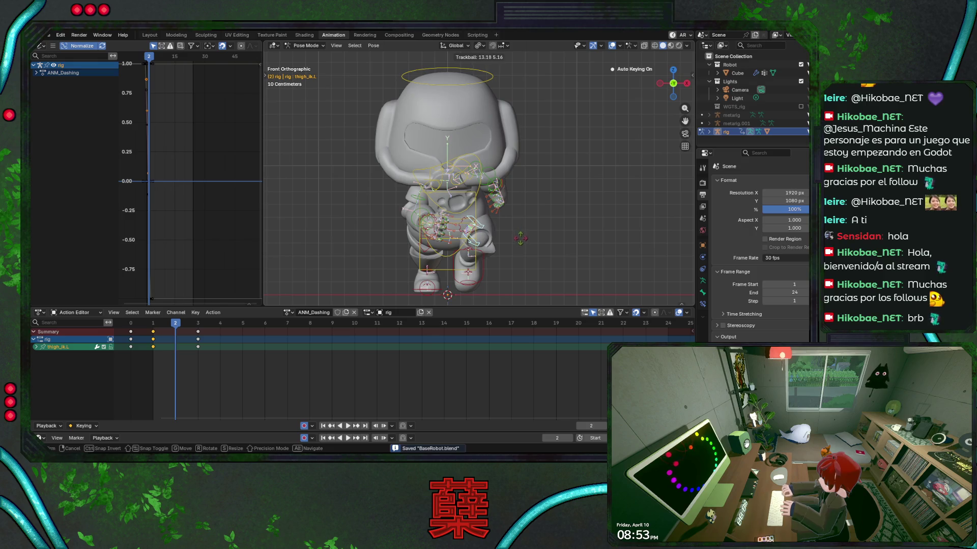
{"action": "key", "text": "ctrl+s"}
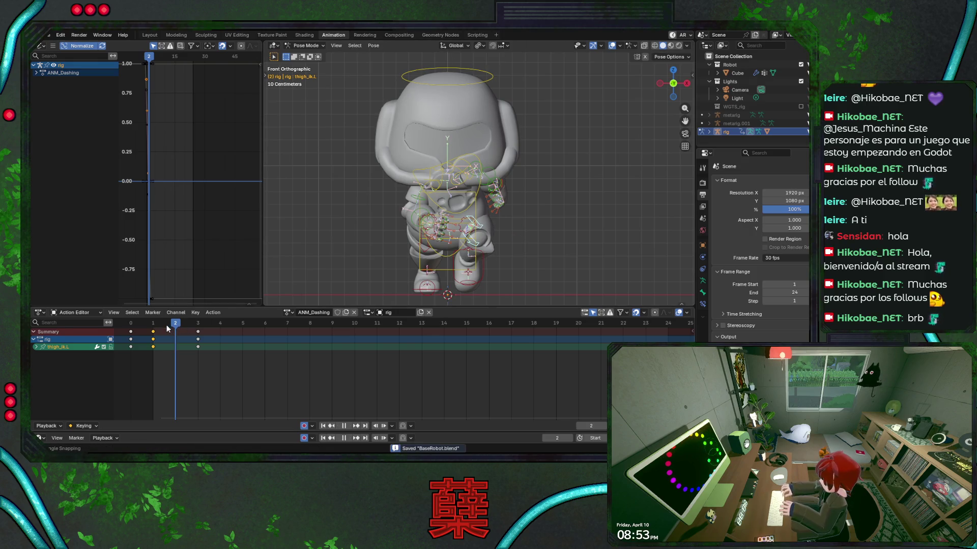
Re-rotate the left thigh on frame 1, scrub to frame 3, and check side/front views.
{"action": "left_click", "coordinate": [160, 329]}
{"action": "key", "text": "r"}
{"action": "key", "text": "r"}
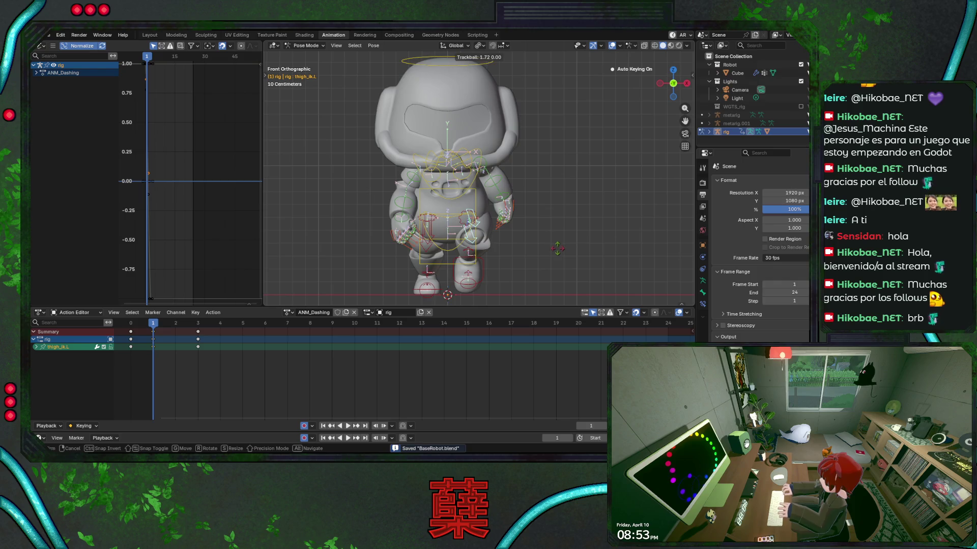
{"action": "left_click", "coordinate": [557, 251]}
{"action": "key", "text": "space"}
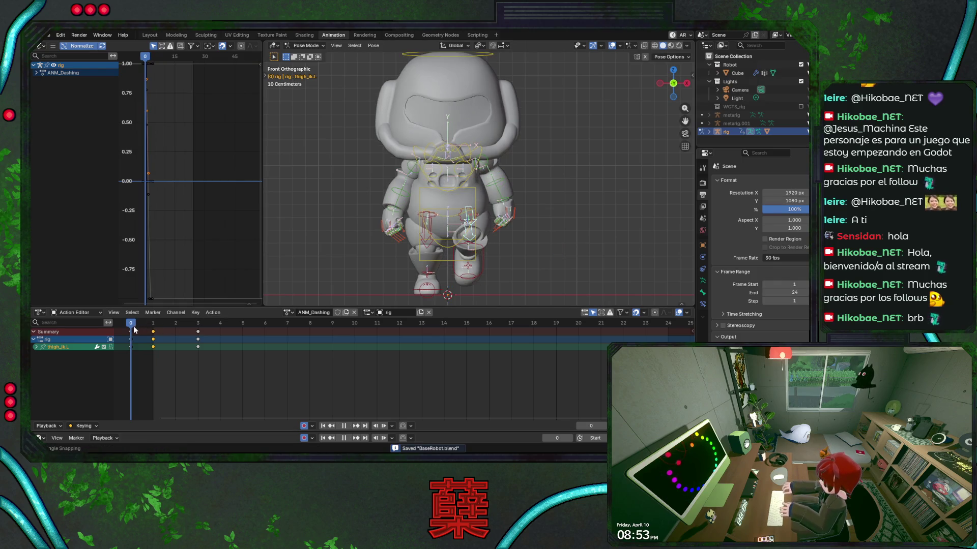
{"action": "left_click_drag", "start_coordinate": [156, 332], "coordinate": [197, 343]}
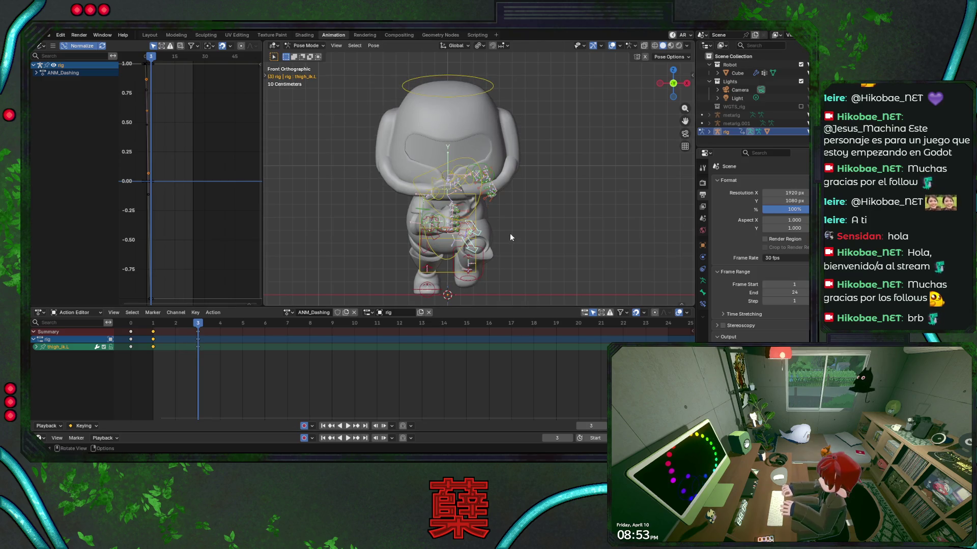
{"action": "key", "text": "KP_3"}
{"action": "key", "text": "ctrl+s"}
{"action": "key", "text": "KP_1"}
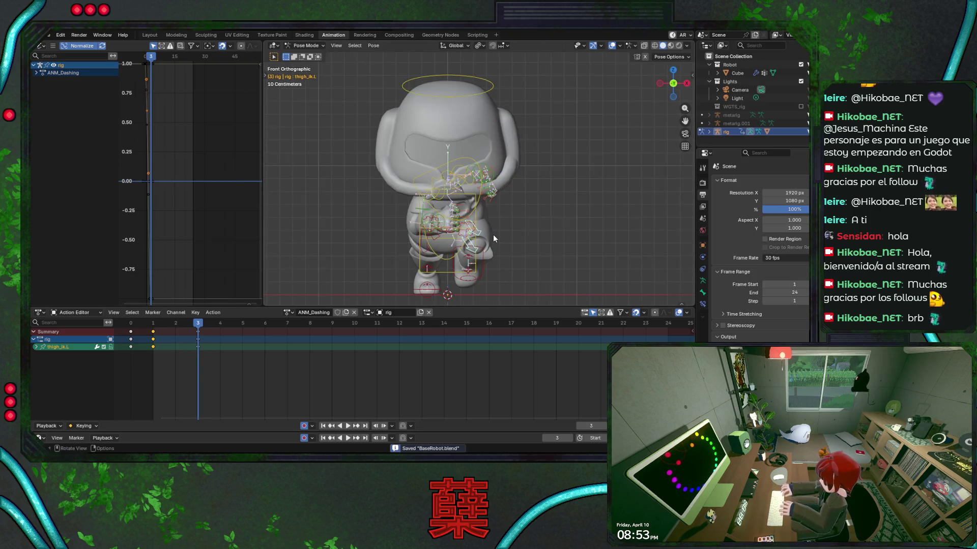
{"action": "scroll", "coordinate": [498, 235], "scroll_direction": "up", "scroll_amount": 2}
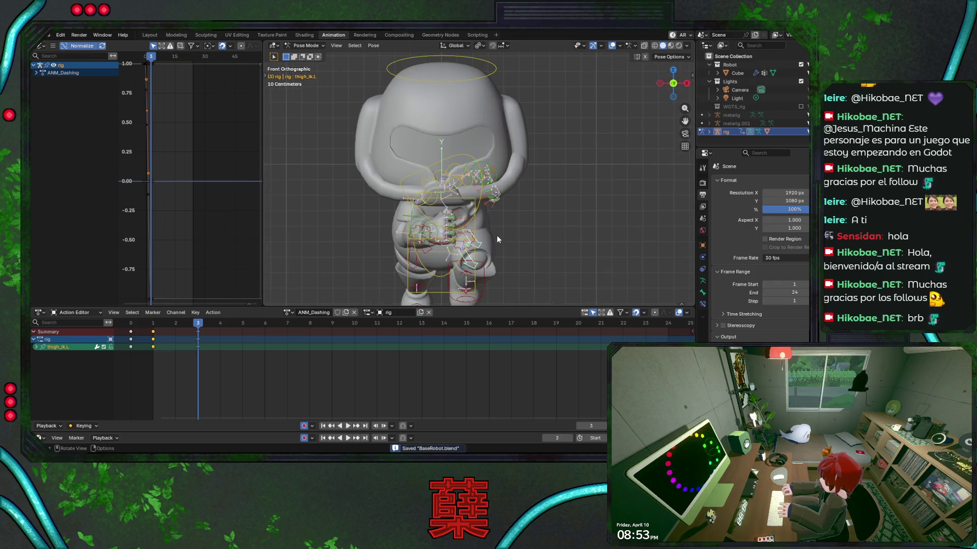
{"action": "key", "text": "KP_3"}
Rotate the right upper arm and forearm on their local X axes, then save.
{"action": "left_click", "coordinate": [377, 221]}
{"action": "key", "text": "r"}
{"action": "key", "text": "x"}
{"action": "key", "text": "x"}
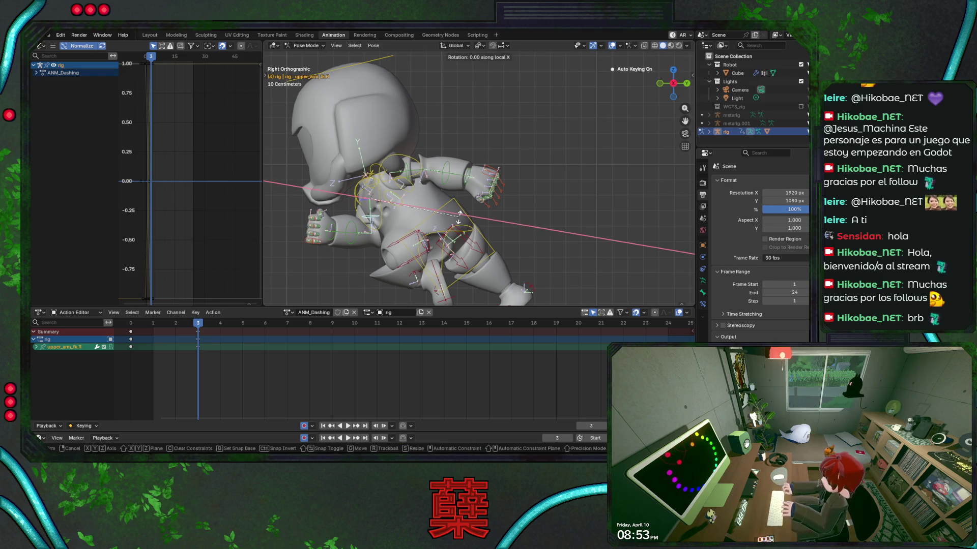
{"action": "left_click", "coordinate": [332, 219]}
{"action": "left_click", "coordinate": [332, 216]}
{"action": "key", "text": "r"}
{"action": "key", "text": "x"}
{"action": "key", "text": "x"}
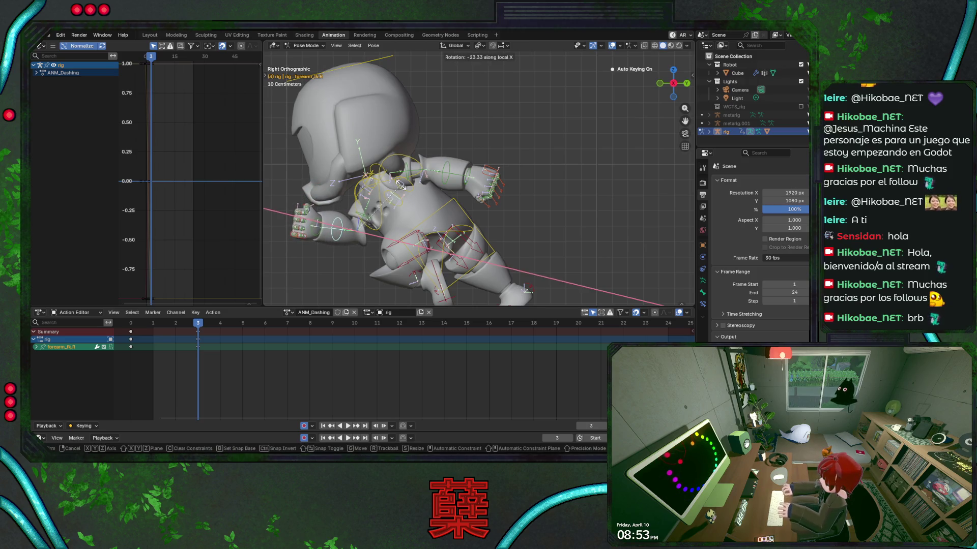
{"action": "left_click", "coordinate": [400, 185]}
{"action": "key", "text": "ctrl+s"}
Return to frame 3 and reframe the view on the right foot; a Y move is cancelled.
{"action": "key", "text": "Left"}
{"action": "key", "text": "Left"}
{"action": "key", "text": "Left"}
{"action": "left_click_drag", "start_coordinate": [148, 326], "coordinate": [200, 330]}
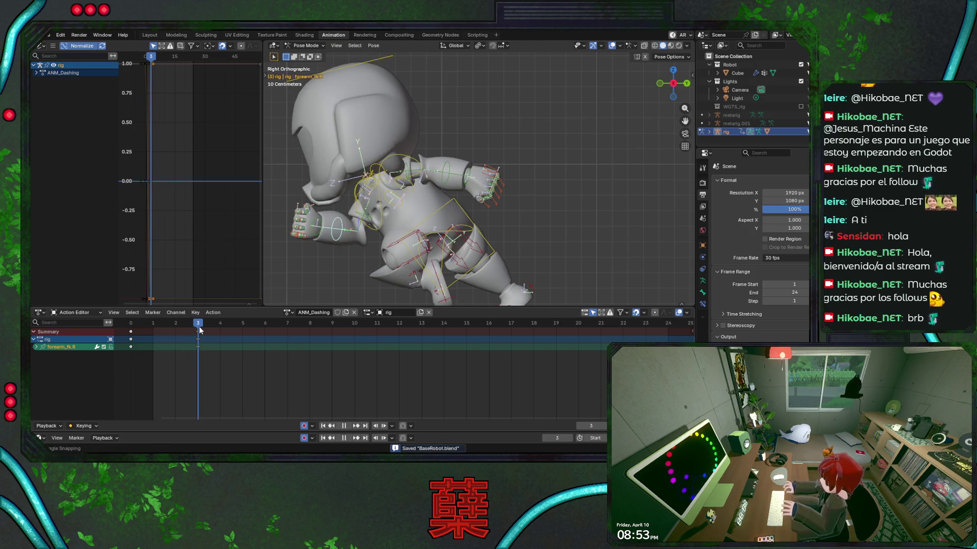
{"action": "middle_click_drag", "start_coordinate": [443, 242], "coordinate": [451, 238]}
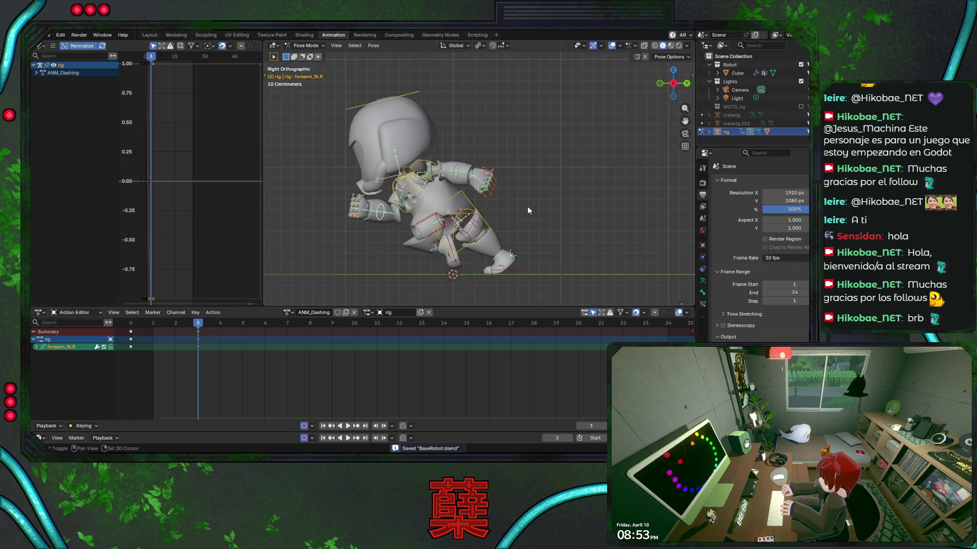
{"action": "scroll", "coordinate": [521, 208], "scroll_direction": "up", "scroll_amount": 1}
{"action": "left_click", "coordinate": [515, 263]}
{"action": "key", "text": "g"}
{"action": "key", "text": "y"}
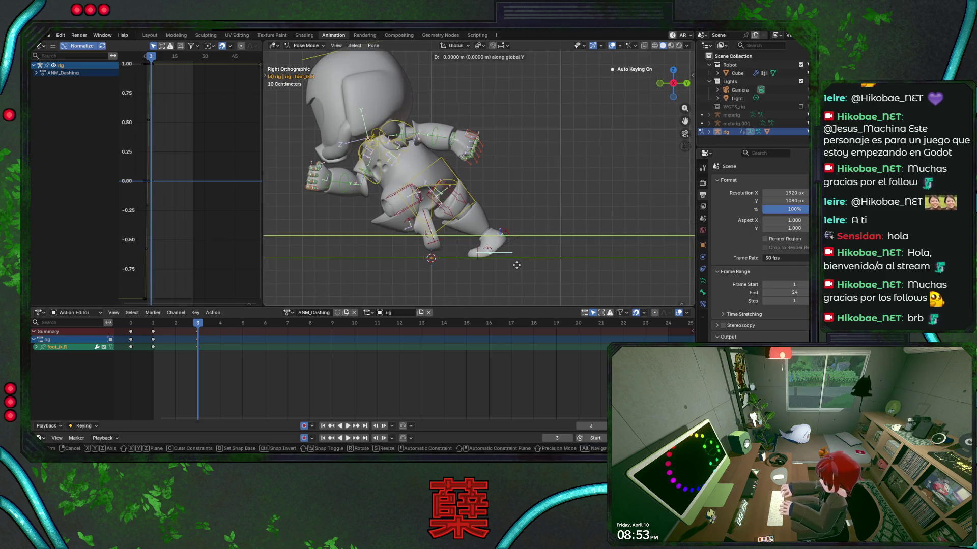
{"action": "right_click", "coordinate": [519, 268]}
{"action": "key", "text": "ctrl+s"}
Abandon a right heel rotation and nudge the right foot IK along Y instead.
{"action": "left_click", "coordinate": [517, 242]}
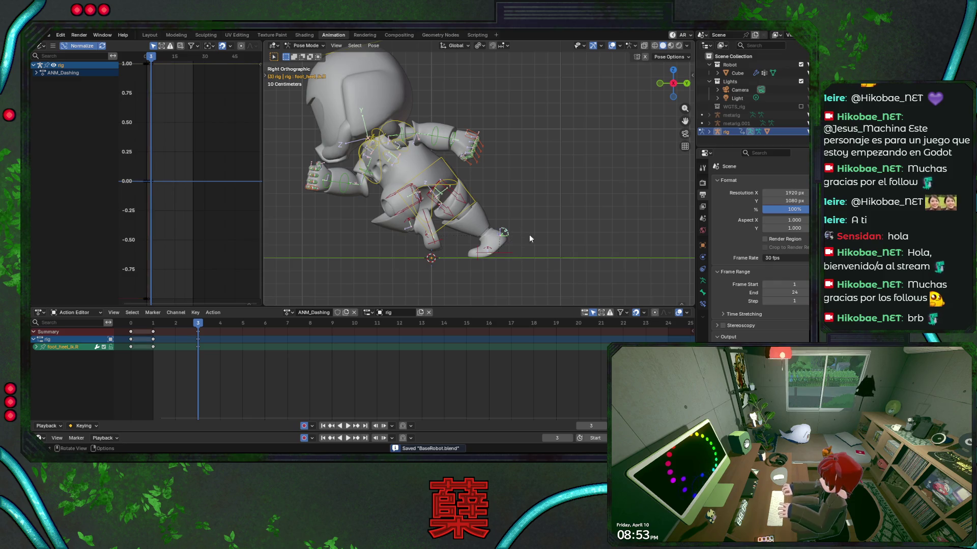
{"action": "key", "text": "r"}
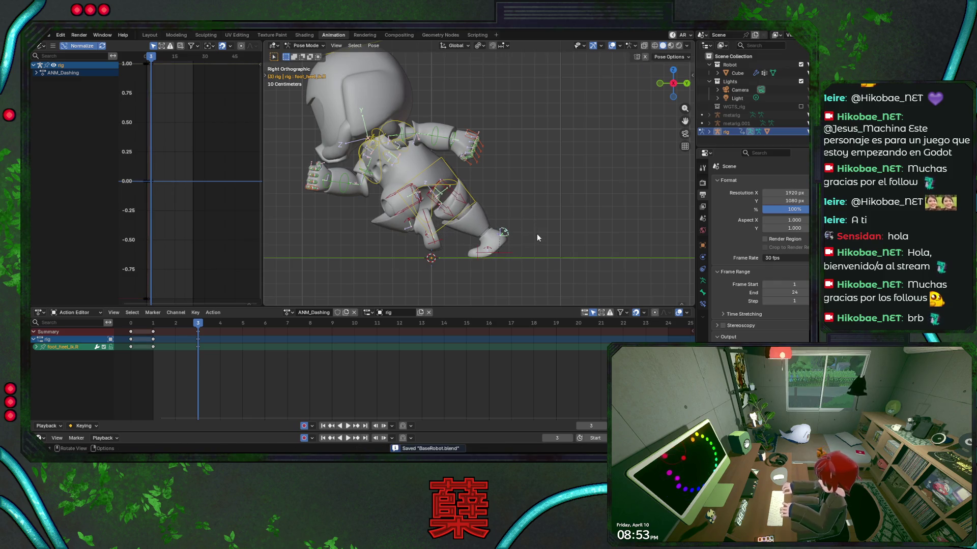
{"action": "right_click", "coordinate": [532, 228]}
{"action": "left_click", "coordinate": [512, 250]}
{"action": "key", "text": "g"}
{"action": "key", "text": "y"}
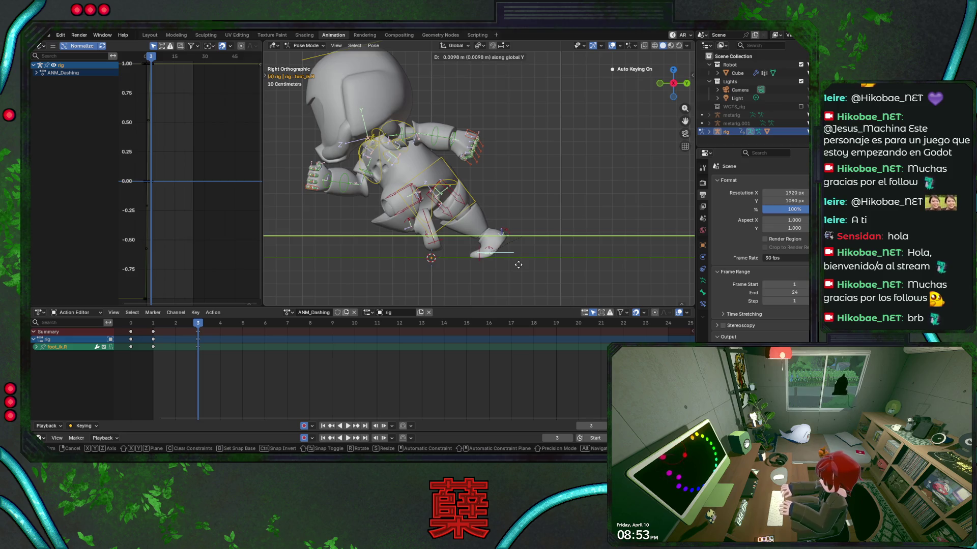
{"action": "left_click", "coordinate": [519, 264]}
Rotate the torso and save; a local-X chest rotation is cancelled.
{"action": "left_click", "coordinate": [479, 203]}
{"action": "key", "text": "r"}
{"action": "left_click", "coordinate": [507, 218]}
{"action": "key", "text": "ctrl+s"}
{"action": "left_click", "coordinate": [382, 163]}
{"action": "key", "text": "r"}
{"action": "key", "text": "x"}
{"action": "key", "text": "x"}
{"action": "right_click", "coordinate": [515, 175]}
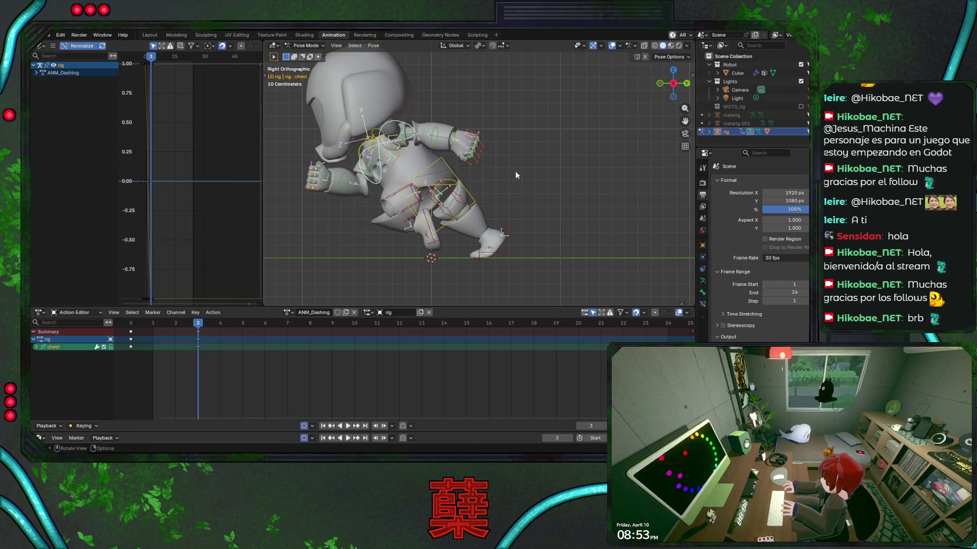
Rotate the chest on its local X axis, save, and move the playhead back.
{"action": "key", "text": "r"}
{"action": "key", "text": "x"}
{"action": "key", "text": "x"}
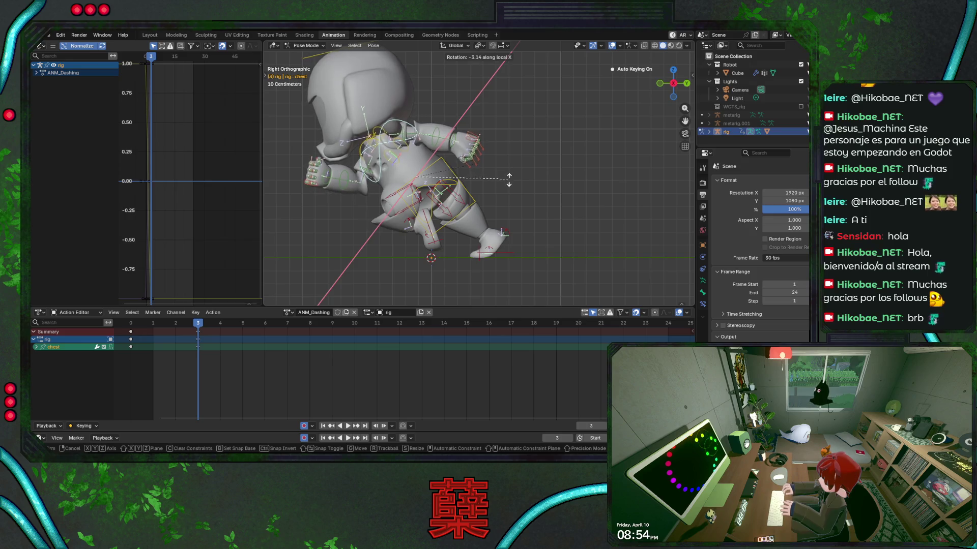
{"action": "left_click", "coordinate": [512, 185]}
{"action": "key", "text": "ctrl+s"}
{"action": "mouse_move", "coordinate": [200, 326]}
{"action": "left_mouse_down"}
{"action": "mouse_move", "coordinate": [137, 327]}
{"action": "mouse_move", "coordinate": [203, 341]}
{"action": "left_mouse_up"}
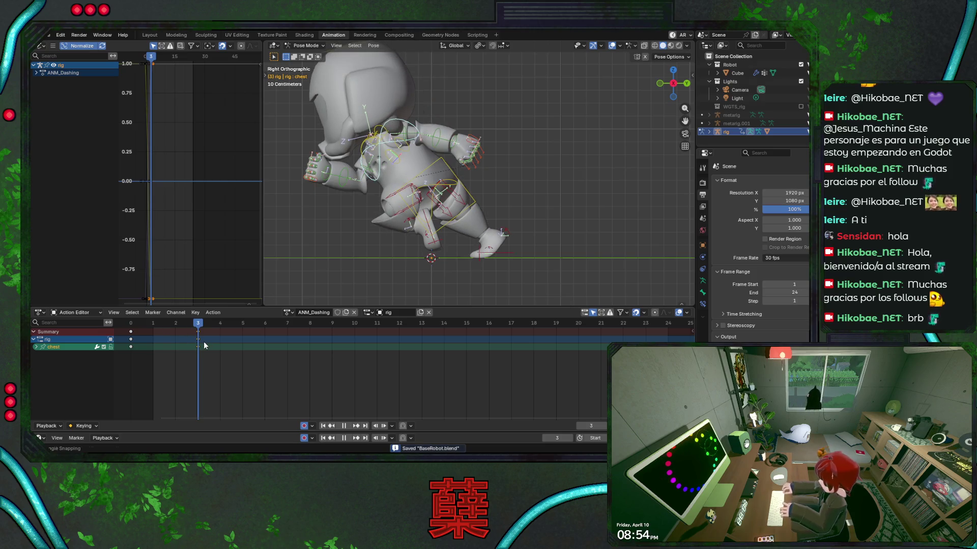
Rotate the hips on local X at frame 3, save, and play the dash.
{"action": "left_click", "coordinate": [450, 184]}
{"action": "key", "text": "r"}
{"action": "key", "text": "x"}
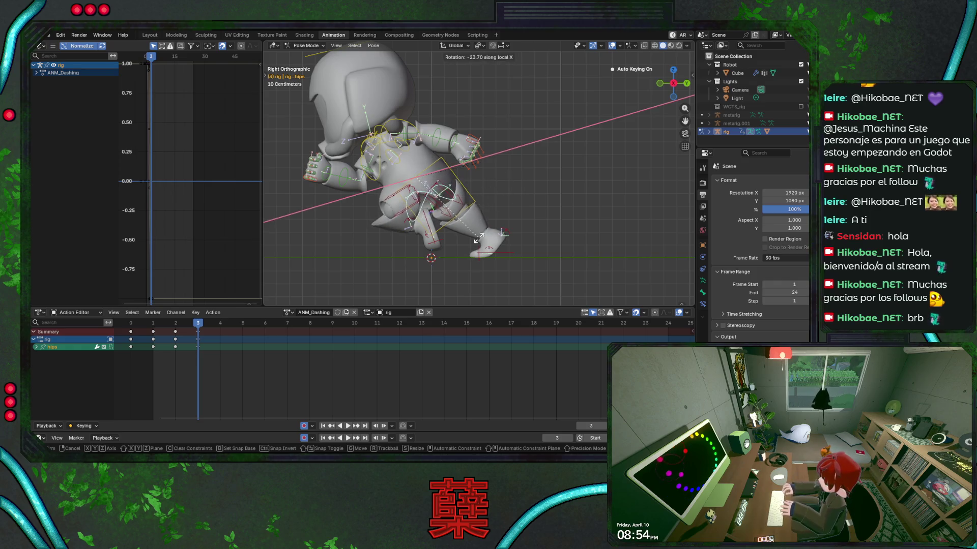
{"action": "key", "text": "x"}
{"action": "key", "text": "x"}
{"action": "key", "text": "x"}
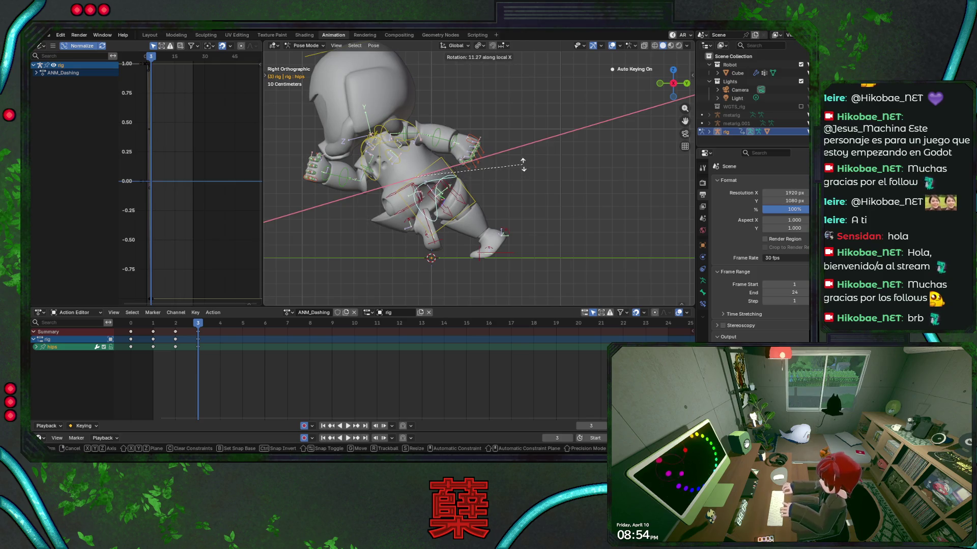
{"action": "left_click", "coordinate": [523, 166]}
{"action": "key", "text": "ctrl+s"}
{"action": "key", "text": "space"}
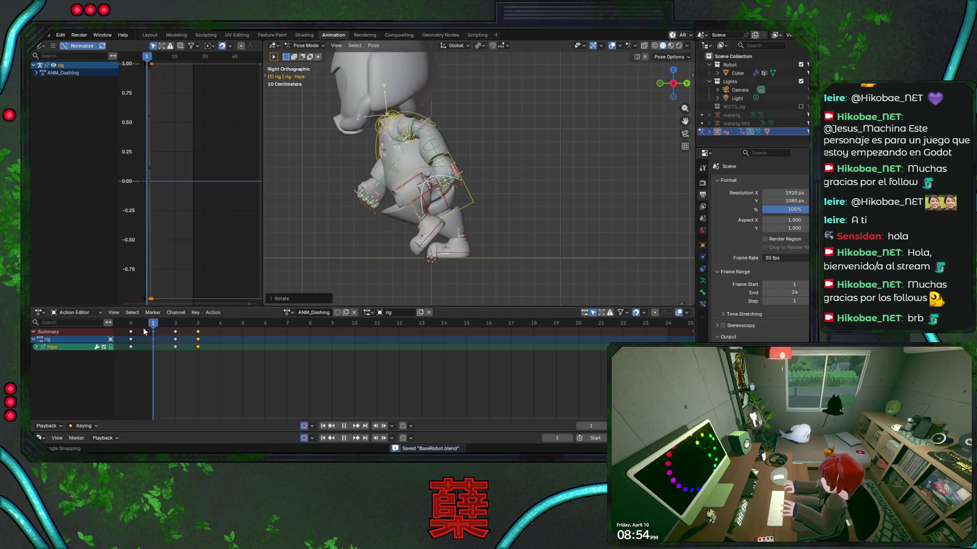
Tilt the hips 5.15 on local X at frame 2, save, and replay from frame 0.
{"action": "left_click_drag", "start_coordinate": [144, 331], "coordinate": [172, 332]}
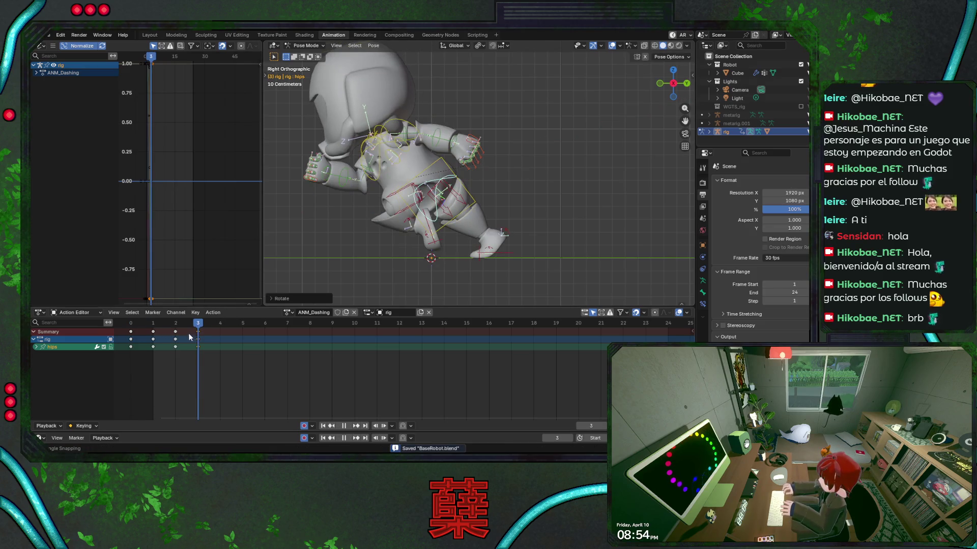
{"action": "key", "text": "space"}
{"action": "key", "text": "r"}
{"action": "key", "text": "x"}
{"action": "key", "text": "x"}
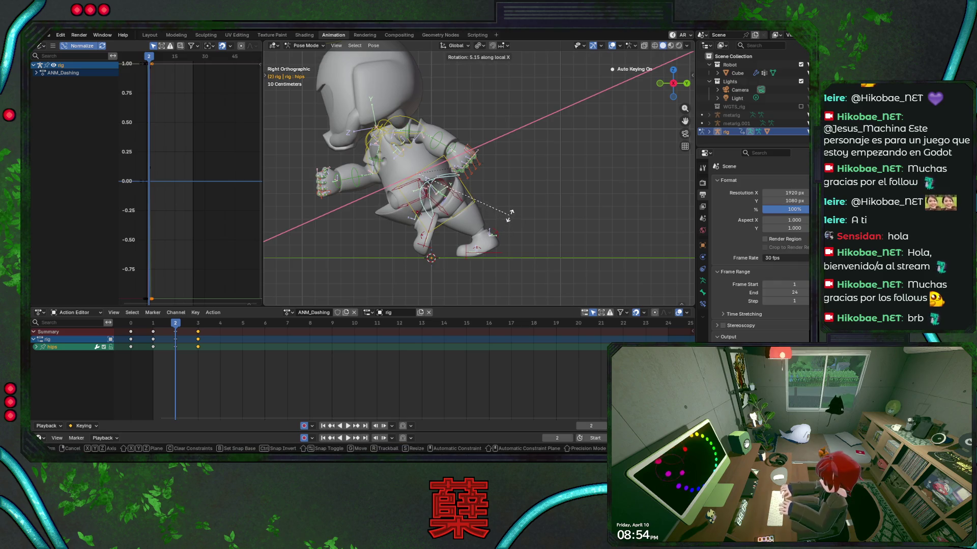
{"action": "left_click", "coordinate": [509, 220]}
{"action": "key", "text": "ctrl+s"}
{"action": "left_click_drag", "start_coordinate": [168, 326], "coordinate": [136, 330]}
{"action": "key", "text": "space"}
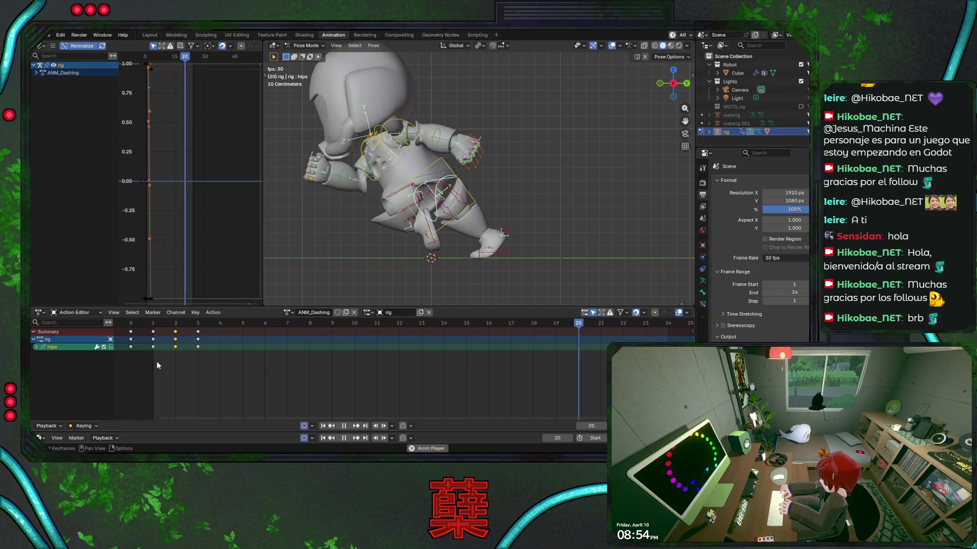
Select all bones and scale their ANM_Dashing keys outward from frame 0, then play.
{"action": "key", "text": "Escape"}
{"action": "key", "text": "KP_3"}
{"action": "key", "text": "ctrl+s"}
{"action": "key", "text": "a"}
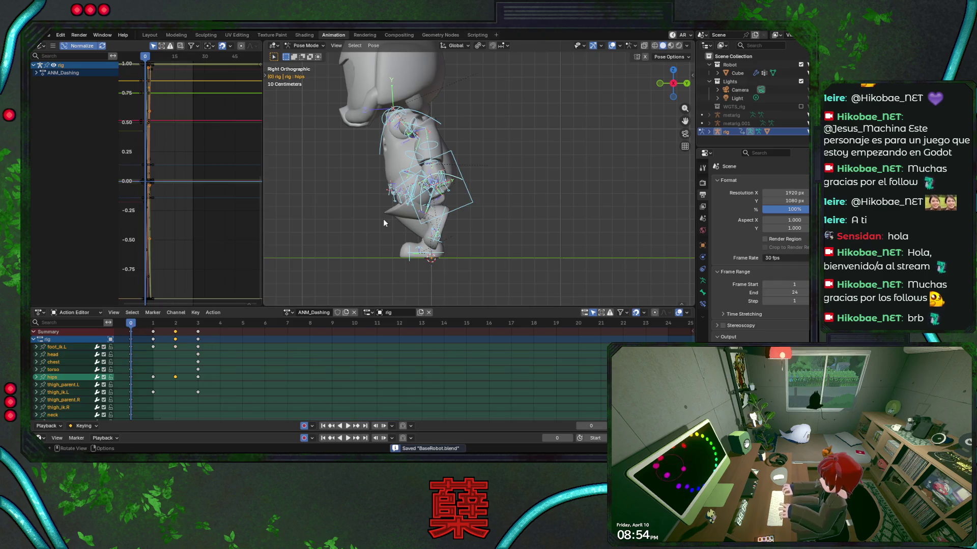
{"action": "key", "text": "s"}
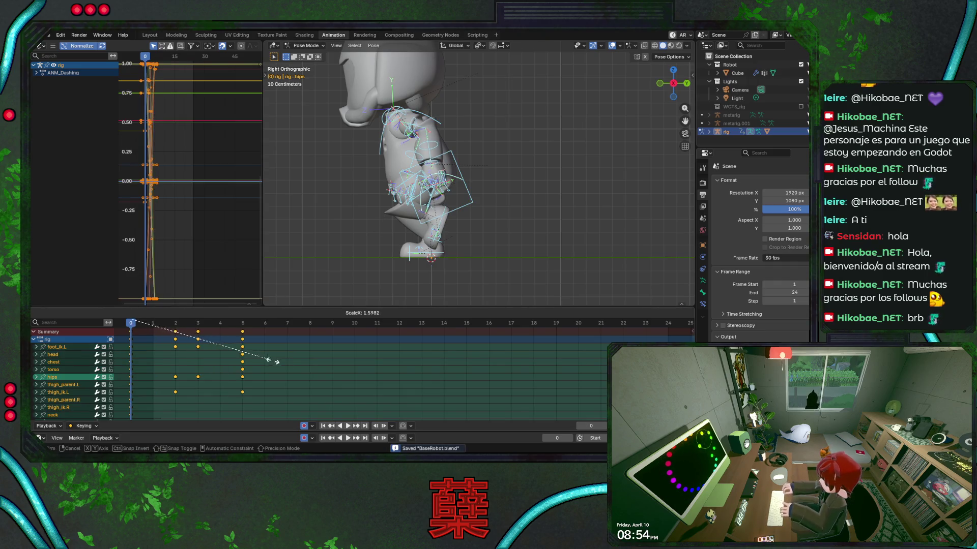
{"action": "left_click", "coordinate": [294, 369]}
{"action": "key", "text": "space"}
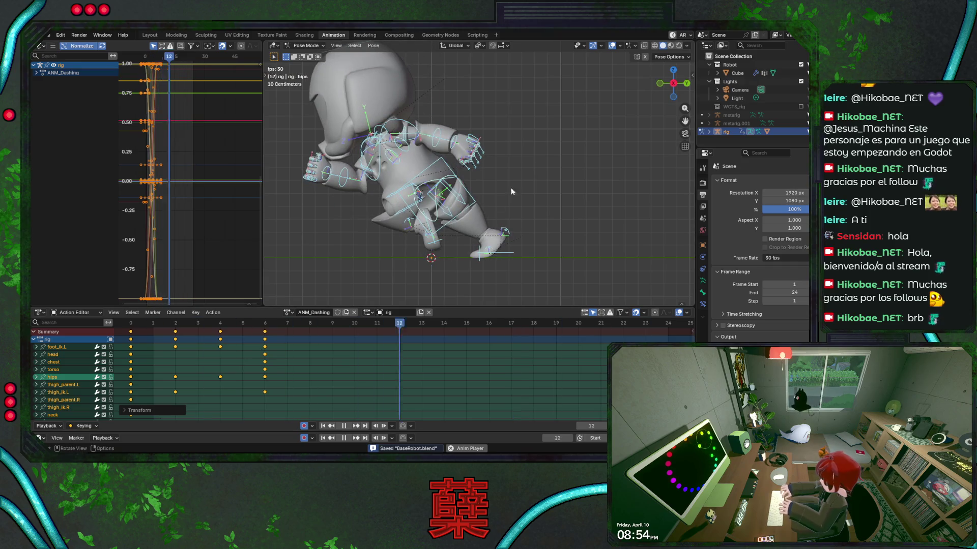
Review the retimed dash with rig overlays hidden from an orbited view, then restore overlays.
{"action": "left_click", "coordinate": [612, 46]}
{"action": "mouse_move", "coordinate": [478, 175]}
{"action": "middle_mouse_down"}
{"action": "mouse_move", "coordinate": [477, 190]}
{"action": "mouse_move", "coordinate": [521, 188]}
{"action": "middle_mouse_up"}
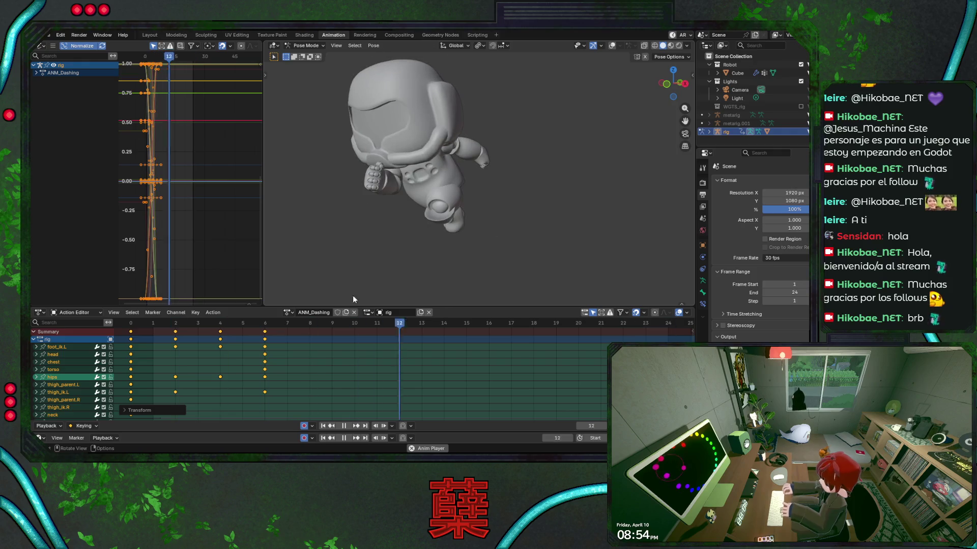
{"action": "mouse_move", "coordinate": [145, 324]}
{"action": "left_mouse_down"}
{"action": "mouse_move", "coordinate": [139, 329]}
{"action": "mouse_move", "coordinate": [240, 334]}
{"action": "mouse_move", "coordinate": [153, 336]}
{"action": "mouse_move", "coordinate": [289, 339]}
{"action": "mouse_move", "coordinate": [275, 338]}
{"action": "left_mouse_up"}
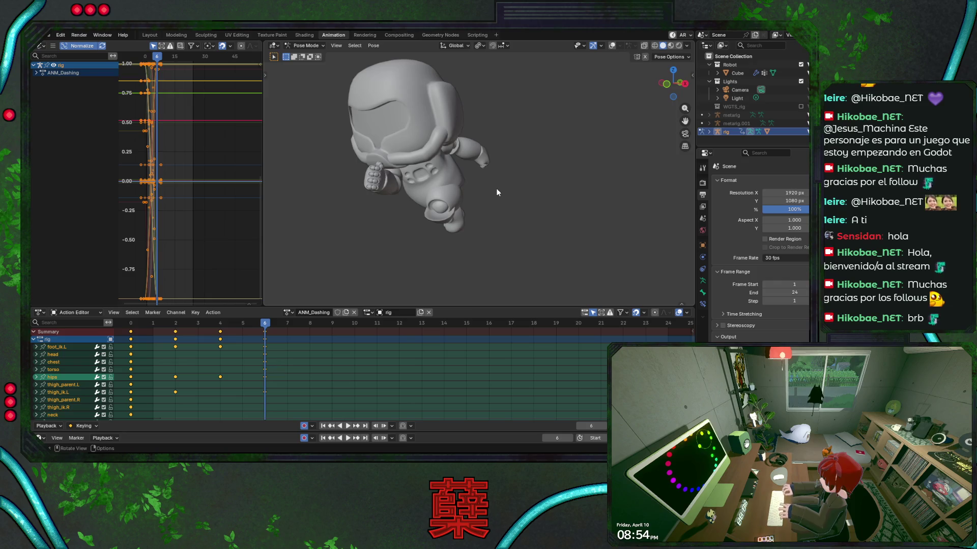
{"action": "key", "text": "KP_3"}
{"action": "key", "text": "shift+alt+z"}
{"action": "scroll", "coordinate": [509, 168], "scroll_direction": "up", "scroll_amount": 2}
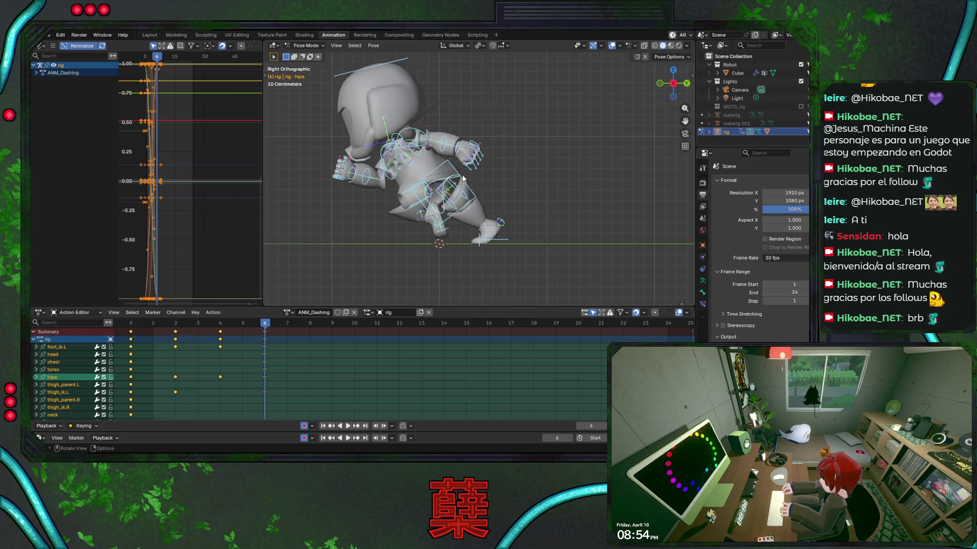
Select the hips bone, rotate it about local X, and show its transform values.
{"action": "left_click", "coordinate": [443, 198]}
{"action": "scroll", "coordinate": [448, 184], "scroll_direction": "up", "scroll_amount": 2}
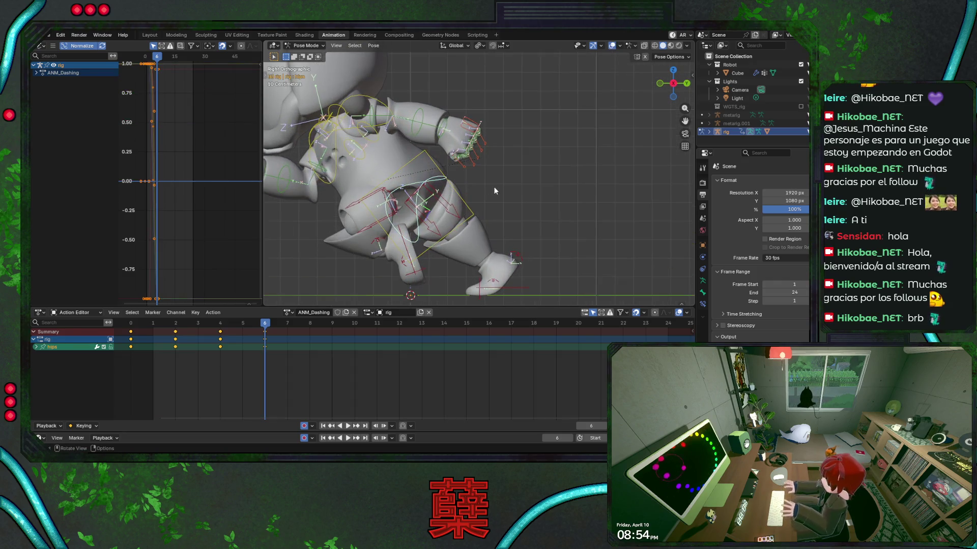
{"action": "left_click", "coordinate": [458, 199]}
{"action": "key", "text": "r"}
{"action": "key", "text": "x"}
{"action": "key", "text": "x"}
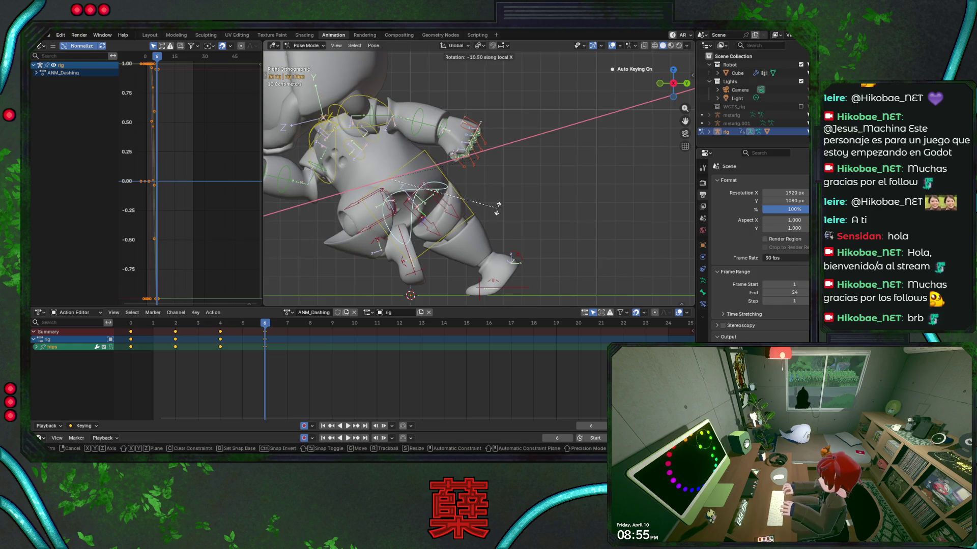
{"action": "left_click", "coordinate": [509, 208]}
{"action": "key", "text": "n"}
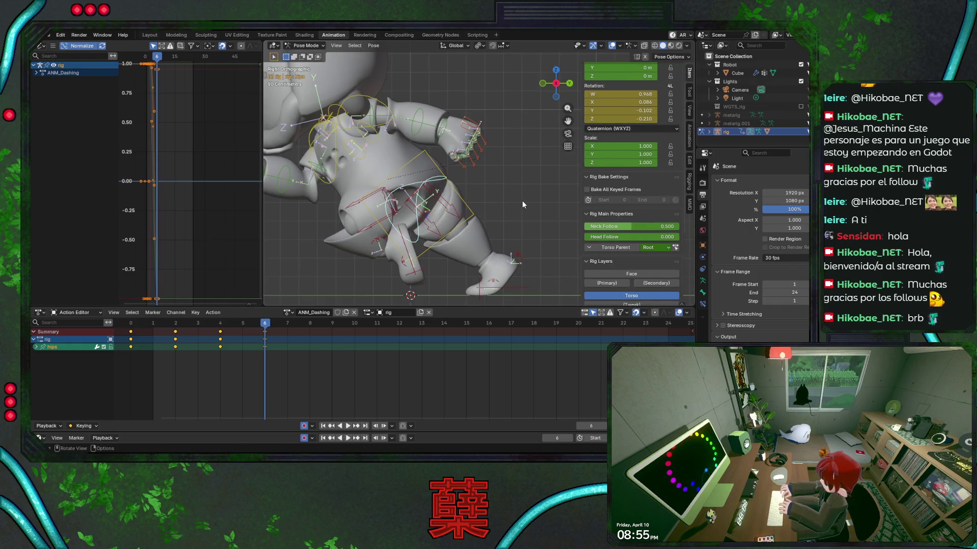
{"action": "key", "text": "alt+r"}
{"action": "key", "text": "ctrl+z"}
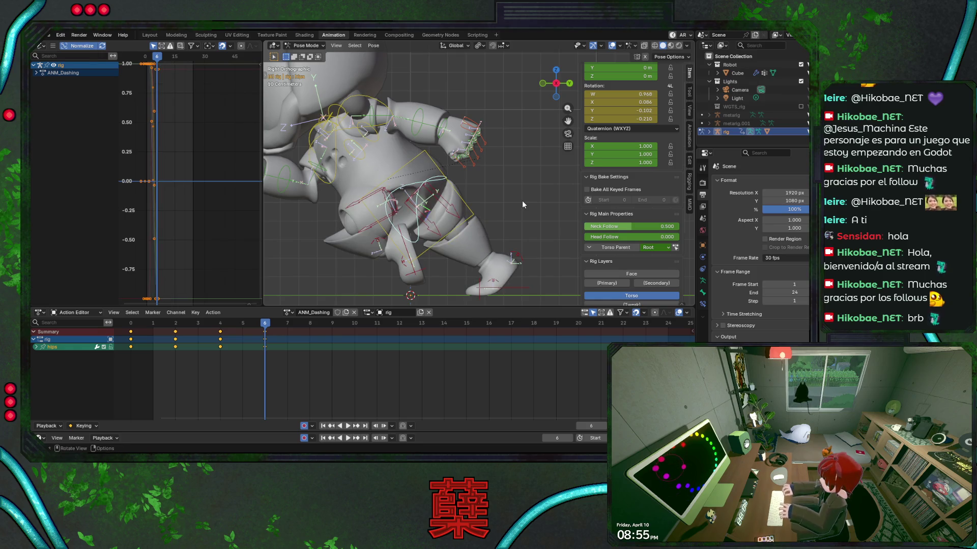
Set the hips X rotation to 0, key it at frame 6, and save.
{"action": "key", "text": "r"}
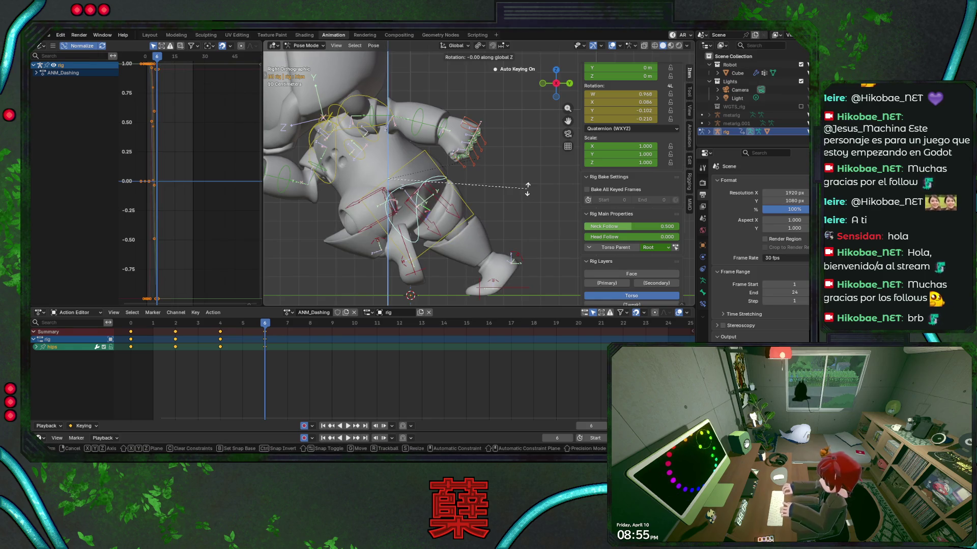
{"action": "right_click", "coordinate": [514, 195]}
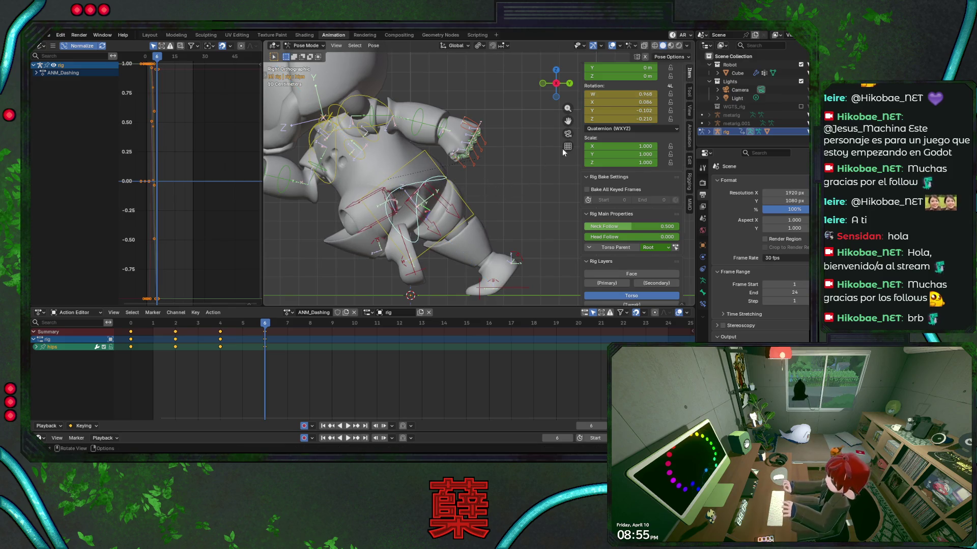
{"action": "left_click", "coordinate": [617, 104]}
{"action": "type", "text": "0"}
{"action": "key", "text": "Return"}
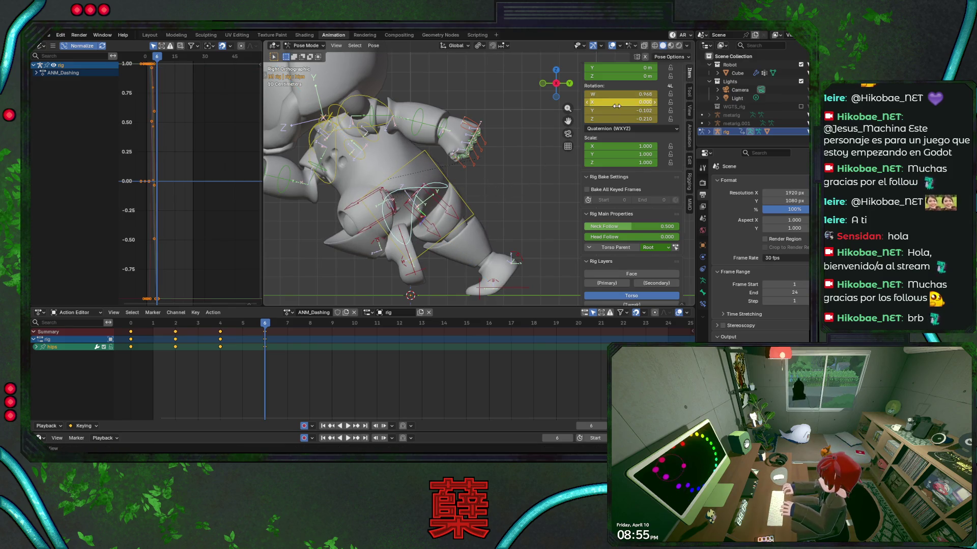
{"action": "key", "text": "i"}
{"action": "key", "text": "ctrl+s"}
At frame 4, zero the hips X rotation and check it from the front.
{"action": "left_click_drag", "start_coordinate": [257, 327], "coordinate": [230, 328]}
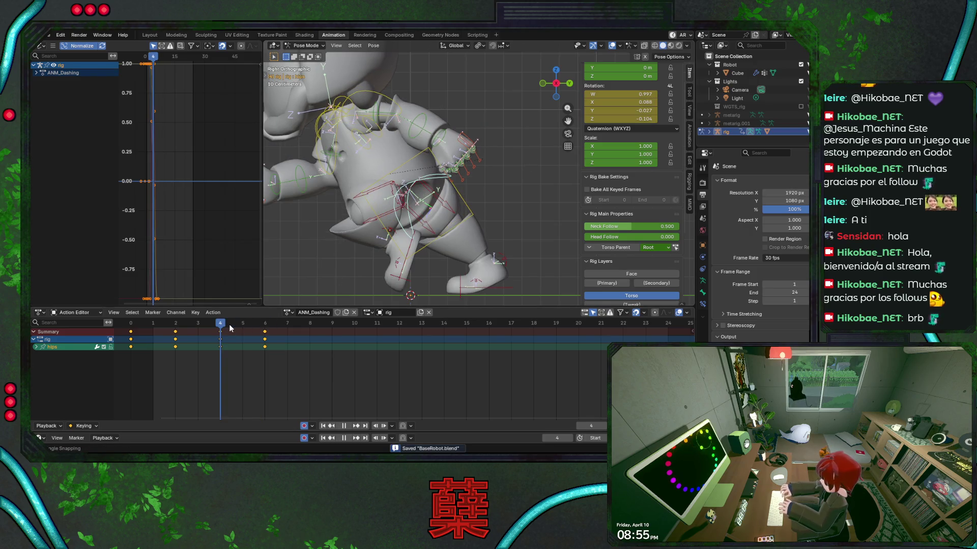
{"action": "left_click", "coordinate": [618, 102]}
{"action": "type", "text": "0"}
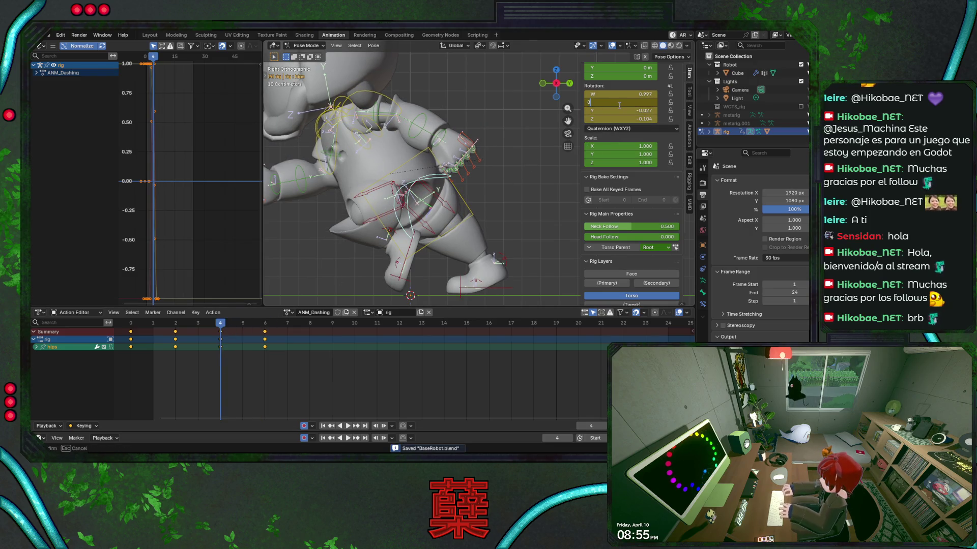
{"action": "key", "text": "Return"}
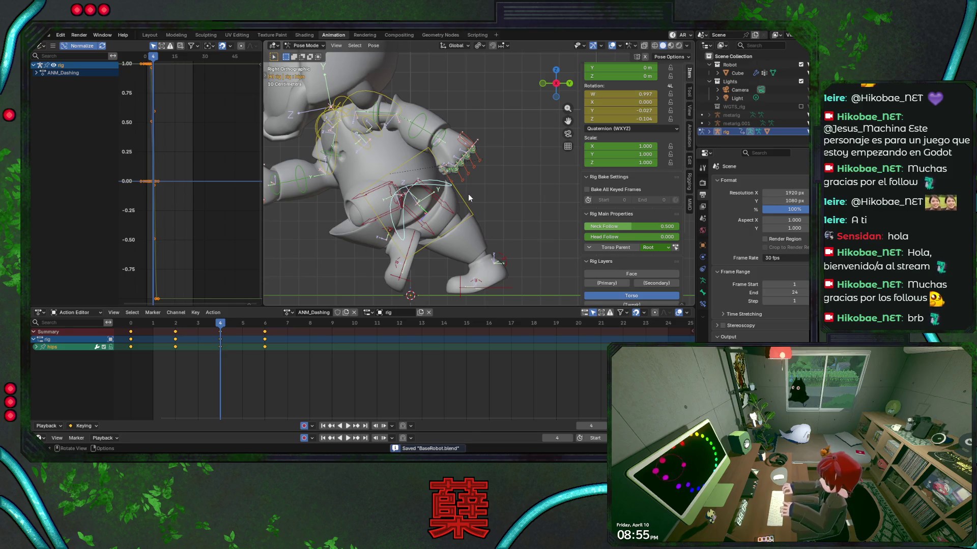
{"action": "key", "text": "KP_1"}
{"action": "key", "text": "r"}
{"action": "key", "text": "x"}
{"action": "key", "text": "x"}
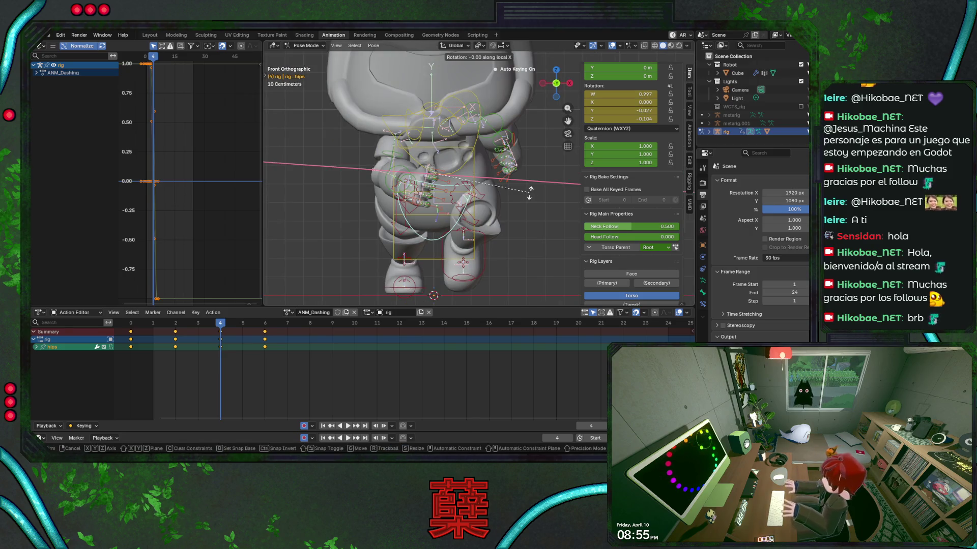
{"action": "key", "text": "Escape"}
{"action": "key", "text": "ctrl+s"}
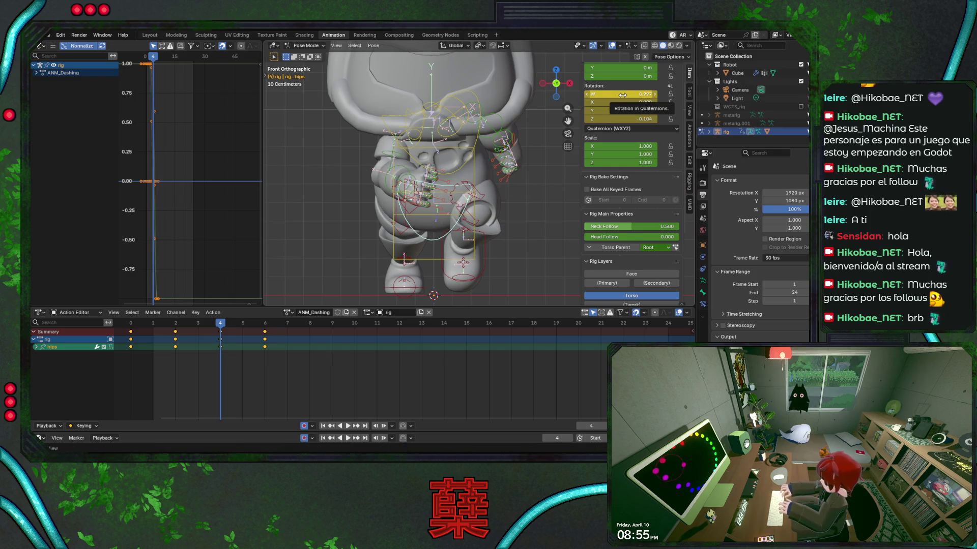
From the right view, play the dash and rotate and key the hips at frame 6.
{"action": "key", "text": "KP_3"}
{"action": "key", "text": "ctrl+s"}
{"action": "key", "text": "shift+Left"}
{"action": "key", "text": "space"}
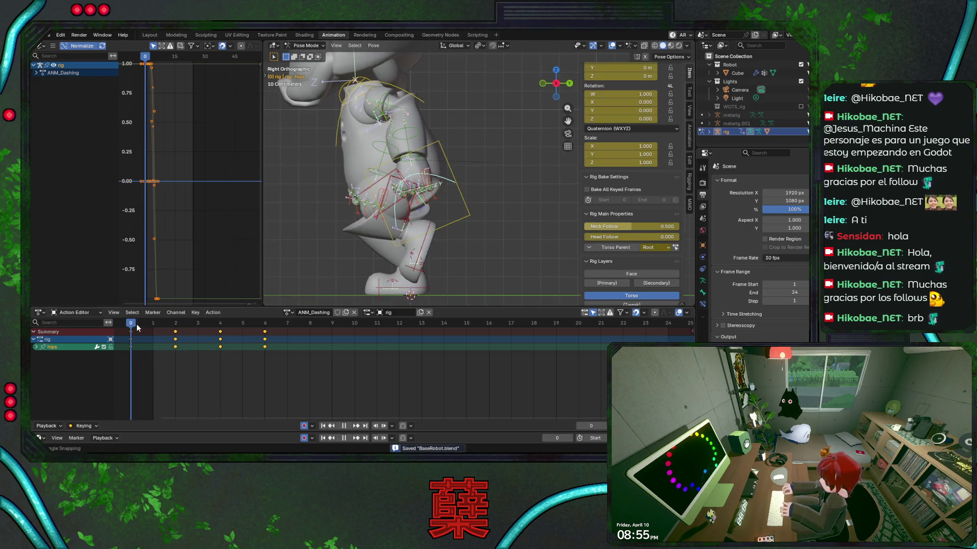
{"action": "key", "text": "space"}
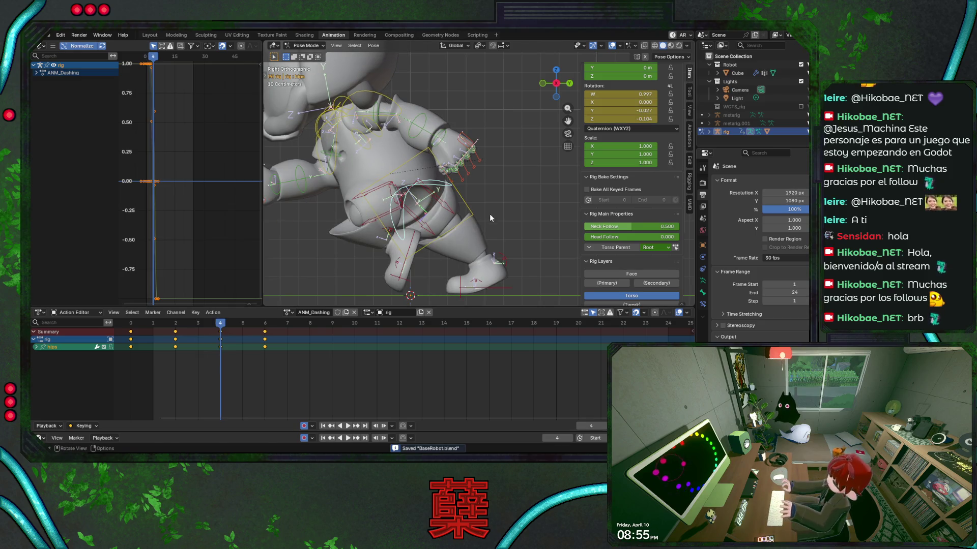
{"action": "key", "text": "r"}
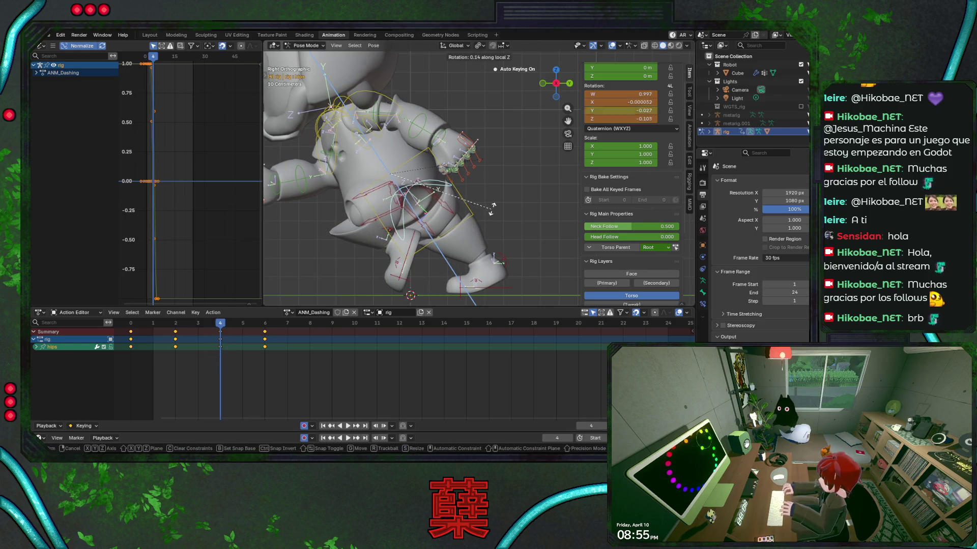
{"action": "key", "text": "Escape"}
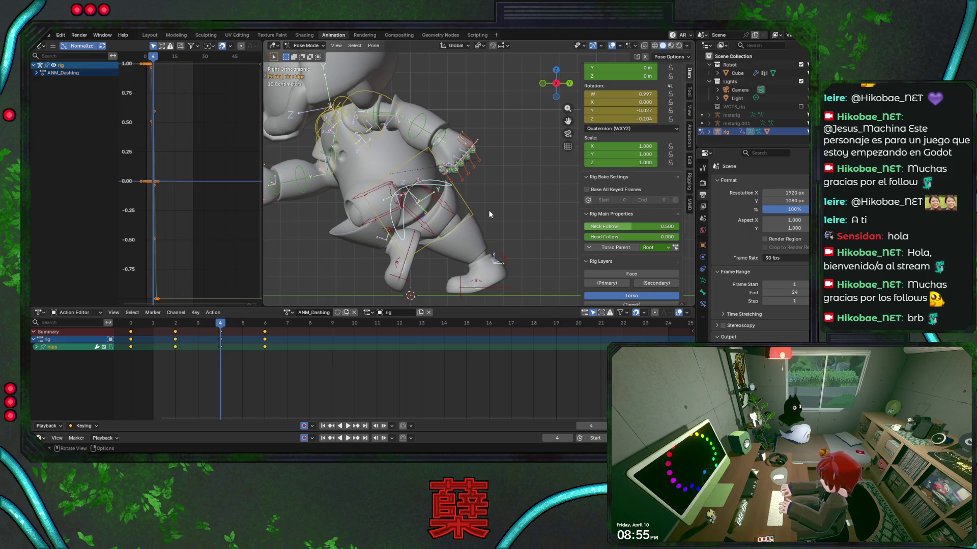
{"action": "key", "text": "space"}
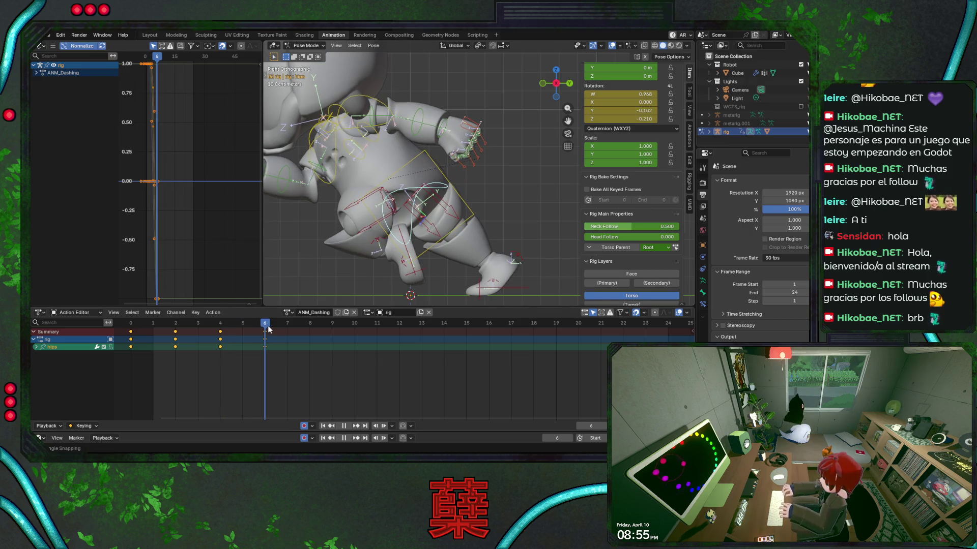
{"action": "key", "text": "r"}
{"action": "key", "text": "Return"}
{"action": "key", "text": "i"}
Rotate the hips about local Z at frame 4 and save.
{"action": "key", "text": "Left"}
{"action": "key", "text": "Escape"}
{"action": "key", "text": "r"}
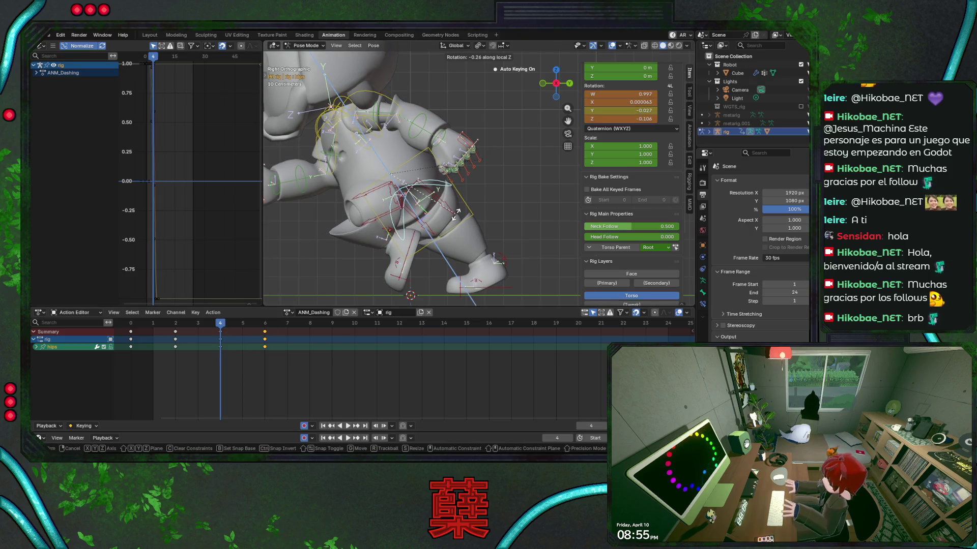
{"action": "left_click", "coordinate": [455, 217]}
{"action": "key", "text": "ctrl+s"}
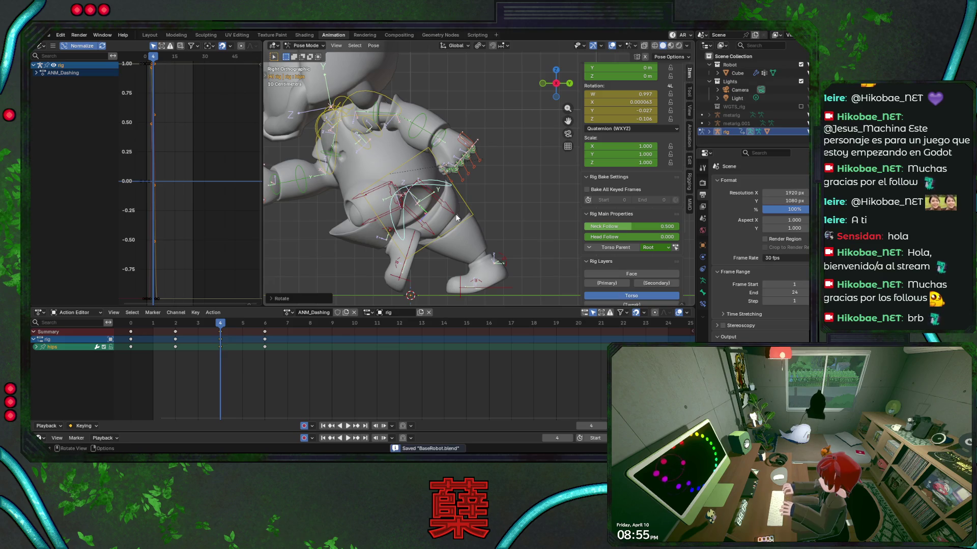
Play the dash animation and review the pose in front and right views.
{"action": "key", "text": "KP_1"}
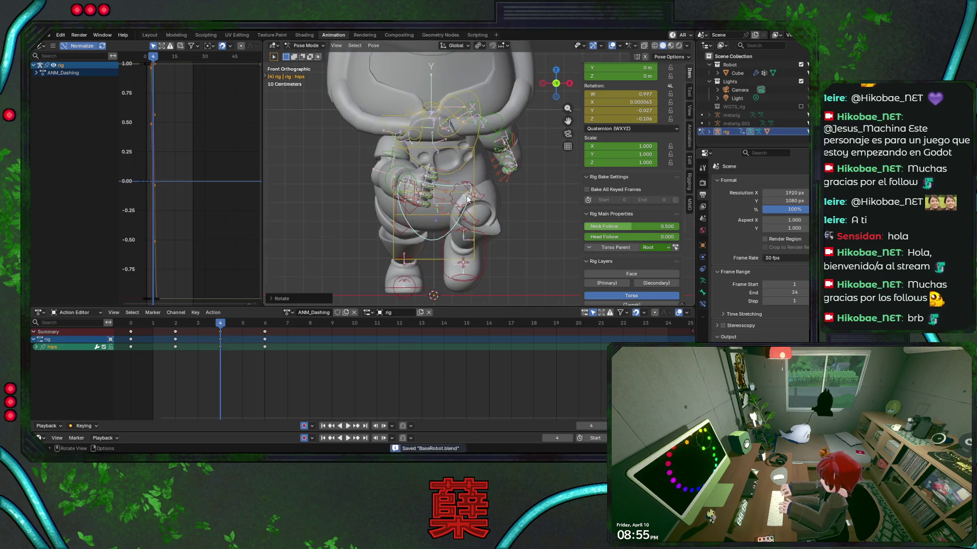
{"action": "key", "text": "space"}
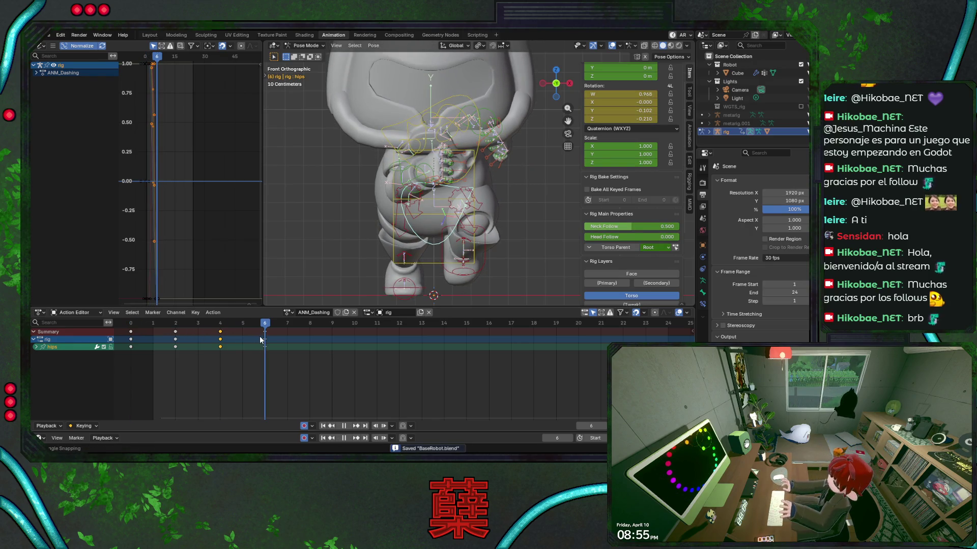
{"action": "key", "text": "space"}
{"action": "mouse_move", "coordinate": [471, 219]}
{"action": "middle_mouse_down"}
{"action": "mouse_move", "coordinate": [521, 186]}
{"action": "mouse_move", "coordinate": [516, 192]}
{"action": "middle_mouse_up"}
{"action": "key", "text": "ctrl+s"}
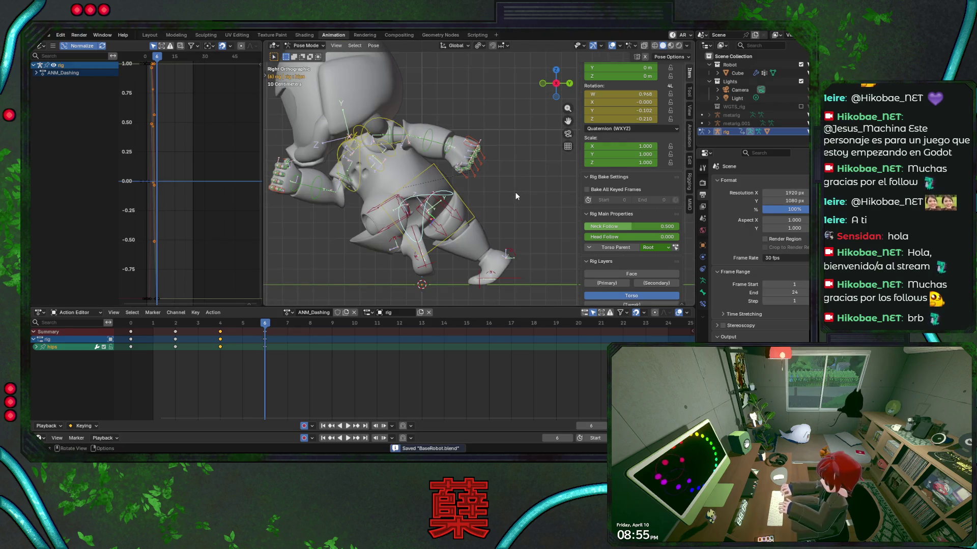
{"action": "key", "text": "KP_1"}
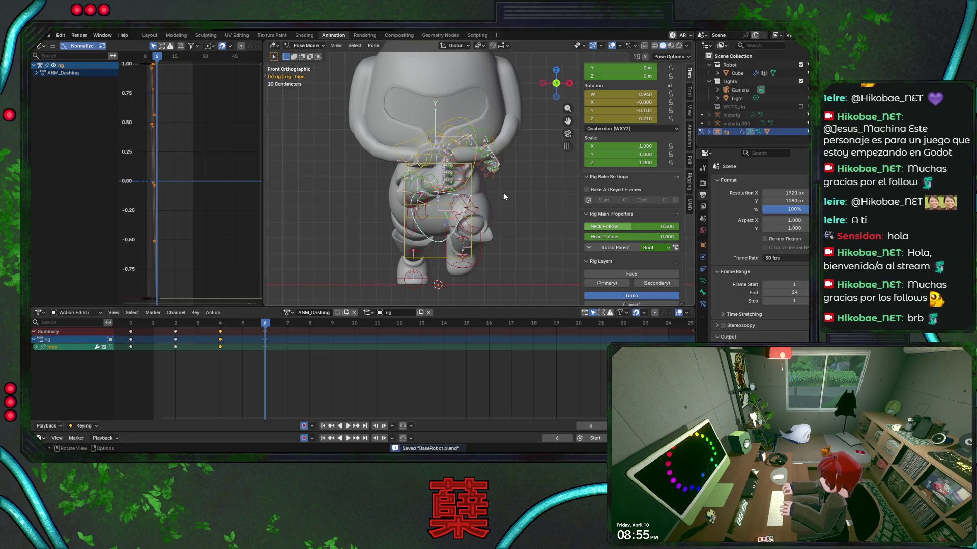
{"action": "key", "text": "KP_3"}
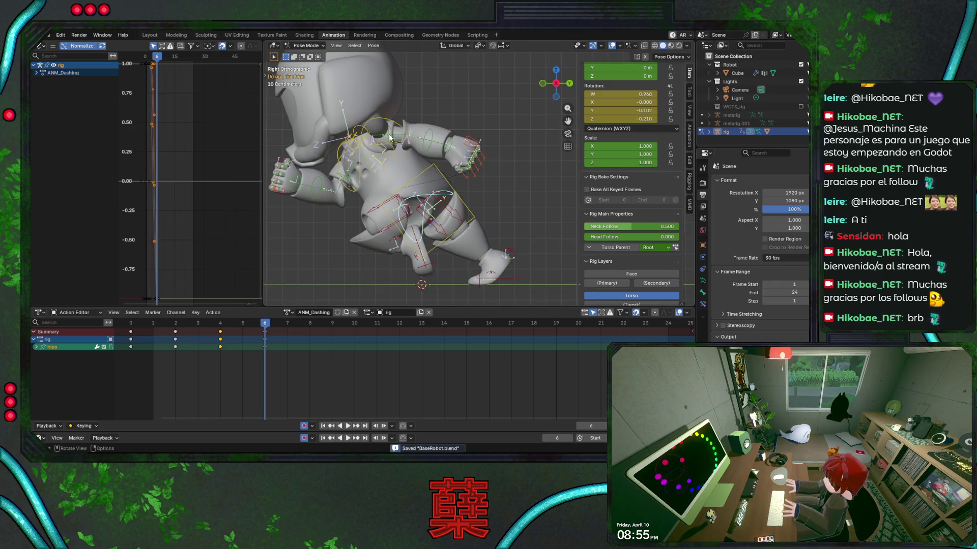
Select the left forearm control and start rotating it about local X.
{"action": "left_click", "coordinate": [436, 144]}
{"action": "key", "text": "r"}
{"action": "key", "text": "x"}
{"action": "key", "text": "x"}
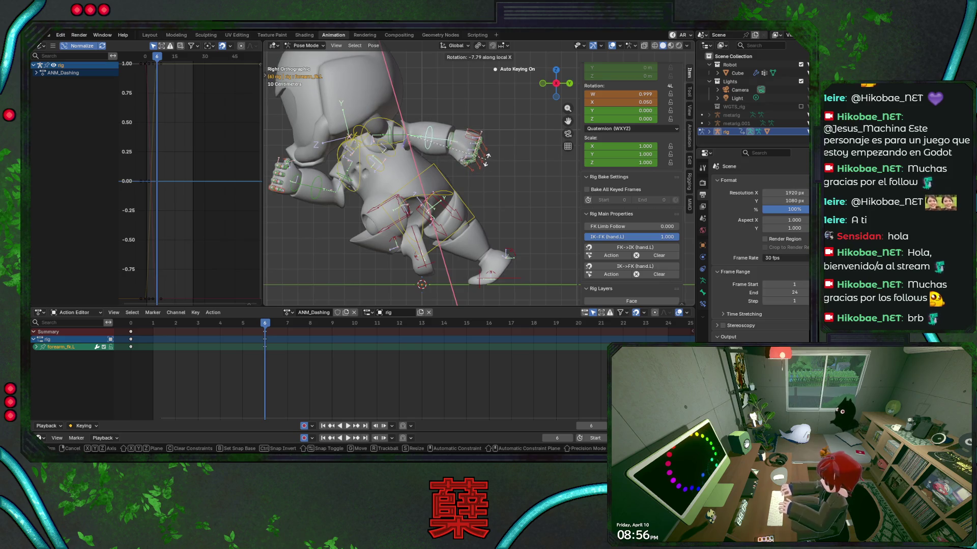
Confirm the new left forearm angle, tilt the head back about local X, and save.
{"action": "left_click", "coordinate": [487, 157]}
{"action": "key", "text": "ctrl+s"}
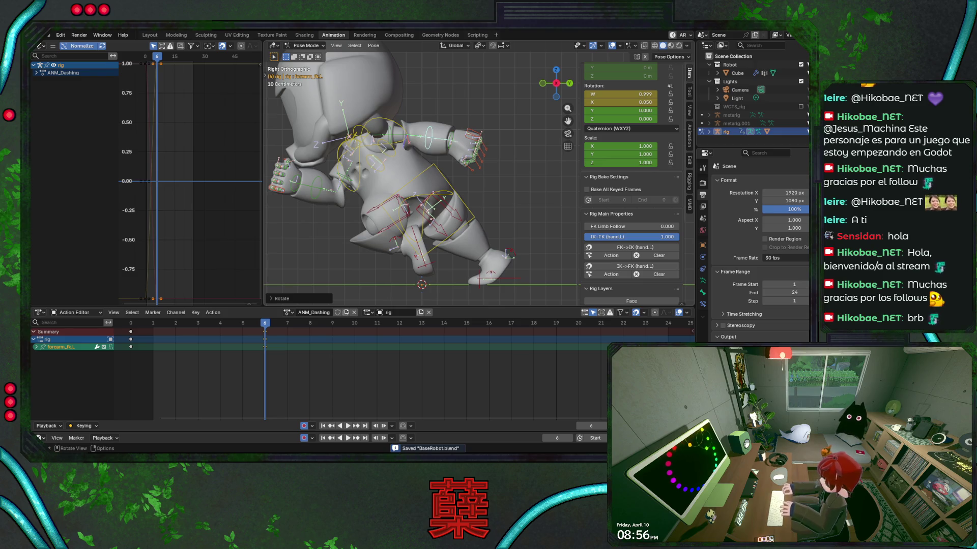
{"action": "scroll", "coordinate": [450, 157], "scroll_direction": "down", "scroll_amount": 2}
{"action": "left_click", "coordinate": [418, 72]}
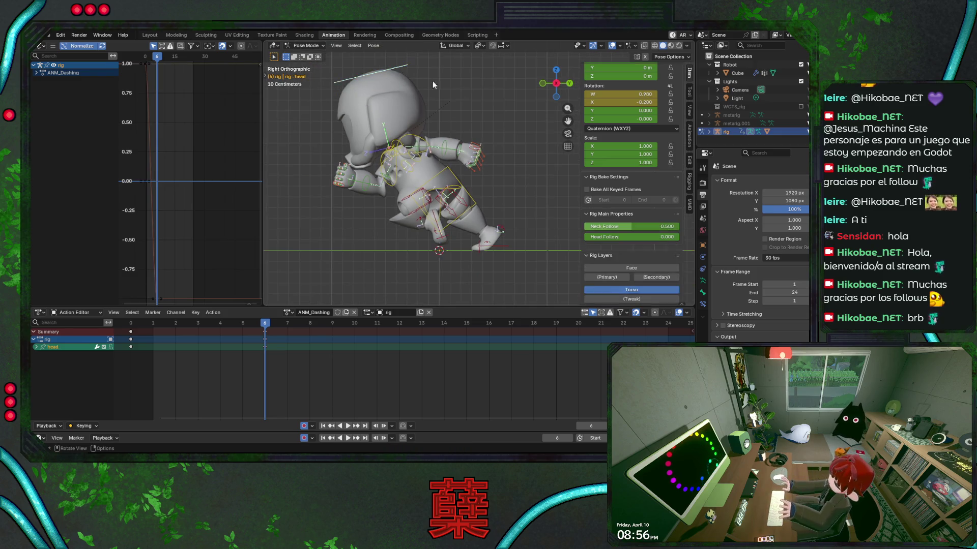
{"action": "key", "text": "r"}
{"action": "key", "text": "x"}
{"action": "key", "text": "x"}
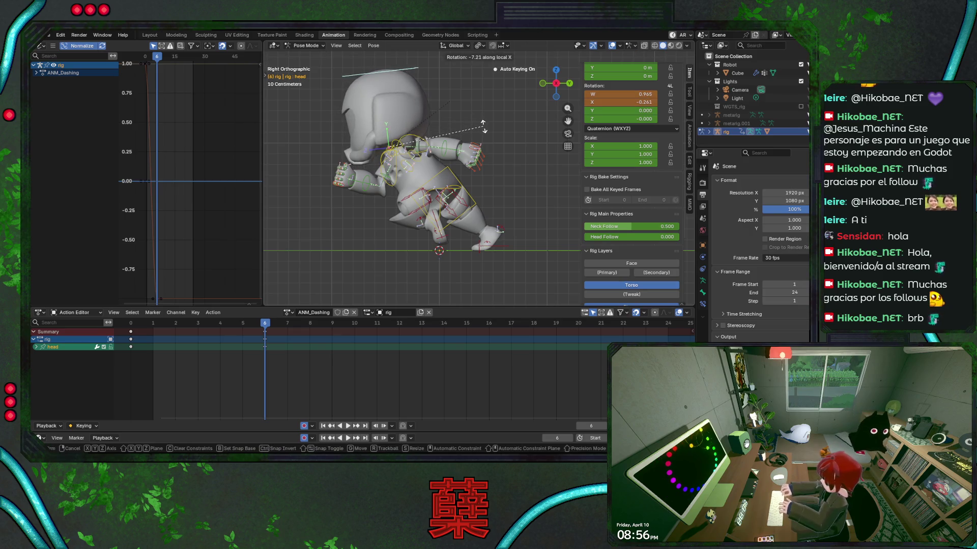
{"action": "left_click", "coordinate": [485, 128]}
{"action": "key", "text": "ctrl+s"}
Rotate the left foot control foot_ik.L and twist it around global Z.
{"action": "mouse_move", "coordinate": [264, 324]}
{"action": "left_mouse_down"}
{"action": "mouse_move", "coordinate": [131, 333]}
{"action": "mouse_move", "coordinate": [283, 327]}
{"action": "mouse_move", "coordinate": [272, 327]}
{"action": "left_mouse_up"}
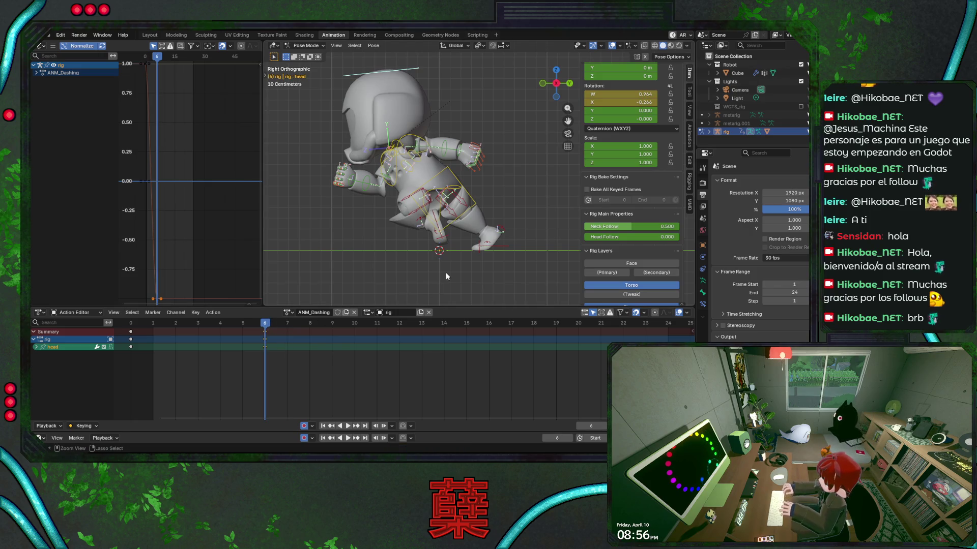
{"action": "middle_click_drag", "start_coordinate": [454, 266], "coordinate": [453, 265]}
{"action": "left_click", "coordinate": [431, 235]}
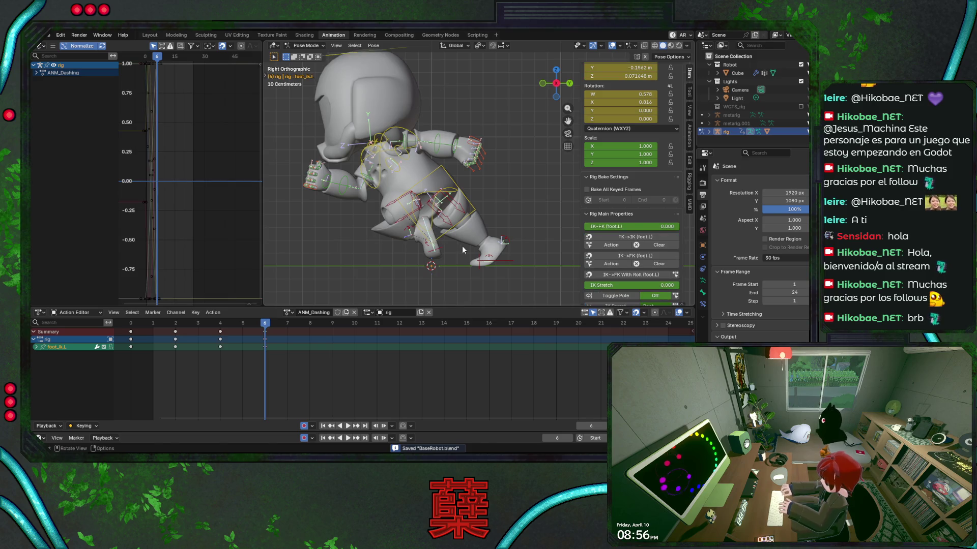
{"action": "key", "text": "g"}
{"action": "key", "text": "r"}
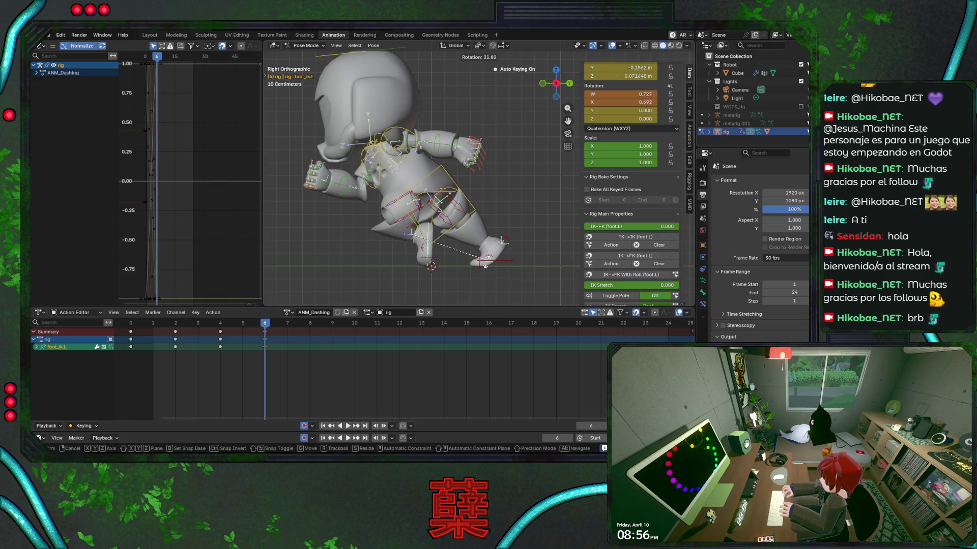
{"action": "left_click", "coordinate": [493, 248]}
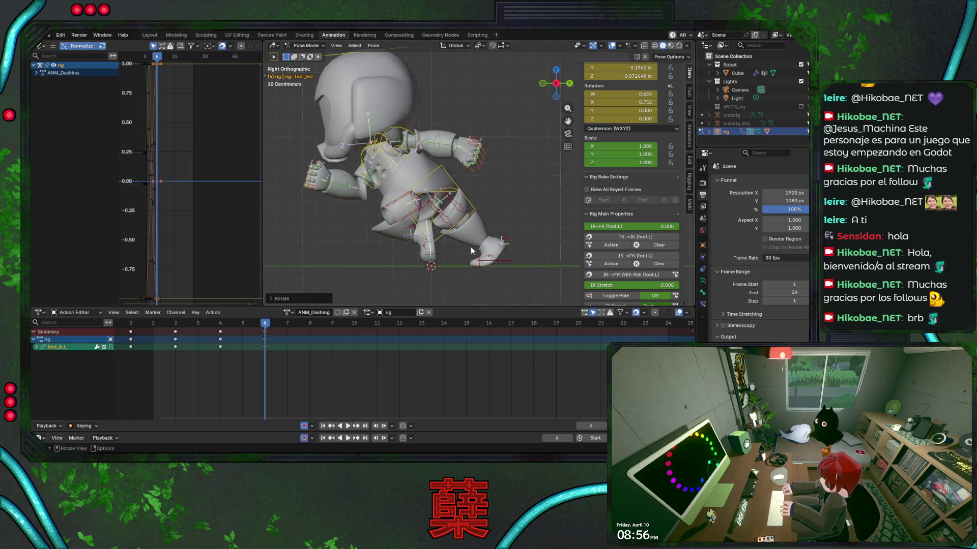
{"action": "key", "text": "KP_1"}
{"action": "middle_click_drag", "start_coordinate": [498, 245], "coordinate": [509, 157]}
{"action": "key", "text": "r"}
{"action": "key", "text": "z"}
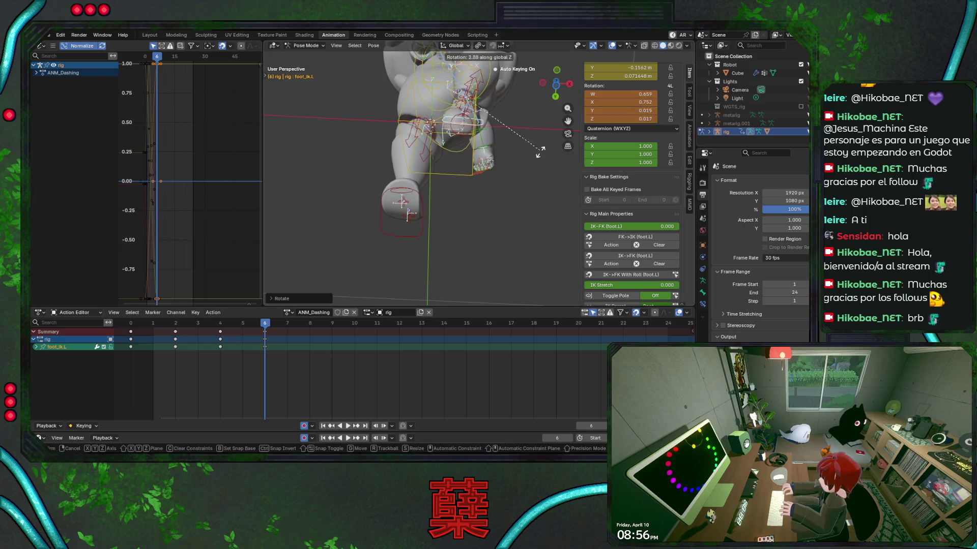
{"action": "left_click", "coordinate": [529, 177]}
Play the animation and check it from the right and front views, saving the file.
{"action": "key", "text": "space"}
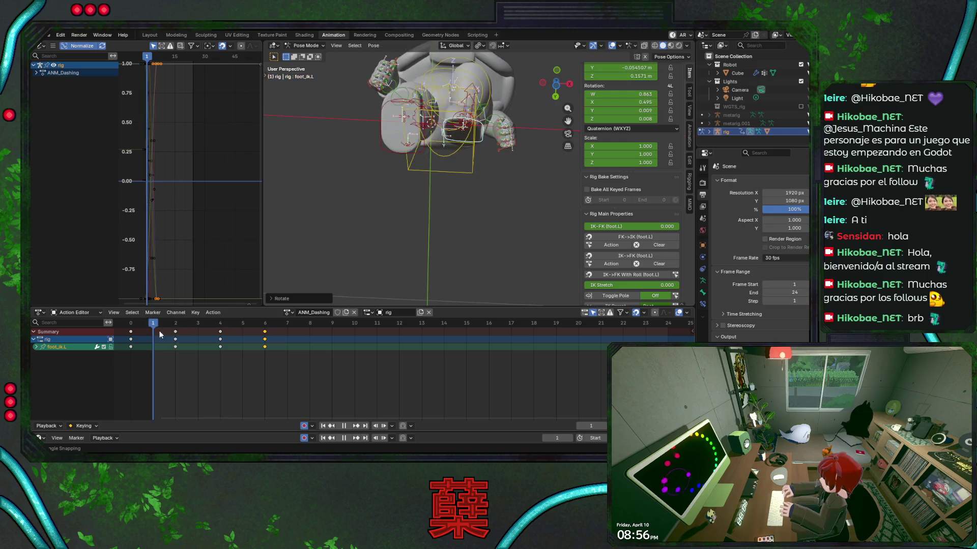
{"action": "key", "text": "space"}
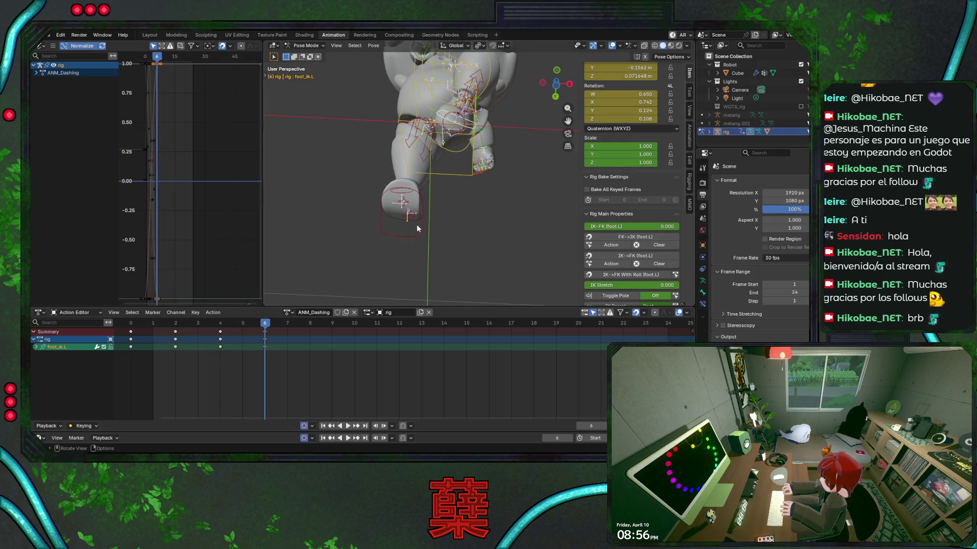
{"action": "key", "text": "KP_5"}
{"action": "middle_click_drag", "start_coordinate": [417, 224], "coordinate": [460, 202]}
{"action": "key", "text": "KP_3"}
{"action": "key", "text": "ctrl+s"}
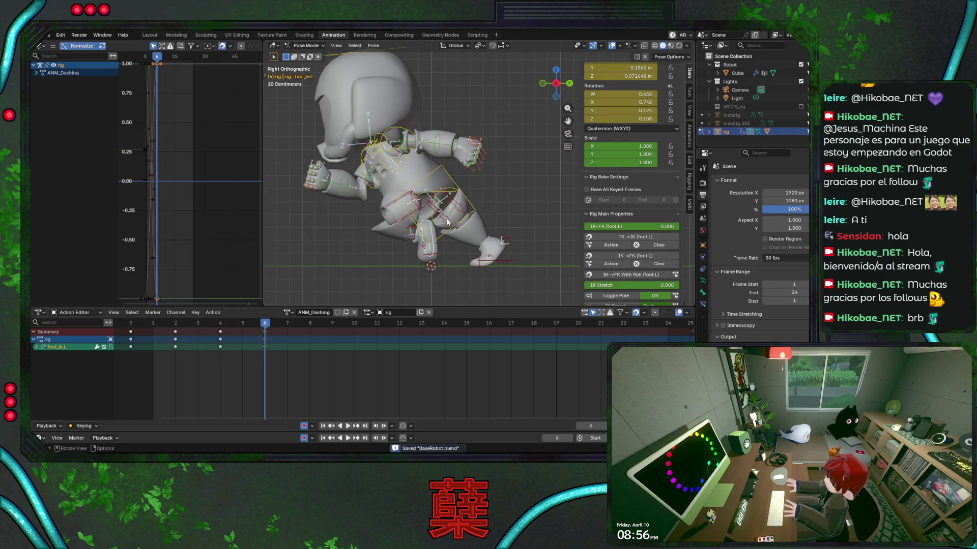
{"action": "key", "text": "KP_1"}
Rotate the left foot around its local Y axis and save.
{"action": "key", "text": "r"}
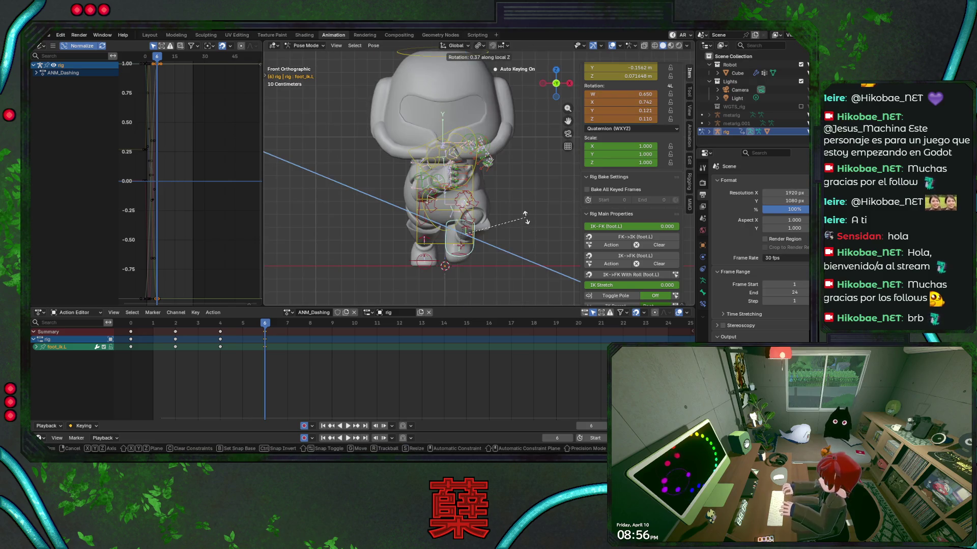
{"action": "key", "text": "Escape"}
{"action": "key", "text": "r"}
{"action": "key", "text": "Escape"}
{"action": "key", "text": "r"}
{"action": "key", "text": "y"}
{"action": "key", "text": "y"}
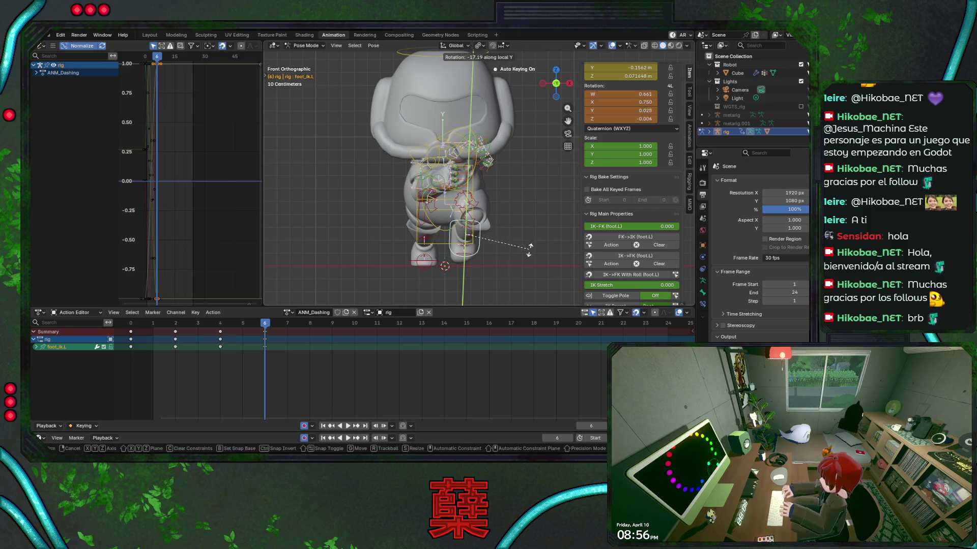
{"action": "left_click", "coordinate": [513, 230]}
{"action": "key", "text": "ctrl+s"}
Replay the animation from the right side to review the foot twist.
{"action": "key", "text": "space"}
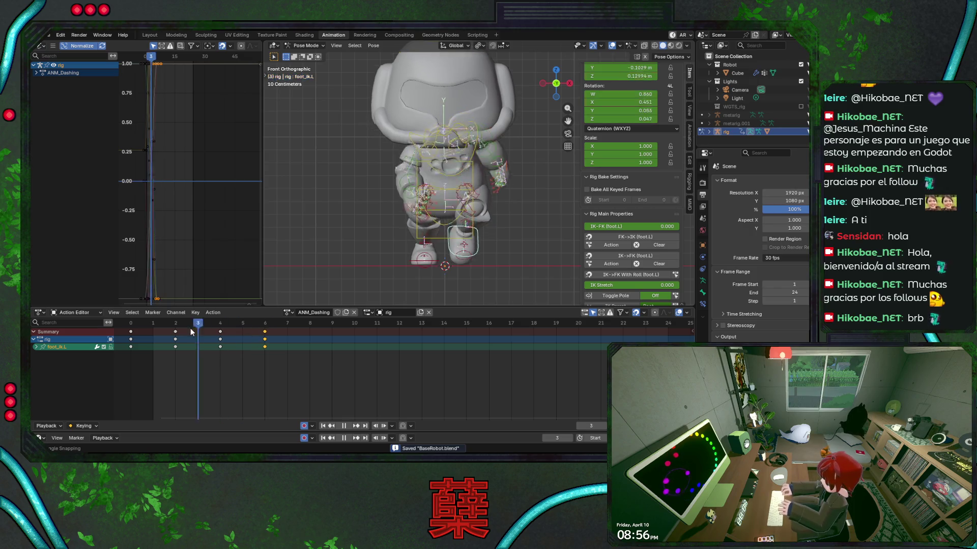
{"action": "key", "text": "Escape"}
{"action": "key", "text": "ctrl+s"}
{"action": "key", "text": "KP_3"}
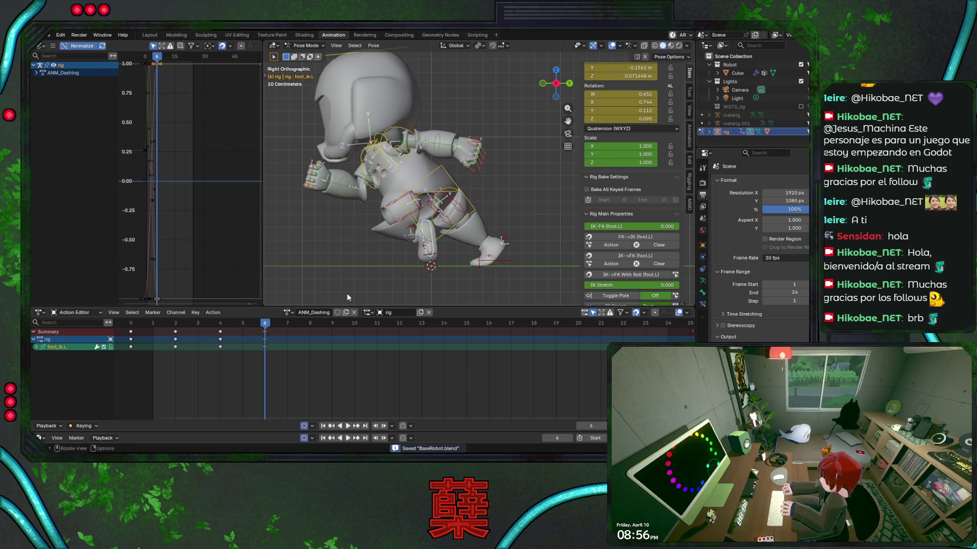
{"action": "key", "text": "space"}
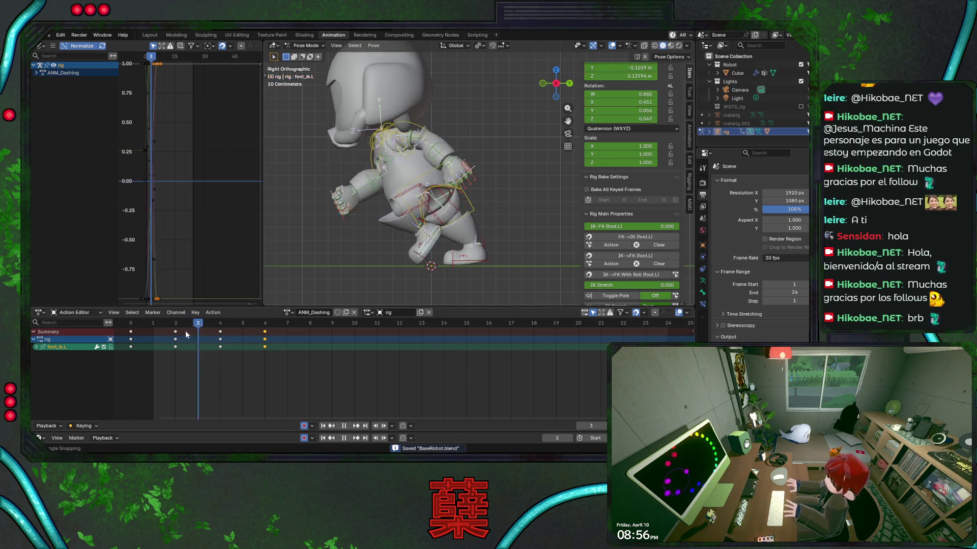
{"action": "key", "text": "Escape"}
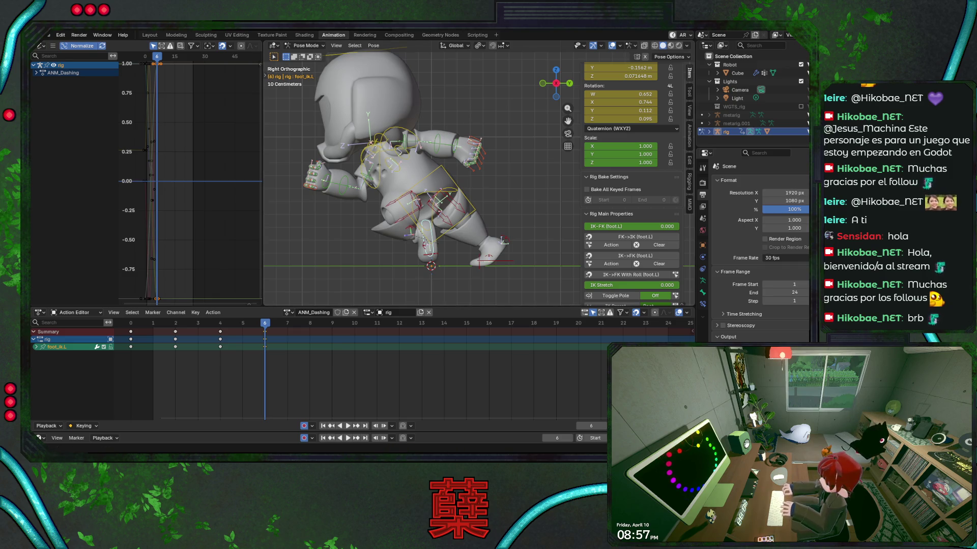
Key the left foot pose at frame 6, save, and preview the animation.
{"action": "key", "text": "i"}
{"action": "key", "text": "ctrl+s"}
{"action": "key", "text": "space"}
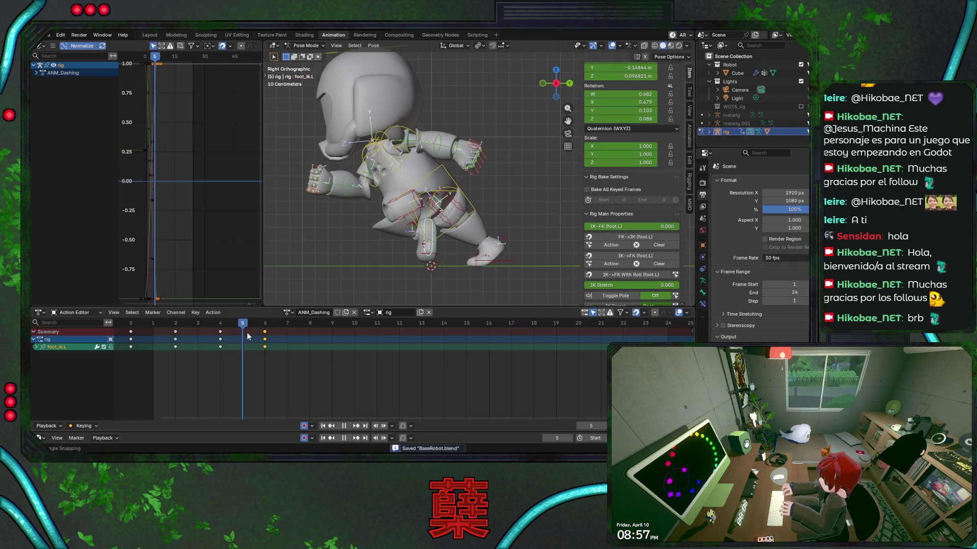
{"action": "key", "text": "space"}
{"action": "key", "text": "r"}
{"action": "key", "text": "z"}
{"action": "key", "text": "Escape"}
Move to frame 2 and inspect the left foot from the front.
{"action": "mouse_move", "coordinate": [175, 324]}
{"action": "left_mouse_down"}
{"action": "mouse_move", "coordinate": [187, 324]}
{"action": "mouse_move", "coordinate": [137, 332]}
{"action": "left_mouse_up"}
{"action": "key", "text": "space"}
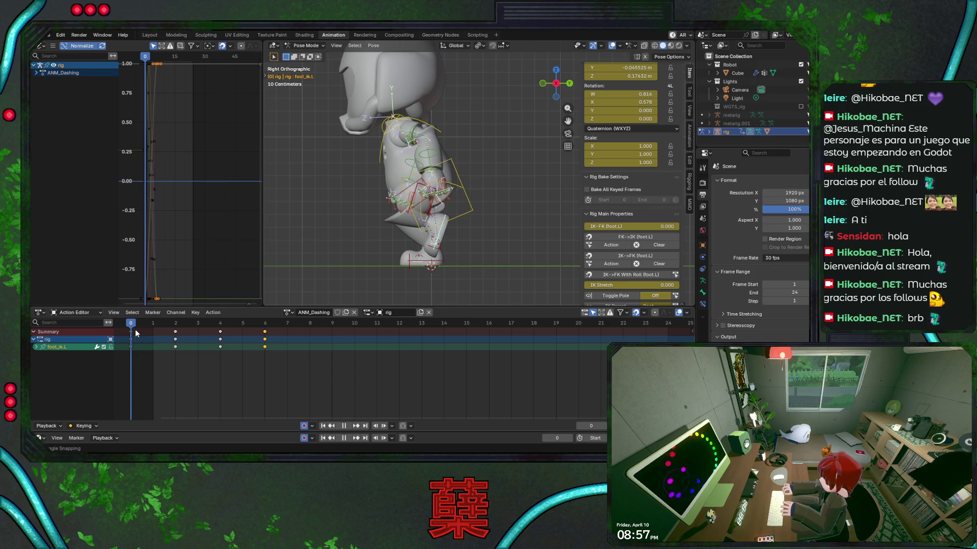
{"action": "key", "text": "space"}
{"action": "key", "text": "r"}
{"action": "key", "text": "x"}
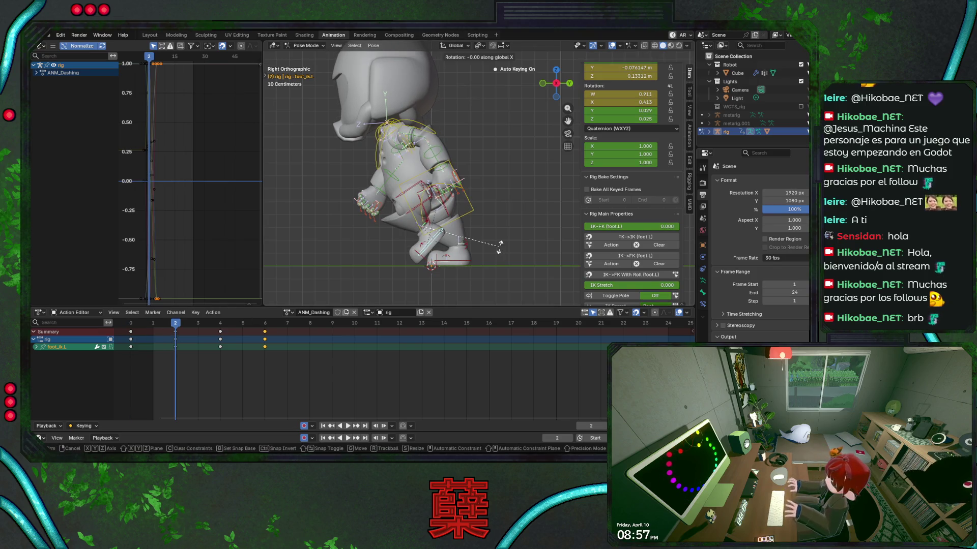
{"action": "key", "text": "x"}
{"action": "key", "text": "Escape"}
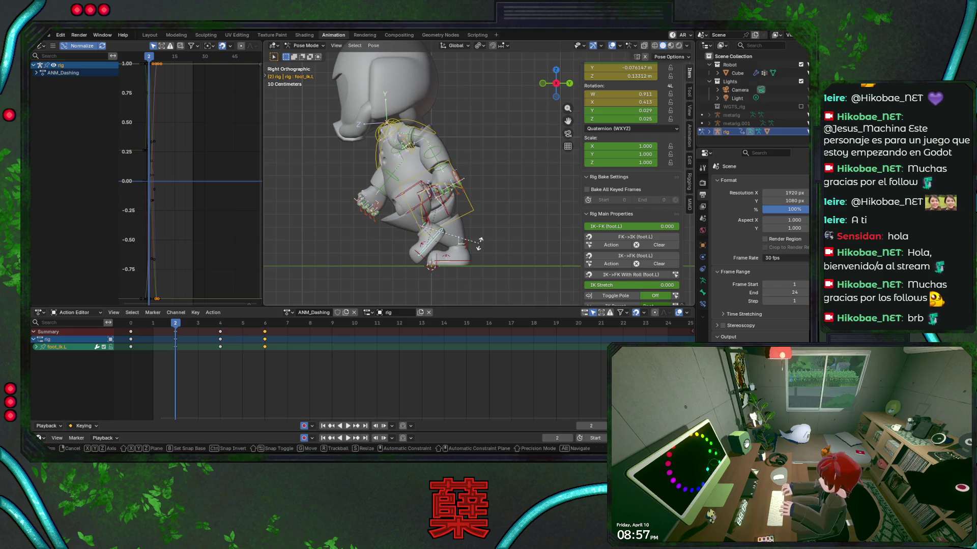
{"action": "key", "text": "KP_1"}
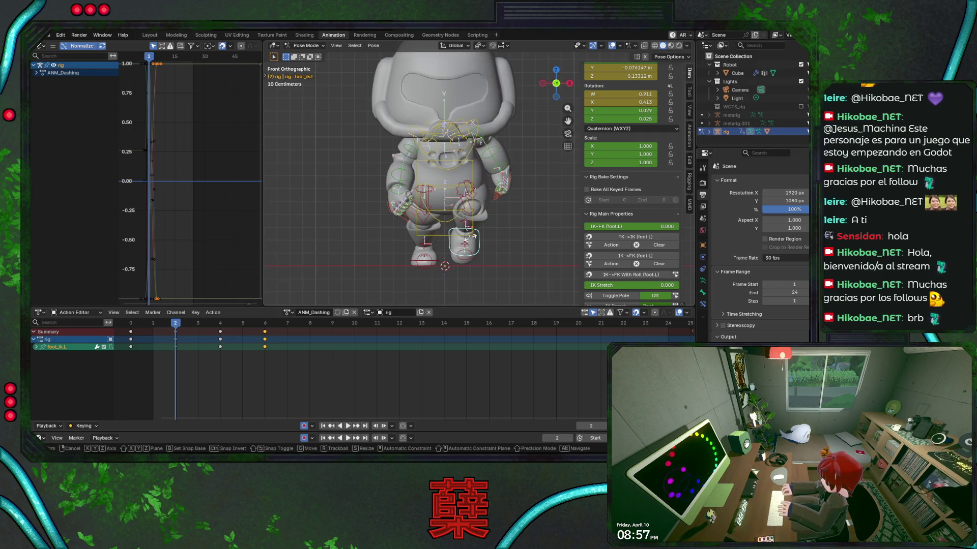
{"action": "key", "text": "Escape"}
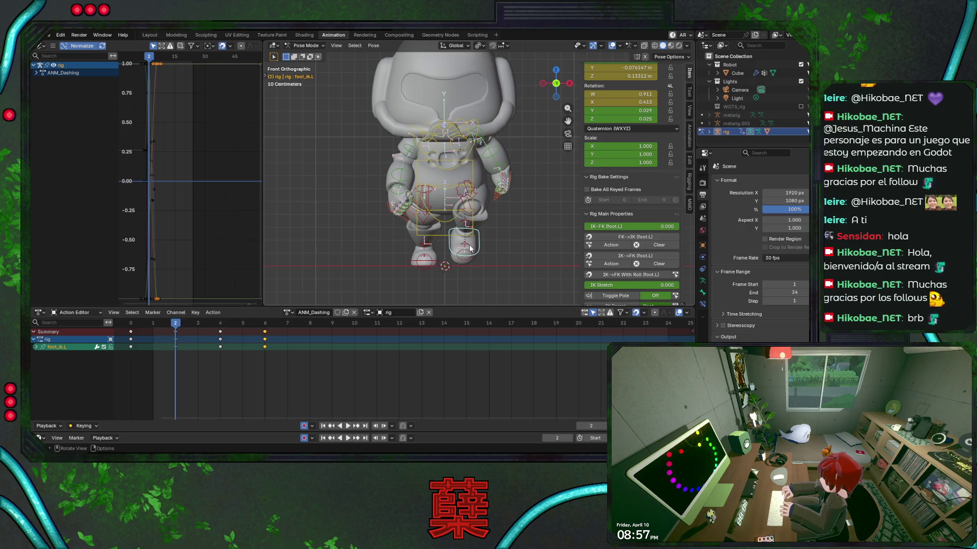
Tilt the left foot forward at frame 2, key it, and save.
{"action": "key", "text": "r"}
{"action": "key", "text": "x"}
{"action": "key", "text": "Escape"}
{"action": "key", "text": "r"}
{"action": "left_click", "coordinate": [516, 254]}
{"action": "middle_click_drag", "start_coordinate": [516, 255], "coordinate": [520, 256]}
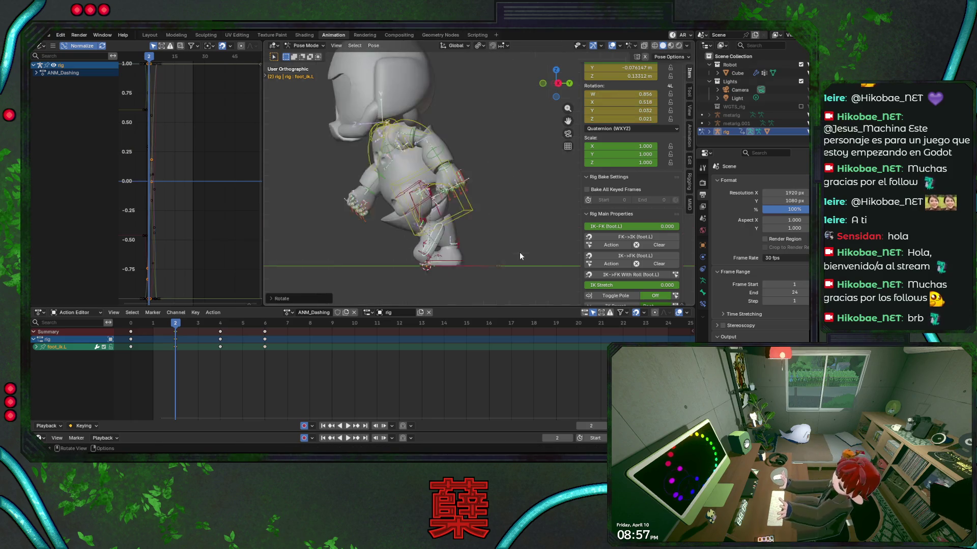
{"action": "key", "text": "KP_3"}
{"action": "key", "text": "ctrl+s"}
{"action": "key", "text": "i"}
Rotate the left foot at frame 4 and save.
{"action": "key", "text": "space"}
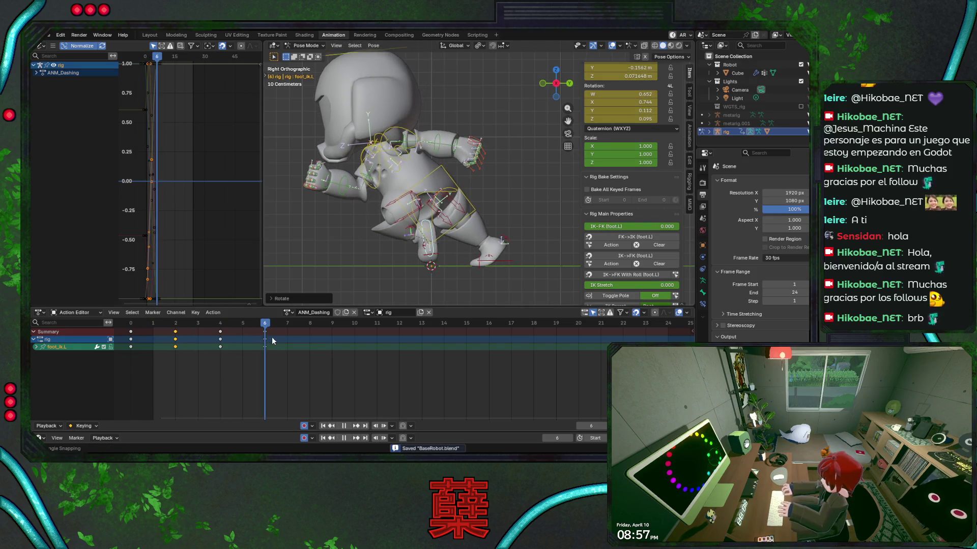
{"action": "key", "text": "Escape"}
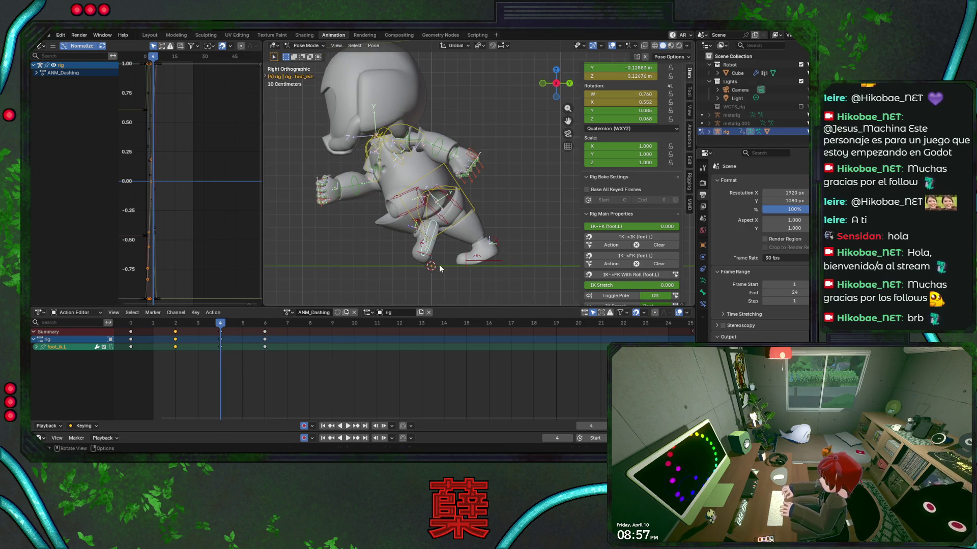
{"action": "key", "text": "r"}
{"action": "left_click", "coordinate": [432, 252]}
{"action": "key", "text": "ctrl+s"}
Play back and scrub frames 0 to 6 to check the lunge, then save.
{"action": "key", "text": "space"}
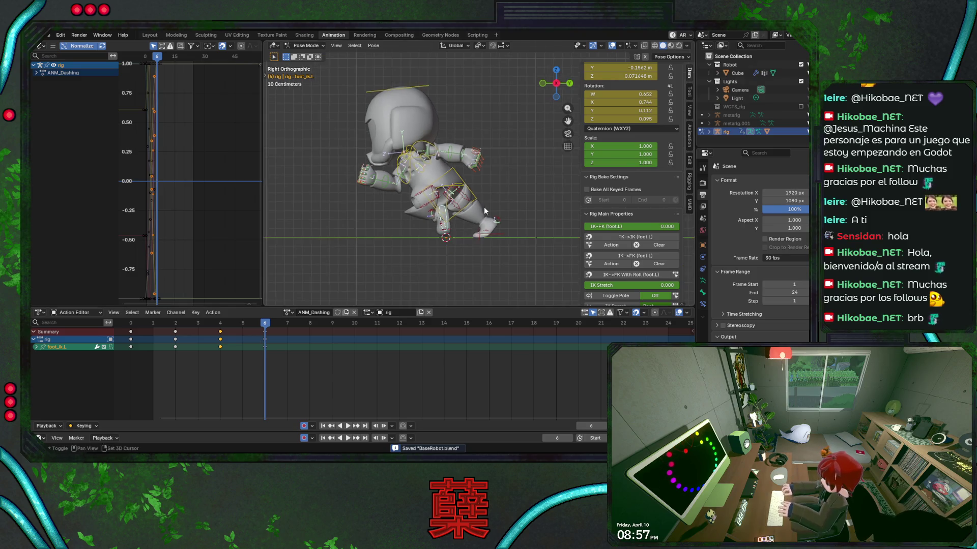
{"action": "key", "text": "Escape"}
{"action": "mouse_move", "coordinate": [266, 330]}
{"action": "left_mouse_down"}
{"action": "mouse_move", "coordinate": [131, 328]}
{"action": "mouse_move", "coordinate": [271, 336]}
{"action": "left_mouse_up"}
{"action": "mouse_move", "coordinate": [264, 324]}
{"action": "left_mouse_down"}
{"action": "mouse_move", "coordinate": [153, 326]}
{"action": "mouse_move", "coordinate": [282, 323]}
{"action": "mouse_move", "coordinate": [273, 328]}
{"action": "left_mouse_up"}
{"action": "key", "text": "ctrl+s"}
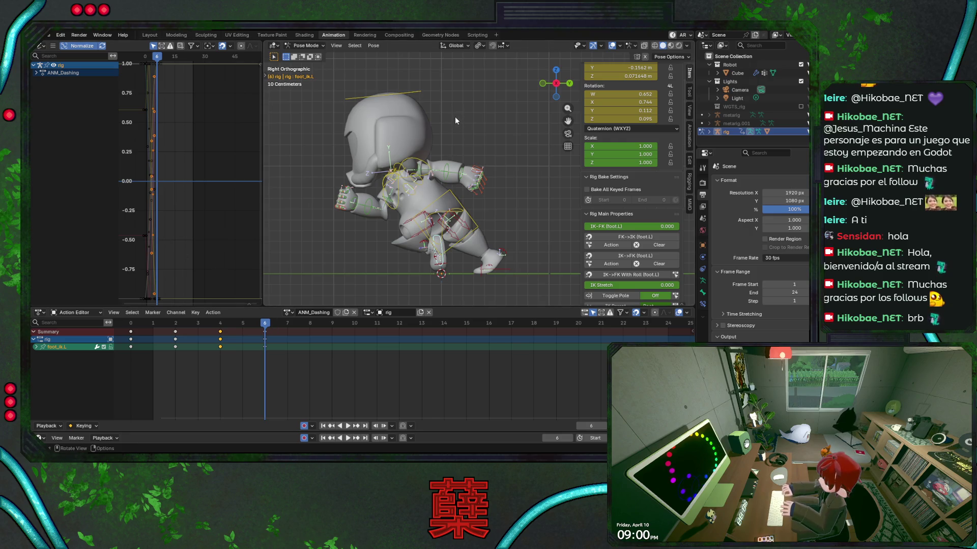
Key the frame 6 pose, save, and play back the dashing animation to review it.
{"action": "key", "text": "i"}
{"action": "key", "text": "ctrl+s"}
{"action": "left_click", "coordinate": [132, 324]}
{"action": "key", "text": "space"}
{"action": "mouse_move", "coordinate": [137, 325]}
{"action": "left_mouse_down"}
{"action": "mouse_move", "coordinate": [324, 335]}
{"action": "mouse_move", "coordinate": [148, 333]}
{"action": "mouse_move", "coordinate": [317, 341]}
{"action": "mouse_move", "coordinate": [163, 336]}
{"action": "mouse_move", "coordinate": [266, 329]}
{"action": "mouse_move", "coordinate": [176, 336]}
{"action": "mouse_move", "coordinate": [277, 336]}
{"action": "mouse_move", "coordinate": [175, 338]}
{"action": "mouse_move", "coordinate": [294, 341]}
{"action": "left_mouse_up"}
{"action": "key", "text": "space"}
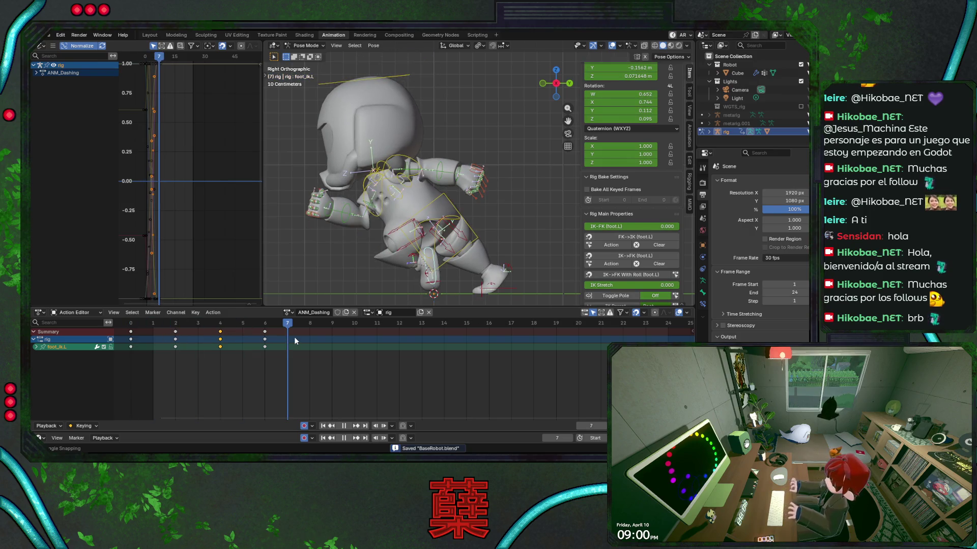
{"action": "key", "text": "Escape"}
Bend the right forearm around its local X axis at frame 6.
{"action": "scroll", "coordinate": [325, 246], "scroll_direction": "up", "scroll_amount": 4}
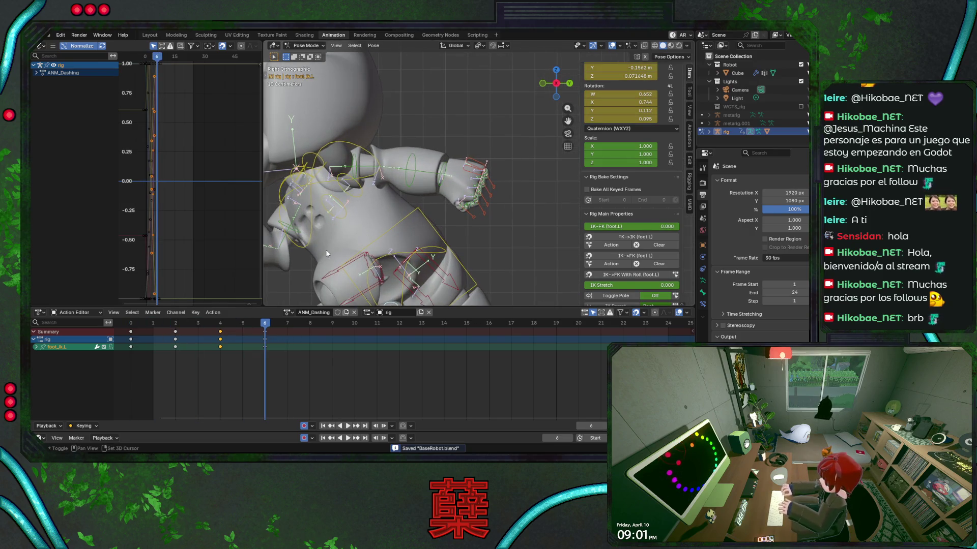
{"action": "mouse_move", "coordinate": [362, 218]}
{"action": "middle_mouse_down", "text": "shift"}
{"action": "mouse_move", "coordinate": [422, 193]}
{"action": "mouse_move", "coordinate": [425, 210]}
{"action": "mouse_move", "coordinate": [491, 182]}
{"action": "mouse_move", "coordinate": [442, 202]}
{"action": "middle_mouse_up", "text": "shift"}
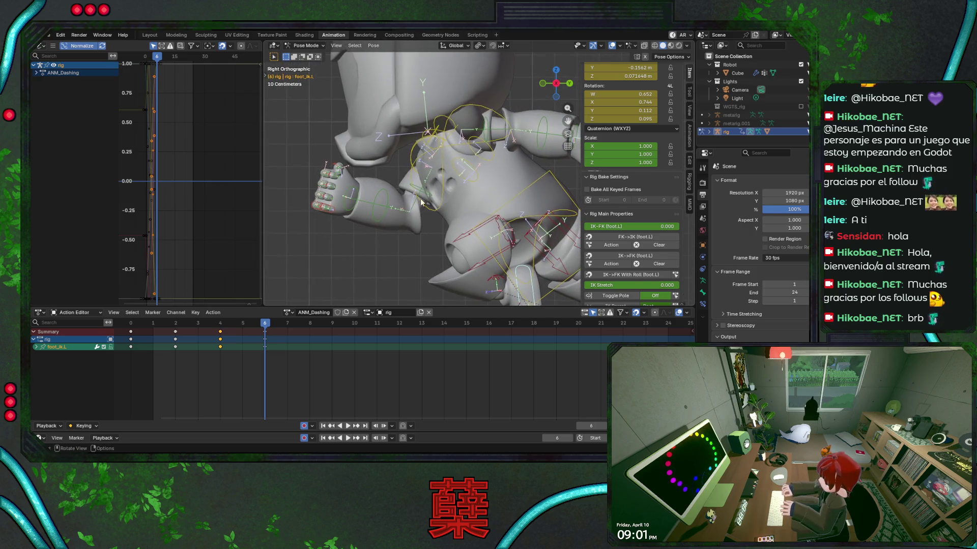
{"action": "left_click", "coordinate": [387, 200]}
{"action": "key", "text": "r"}
{"action": "key", "text": "x"}
{"action": "key", "text": "x"}
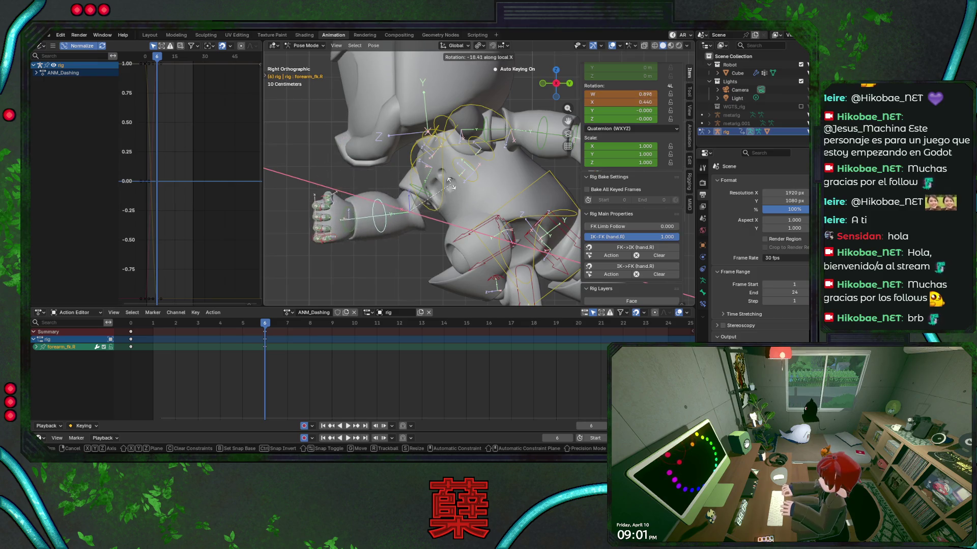
{"action": "left_click", "coordinate": [455, 192]}
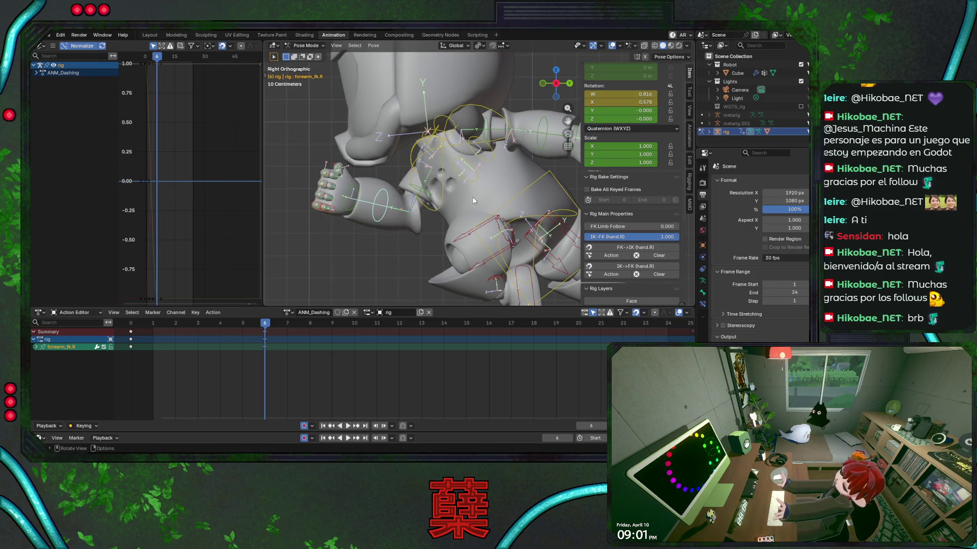
Refine the right forearm bend with further local X rotations and save.
{"action": "key", "text": "r"}
{"action": "key", "text": "x"}
{"action": "key", "text": "x"}
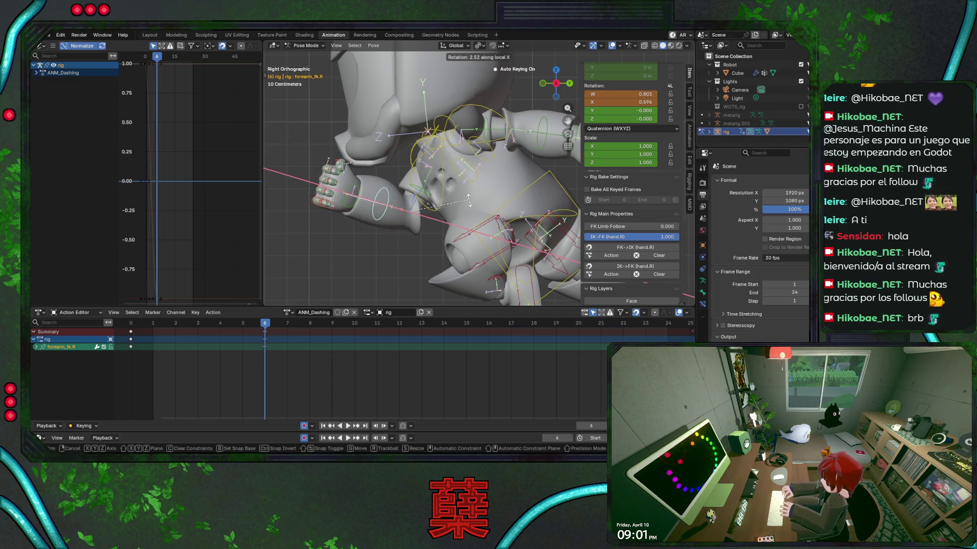
{"action": "left_click", "coordinate": [468, 204]}
{"action": "mouse_move", "coordinate": [468, 201]}
{"action": "middle_mouse_down"}
{"action": "mouse_move", "coordinate": [396, 182]}
{"action": "mouse_move", "coordinate": [437, 194]}
{"action": "middle_mouse_up"}
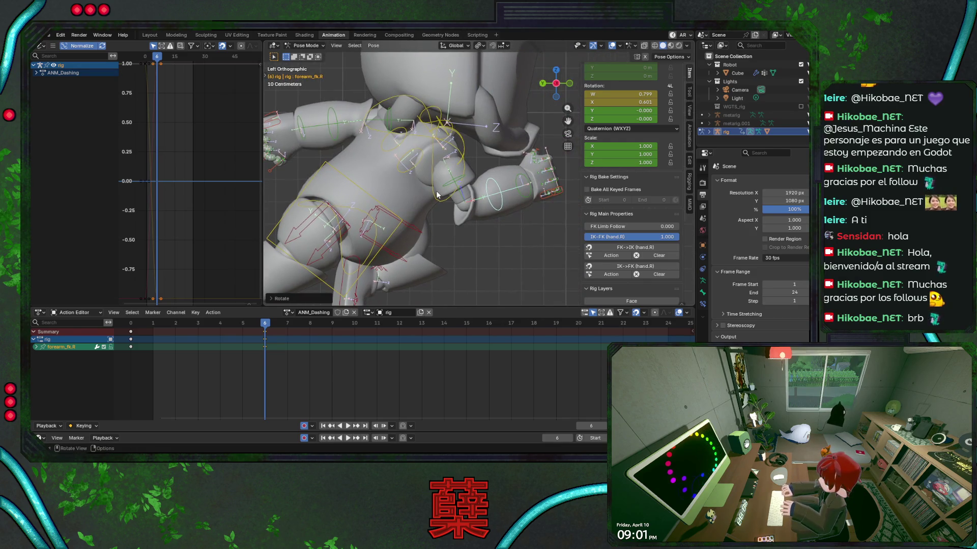
{"action": "key", "text": "r"}
{"action": "left_click", "coordinate": [437, 194]}
{"action": "key", "text": "ctrl+s"}
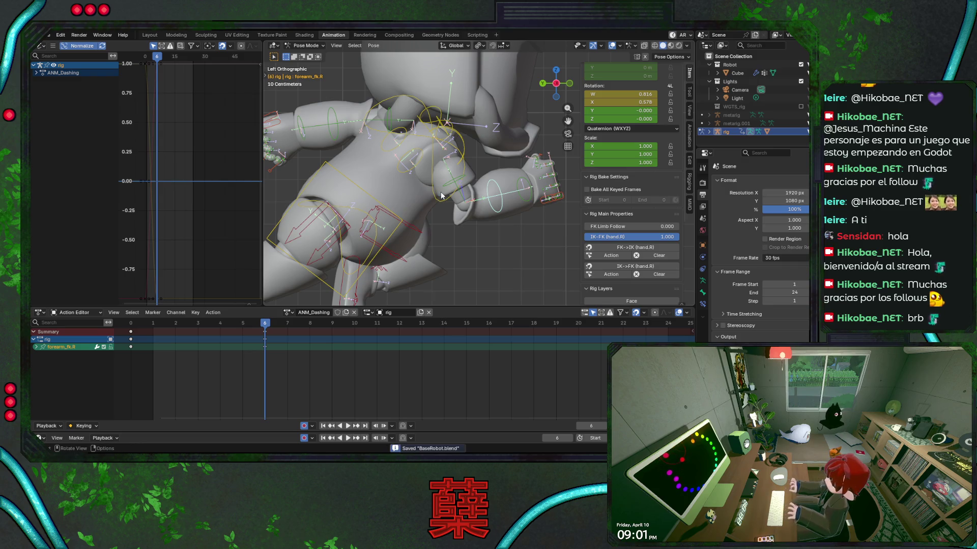
Preview the arm from the front and right views, then try a hand rotation and cancel it.
{"action": "key", "text": "KP_1"}
{"action": "key", "text": "KP_3"}
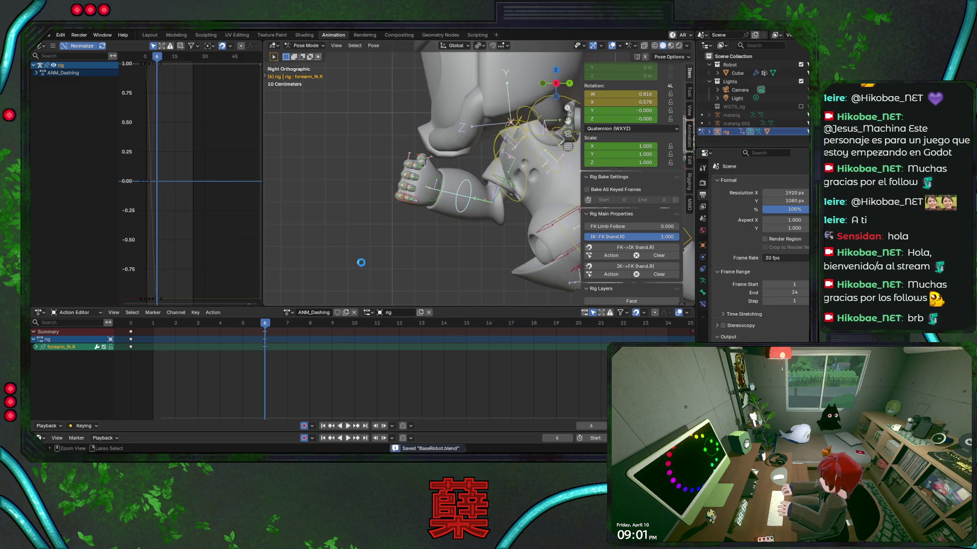
{"action": "key", "text": "space"}
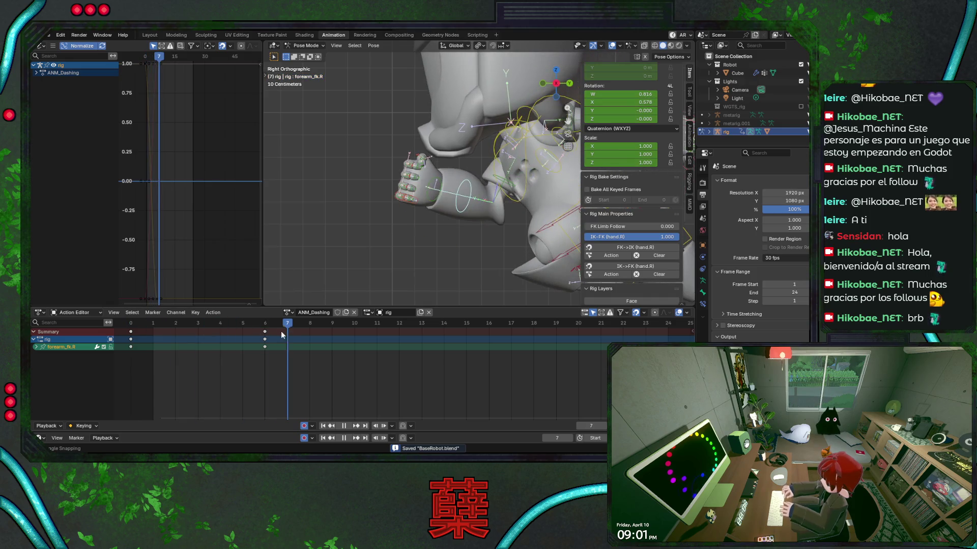
{"action": "key", "text": "space"}
{"action": "left_click", "coordinate": [455, 197]}
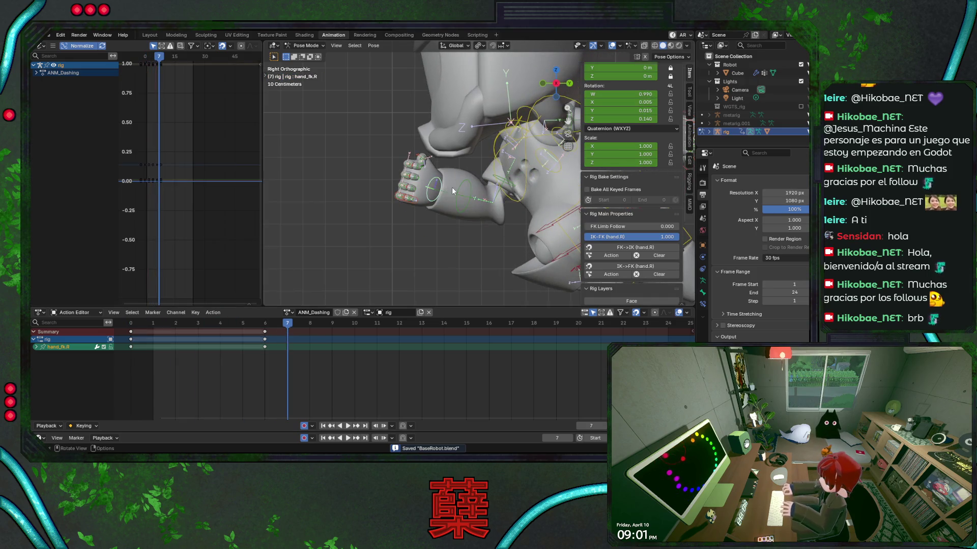
{"action": "key", "text": "r"}
{"action": "key", "text": "y"}
{"action": "key", "text": "y"}
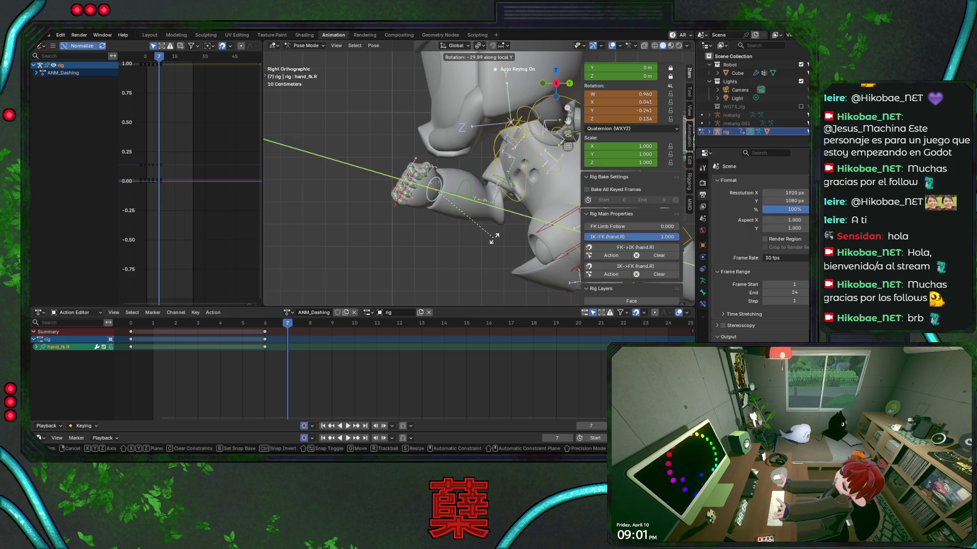
{"action": "key", "text": "Escape"}
Back at frame 6, rotate the right hand around its local Y axis and save.
{"action": "key", "text": "Left"}
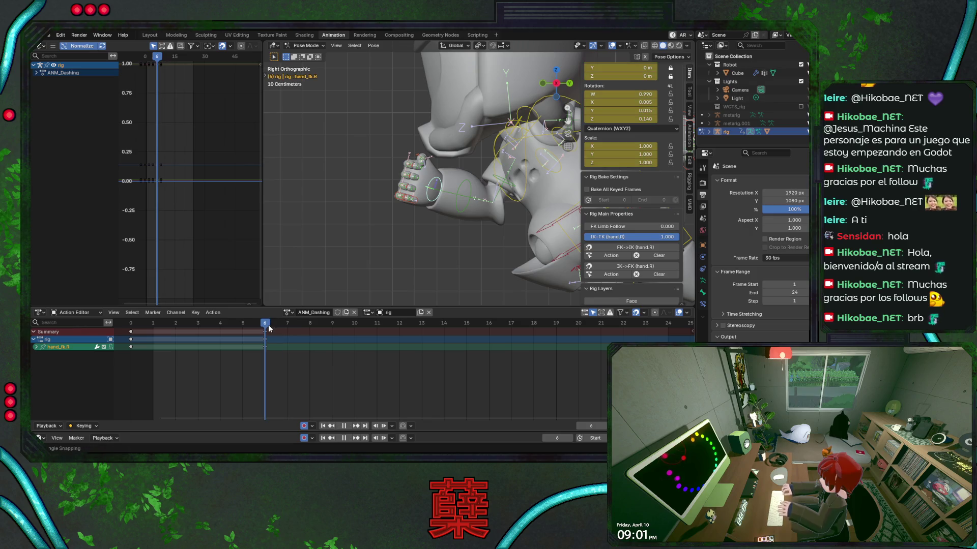
{"action": "key", "text": "r"}
{"action": "key", "text": "y"}
{"action": "key", "text": "y"}
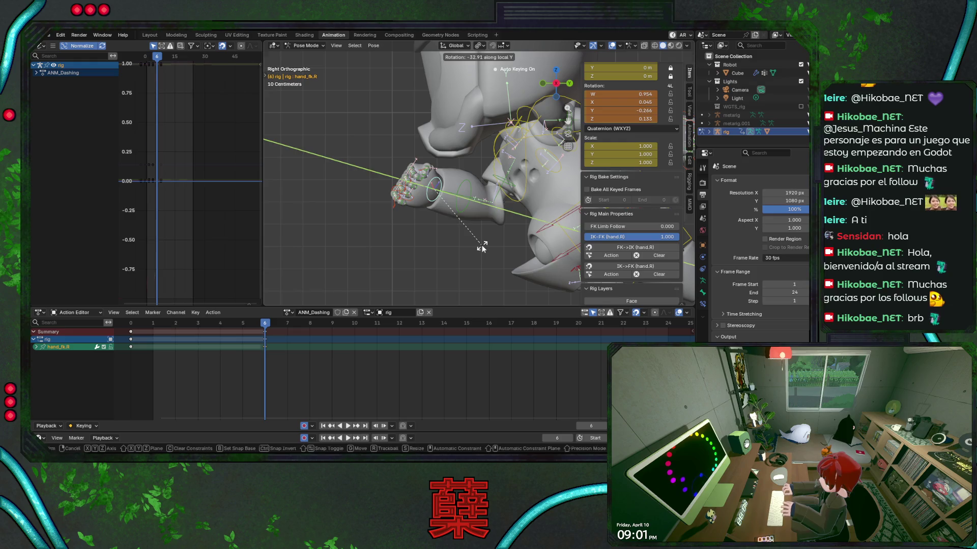
{"action": "left_click", "coordinate": [482, 248]}
{"action": "key", "text": "KP_1"}
{"action": "key", "text": "ctrl+s"}
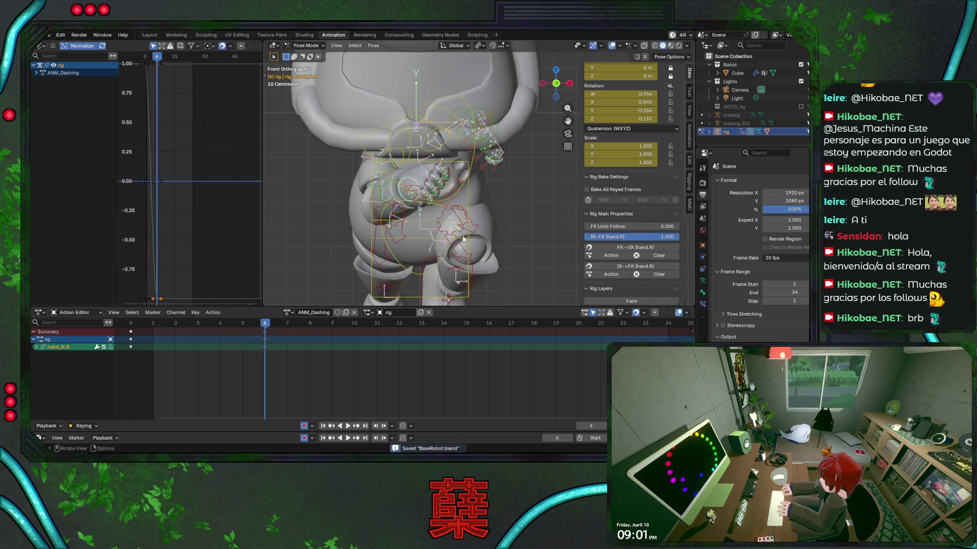
Tilt the right hand further with two local X rotations, saving after each.
{"action": "key", "text": "r"}
{"action": "key", "text": "x"}
{"action": "key", "text": "x"}
{"action": "key", "text": "z"}
{"action": "key", "text": "z"}
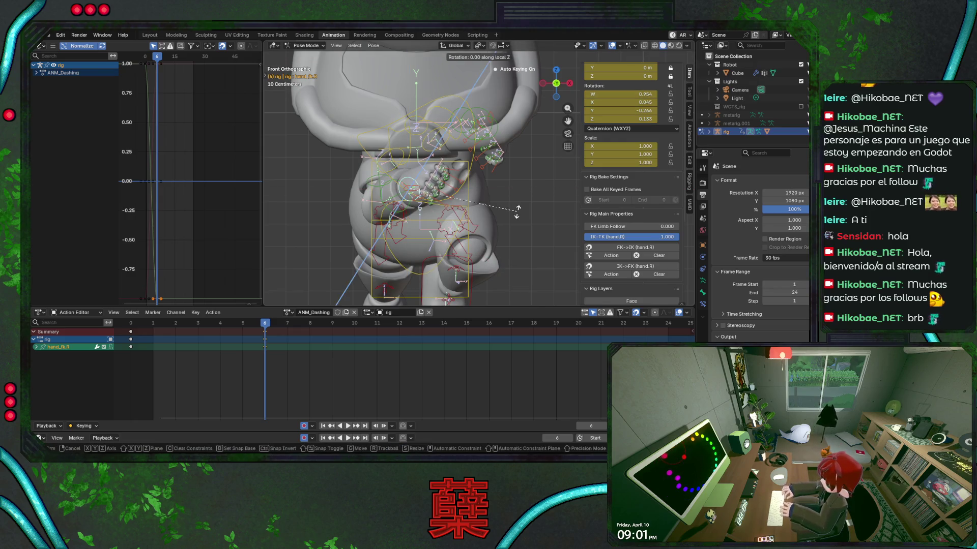
{"action": "key", "text": "x"}
{"action": "key", "text": "x"}
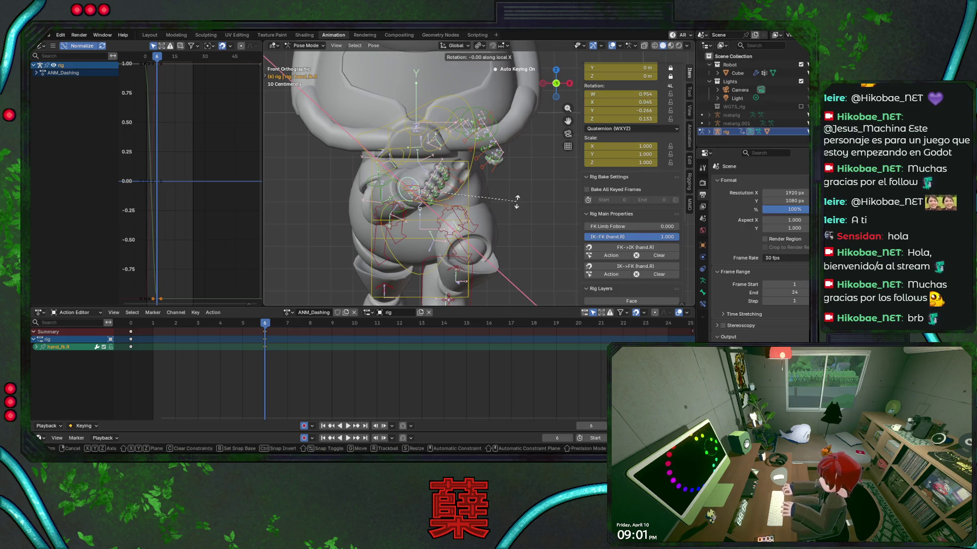
{"action": "left_click", "coordinate": [531, 167]}
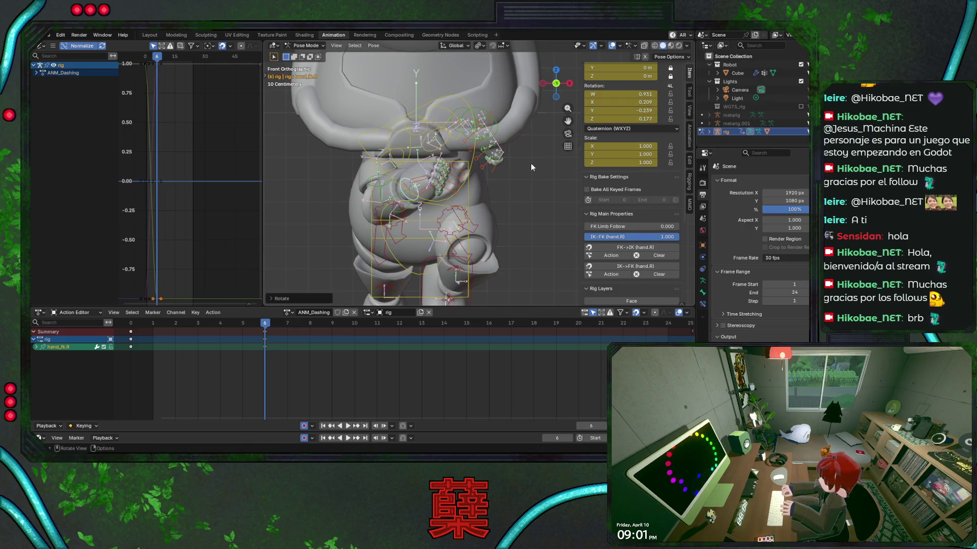
{"action": "key", "text": "KP_3"}
{"action": "key", "text": "ctrl+s"}
{"action": "key", "text": "r"}
{"action": "key", "text": "x"}
{"action": "key", "text": "x"}
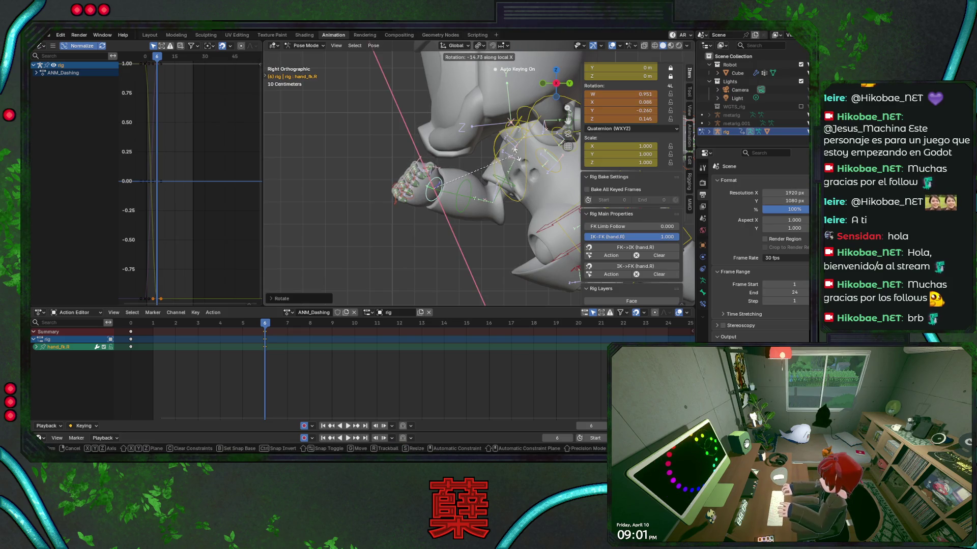
{"action": "left_click", "coordinate": [492, 194]}
{"action": "key", "text": "ctrl+s"}
Adjust the right forearm again with a local X rotation.
{"action": "left_click", "coordinate": [472, 189]}
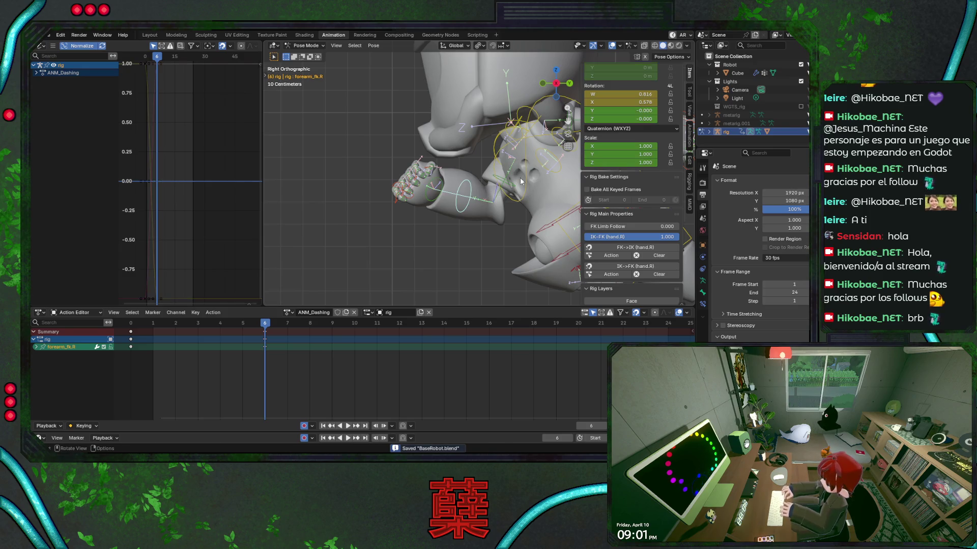
{"action": "key", "text": "r"}
{"action": "key", "text": "x"}
{"action": "key", "text": "x"}
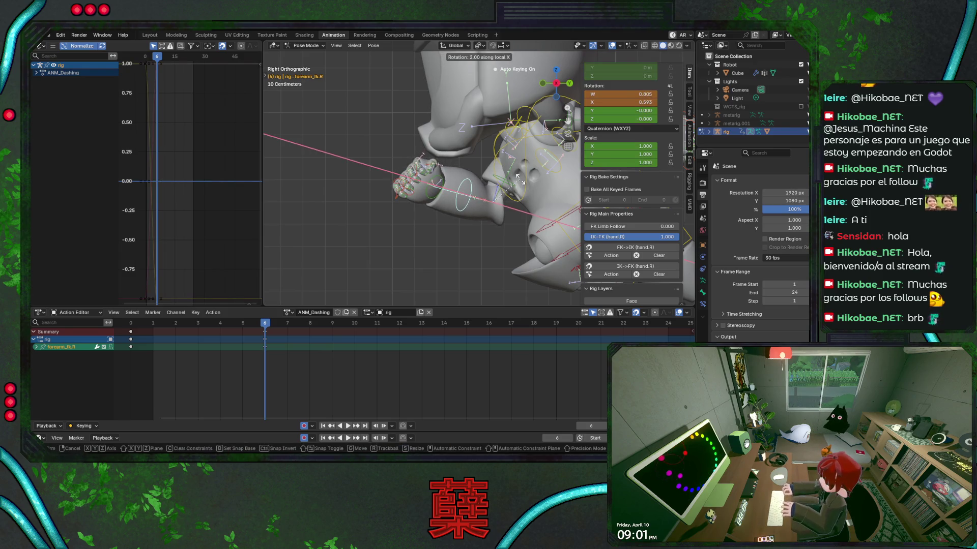
{"action": "left_click", "coordinate": [519, 179]}
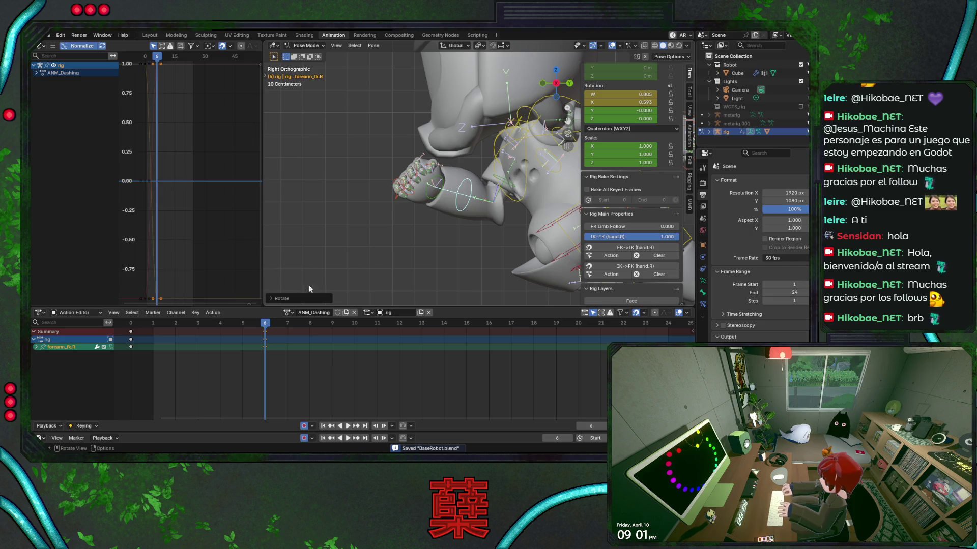
Paste the right hand keyframes at frame 3 and play from frame 1 to check them.
{"action": "left_click", "coordinate": [445, 183]}
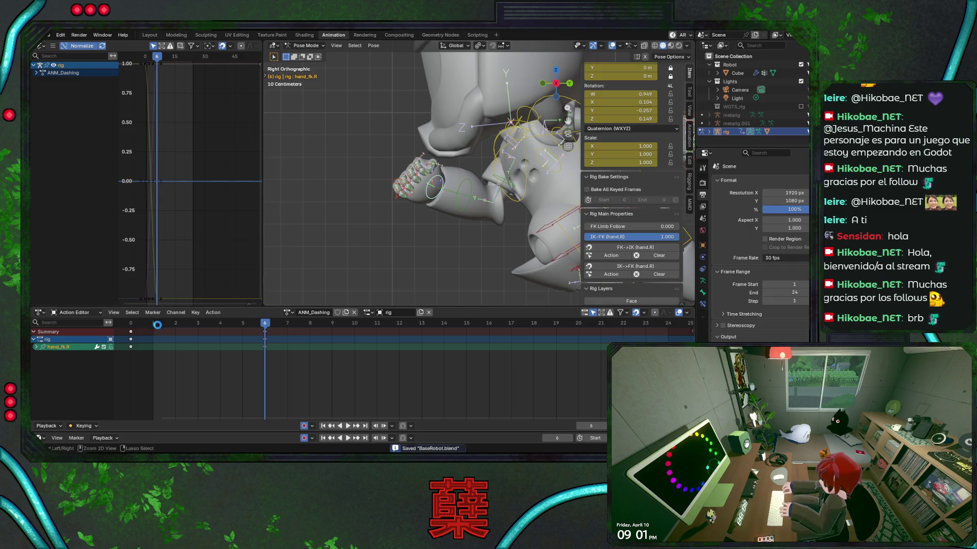
{"action": "left_click", "coordinate": [201, 328]}
{"action": "key", "text": "ctrl+v"}
{"action": "left_click", "coordinate": [151, 330]}
{"action": "key", "text": "space"}
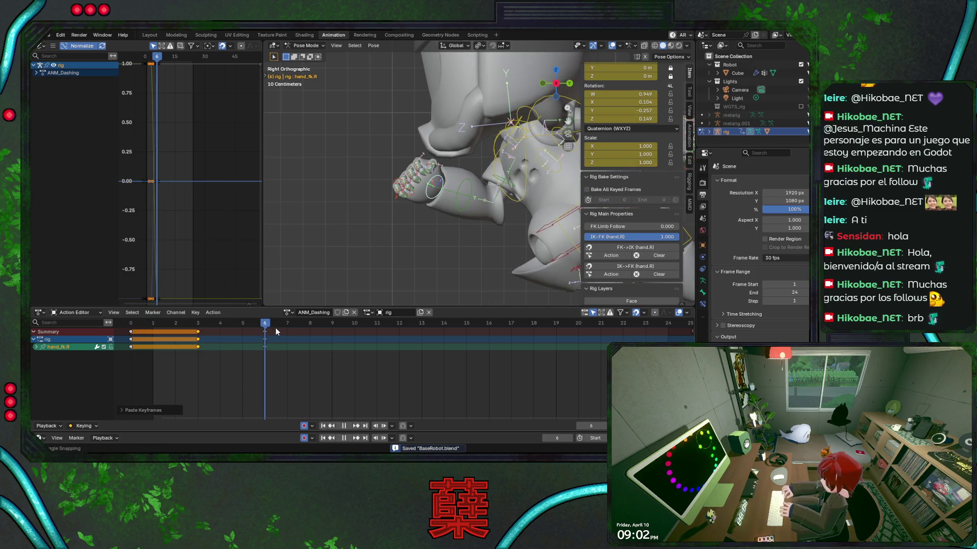
Keyframe the right forearm at frame 6 and replay the dash from the start.
{"action": "left_click", "coordinate": [471, 202]}
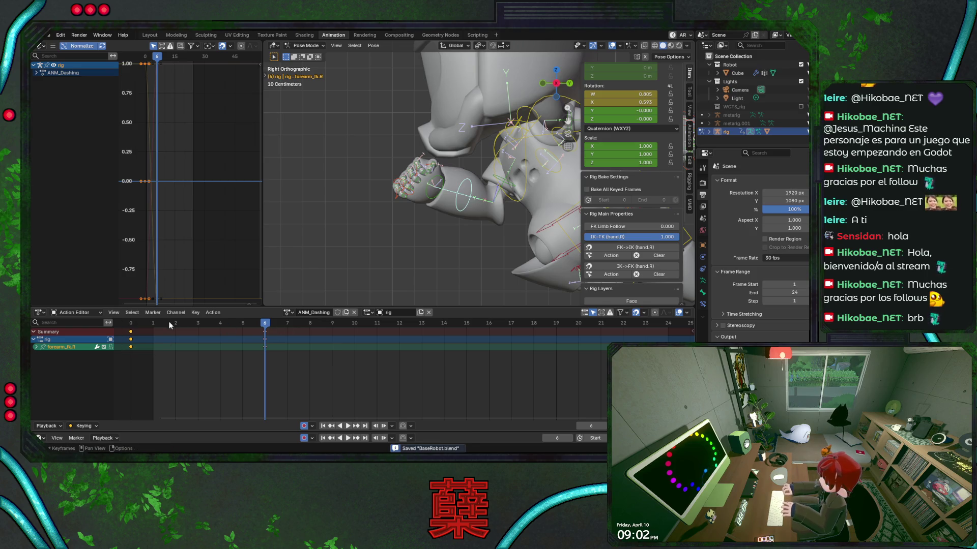
{"action": "key", "text": "i"}
{"action": "key", "text": "shift+Left"}
{"action": "key", "text": "space"}
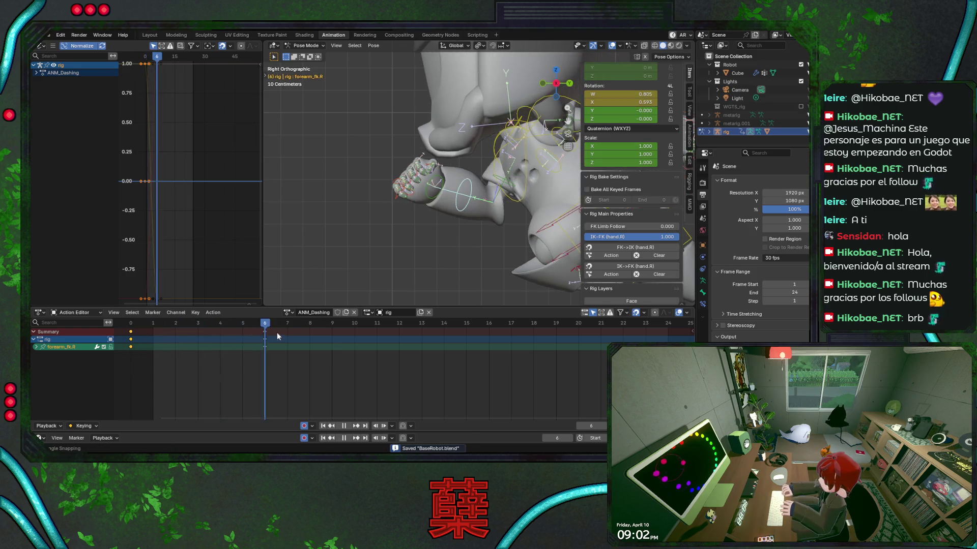
{"action": "key", "text": "space"}
{"action": "middle_click_drag", "start_coordinate": [392, 251], "coordinate": [395, 256], "text": "alt"}
Replay the dash, then slide the left foot IK control along global X and save.
{"action": "key", "text": "shift+Left"}
{"action": "key", "text": "space"}
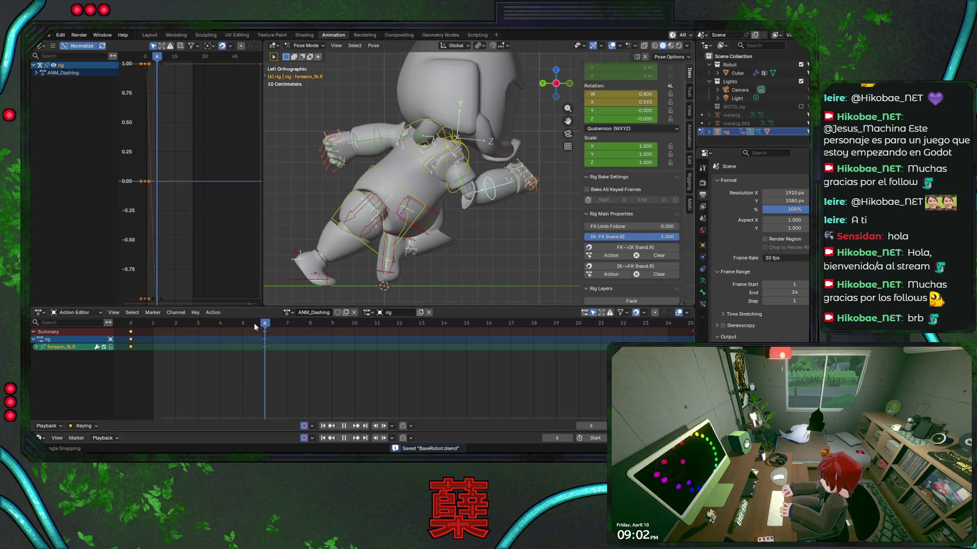
{"action": "key", "text": "space"}
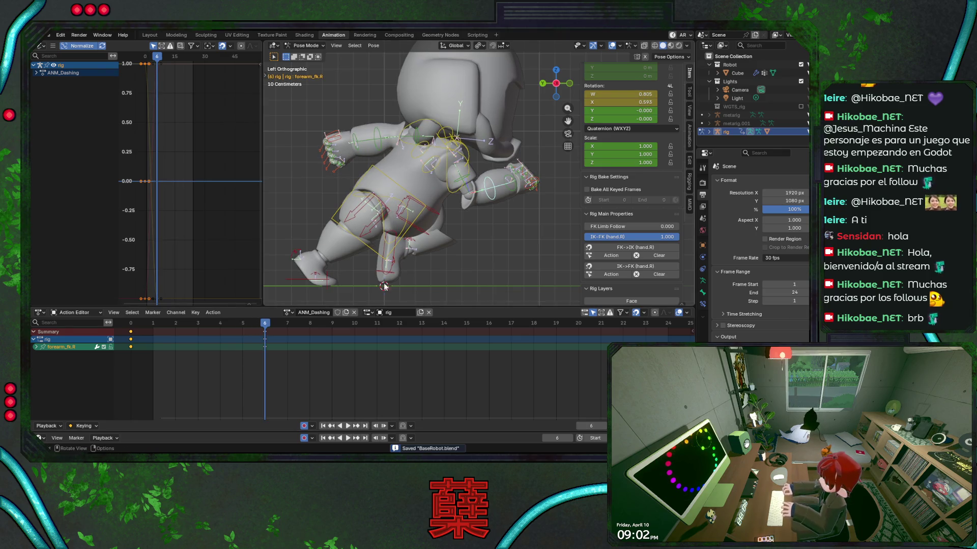
{"action": "left_click", "coordinate": [398, 251]}
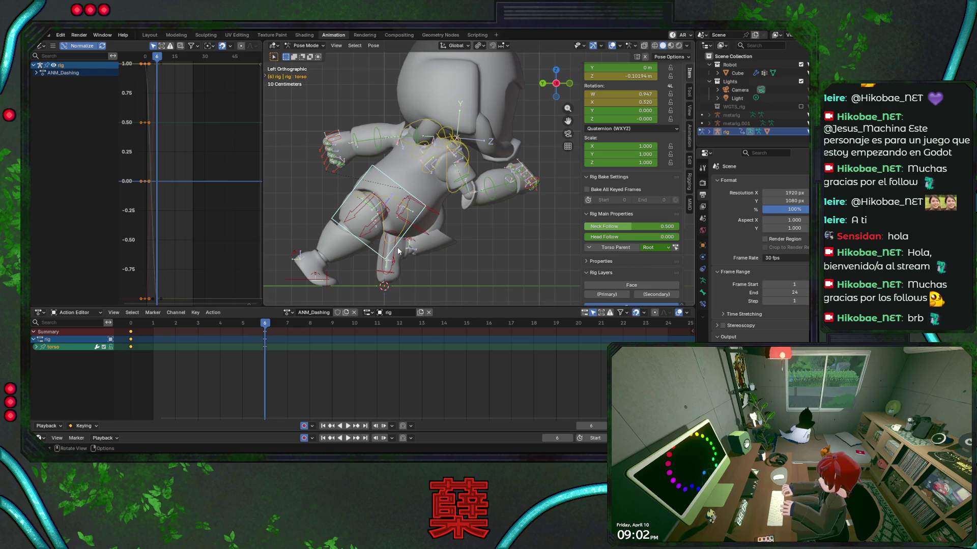
{"action": "left_click", "coordinate": [396, 247]}
{"action": "key", "text": "KP_1"}
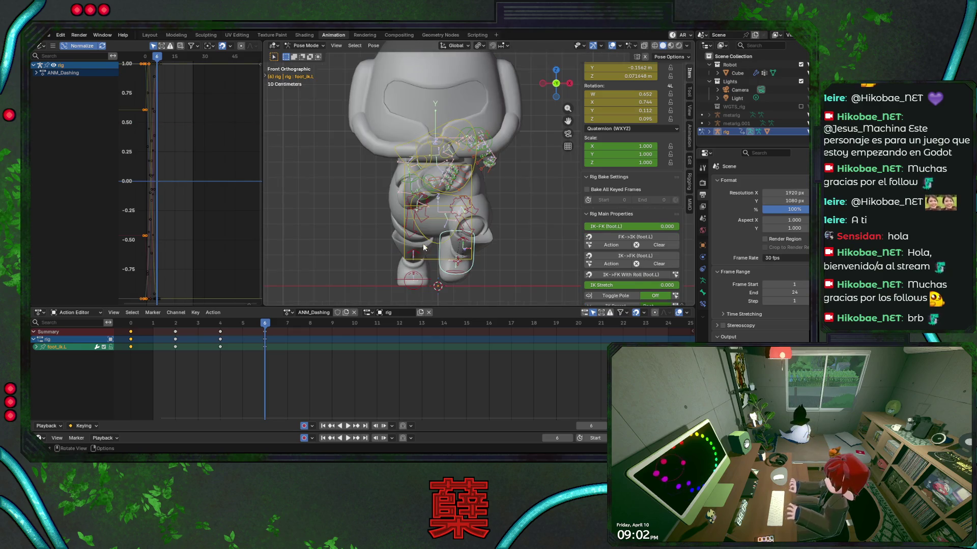
{"action": "key", "text": "g"}
{"action": "key", "text": "x"}
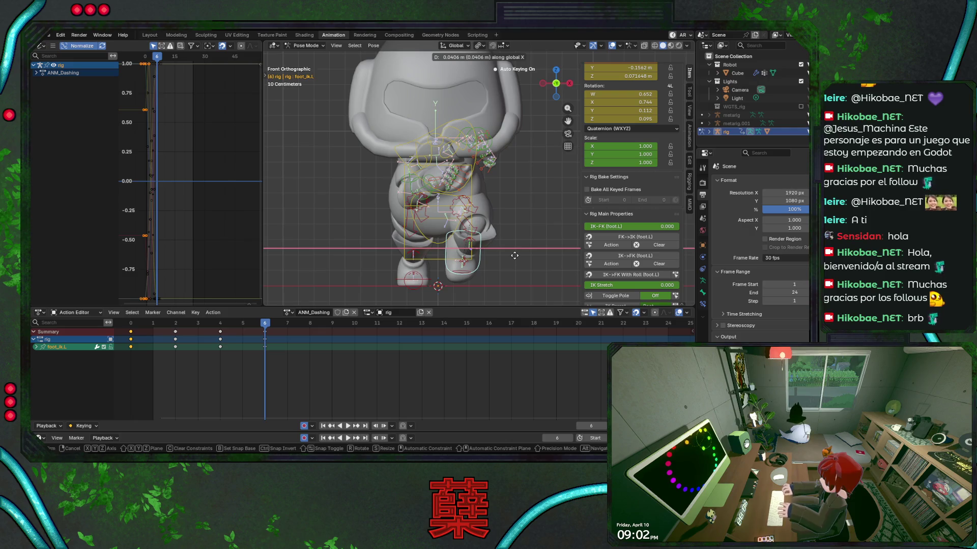
{"action": "left_click", "coordinate": [514, 255]}
{"action": "key", "text": "ctrl+s"}
Keyframe the left foot control at frame 6 and preview the motion from the side.
{"action": "key", "text": "space"}
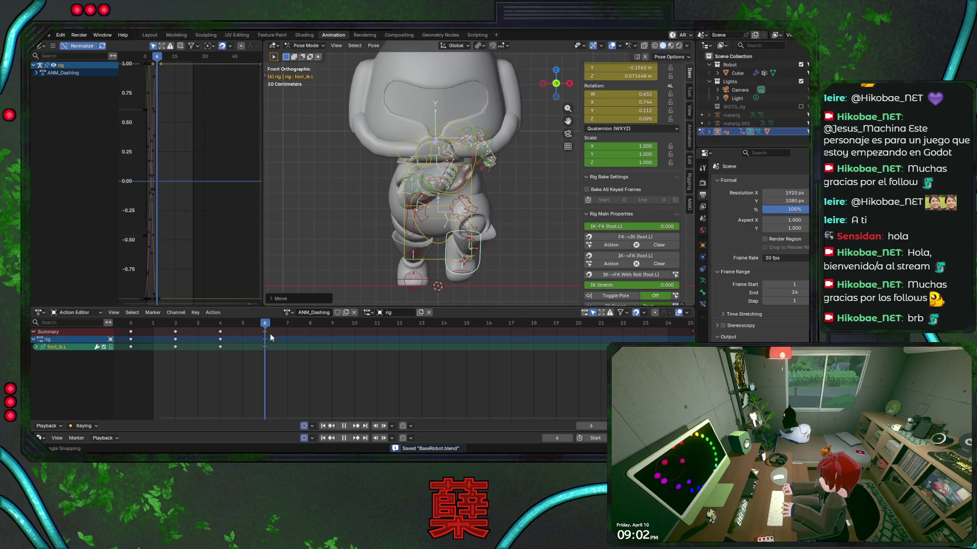
{"action": "key", "text": "space"}
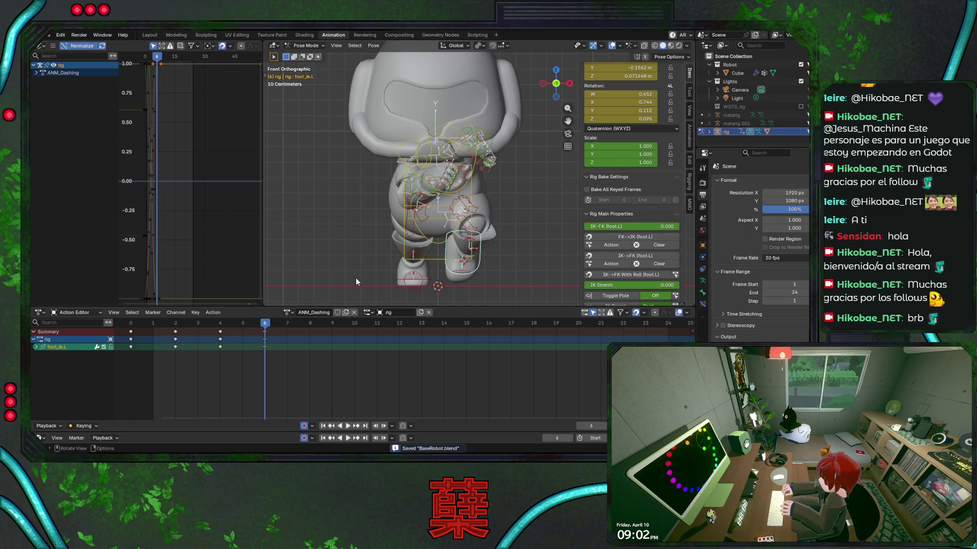
{"action": "middle_click_drag", "start_coordinate": [356, 278], "coordinate": [417, 264], "text": "alt"}
{"action": "key", "text": "ctrl+s"}
{"action": "key", "text": "i"}
{"action": "key", "text": "space"}
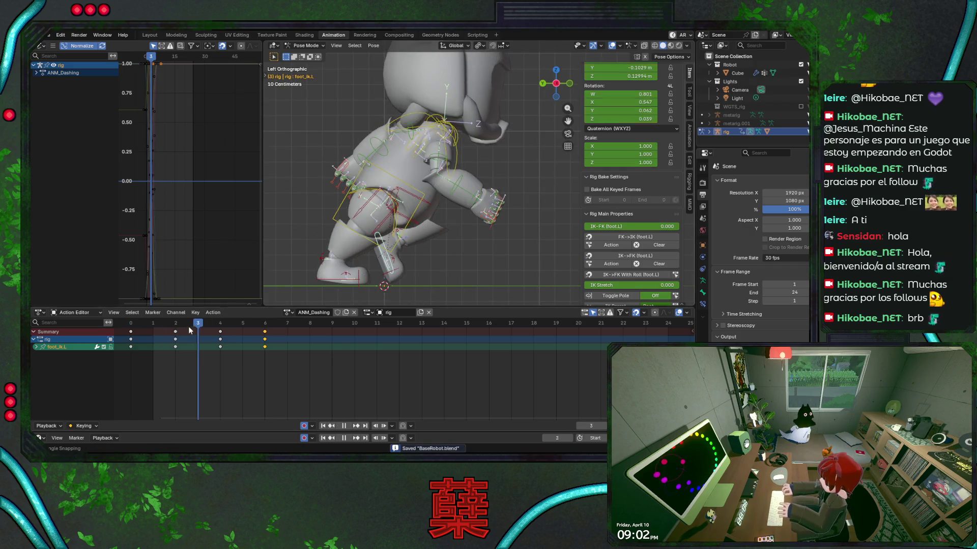
{"action": "key", "text": "Escape"}
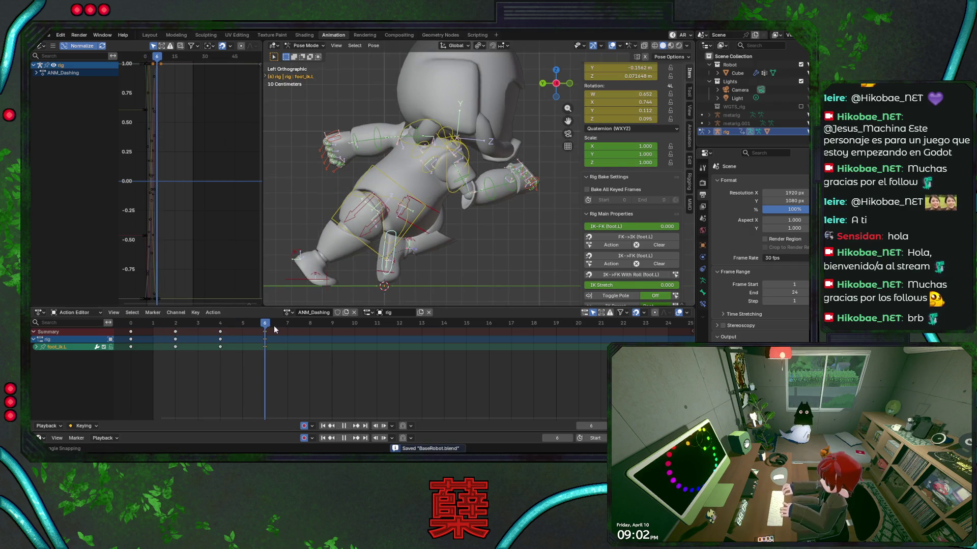
Try a local X rotation on the left foot, cancel it, save, and recentre the view.
{"action": "key", "text": "r"}
{"action": "key", "text": "x"}
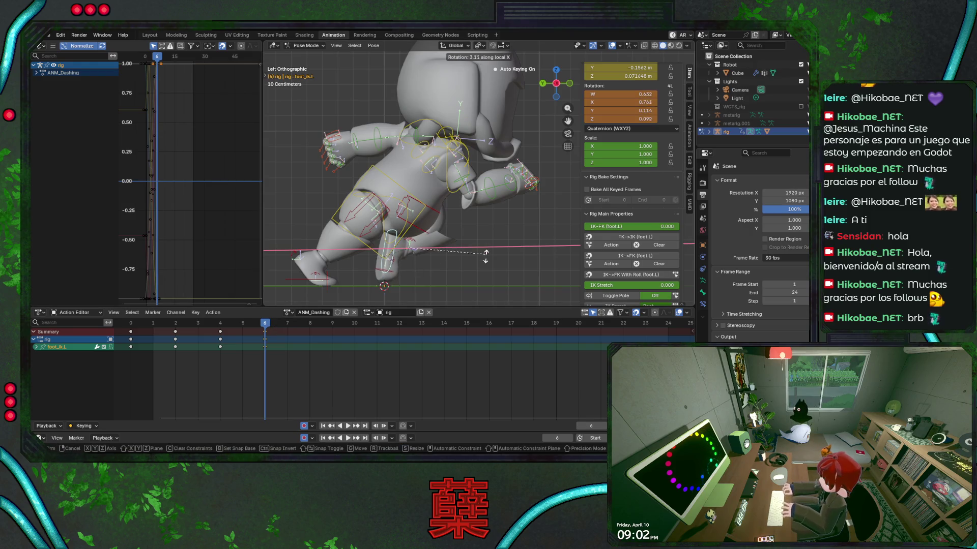
{"action": "key", "text": "x"}
{"action": "key", "text": "Escape"}
{"action": "key", "text": "ctrl+s"}
{"action": "scroll", "coordinate": [492, 248], "scroll_direction": "down", "scroll_amount": 3}
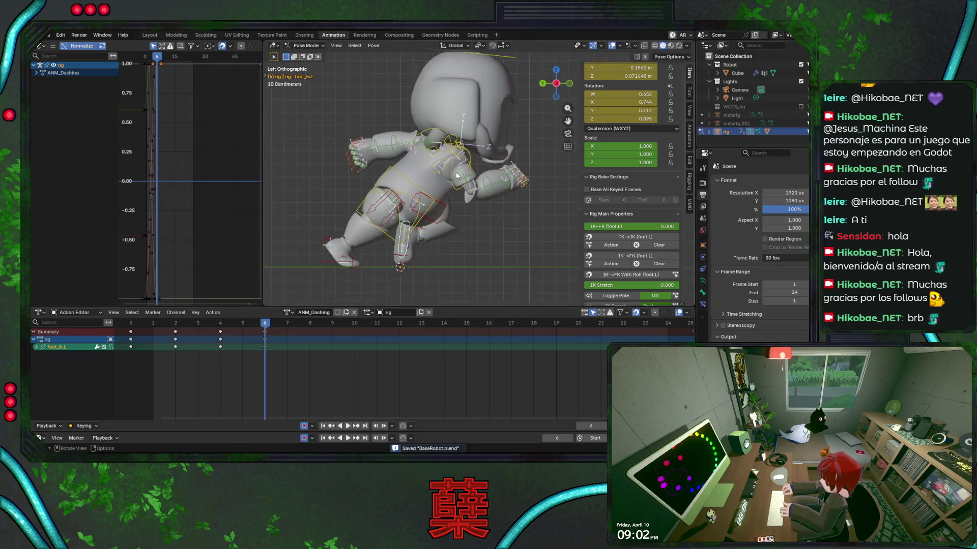
{"action": "middle_click_drag", "start_coordinate": [499, 156], "coordinate": [485, 185], "text": "shift"}
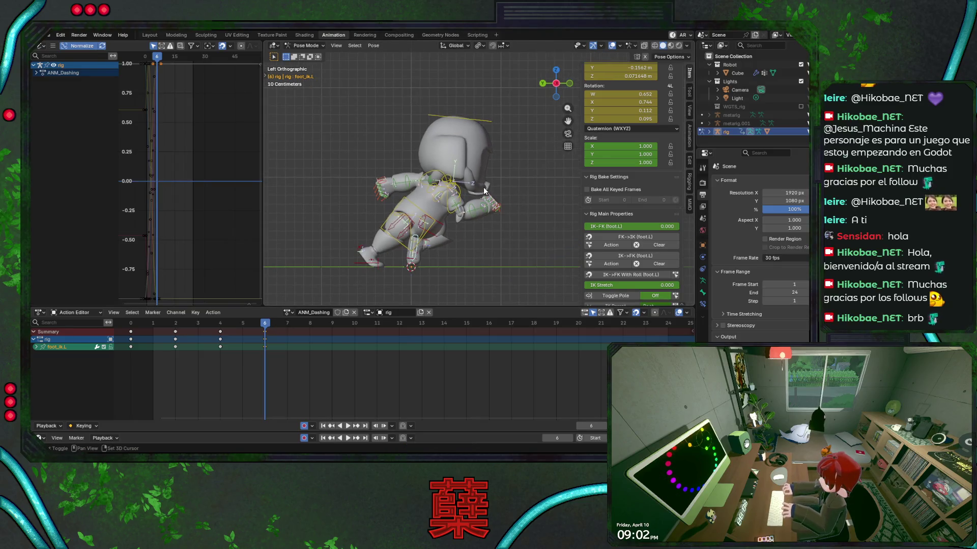
{"action": "left_click", "coordinate": [484, 125]}
{"action": "key", "text": "ctrl+KP_3"}
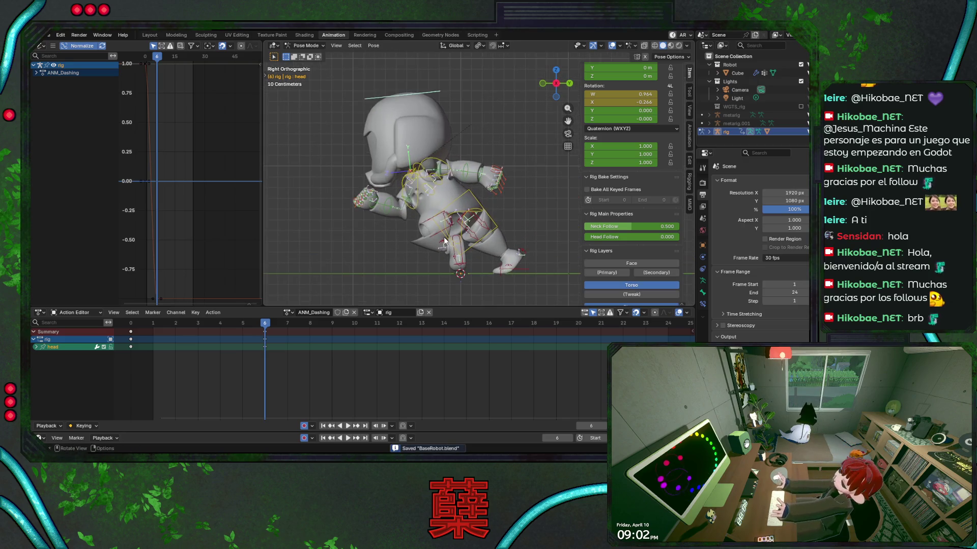
{"action": "key", "text": "shift+Left"}
{"action": "key", "text": "space"}
{"action": "mouse_move", "coordinate": [145, 340]}
{"action": "left_mouse_down"}
{"action": "mouse_move", "coordinate": [134, 333]}
{"action": "mouse_move", "coordinate": [279, 321]}
{"action": "left_mouse_up"}
{"action": "key", "text": "space"}
{"action": "key", "text": "Left"}
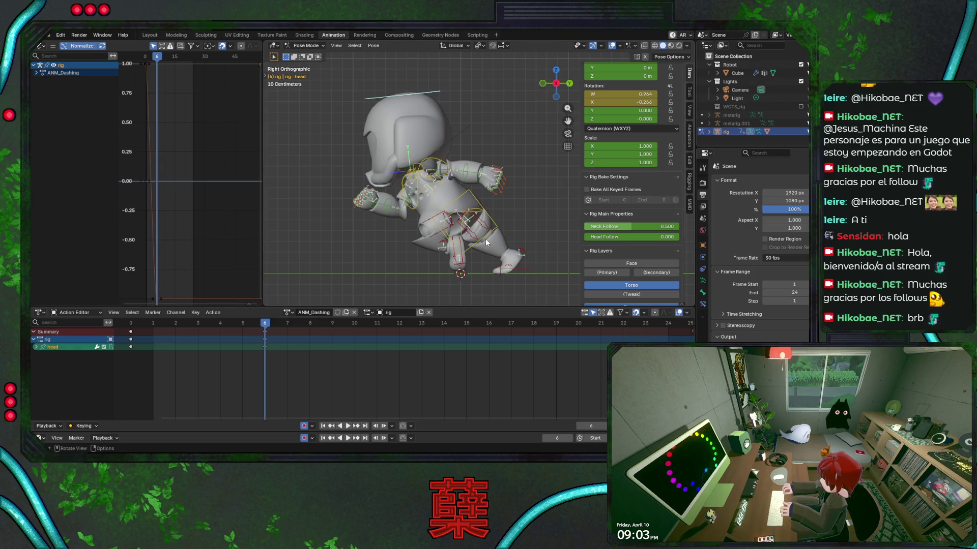
{"action": "key", "text": "ctrl+s"}
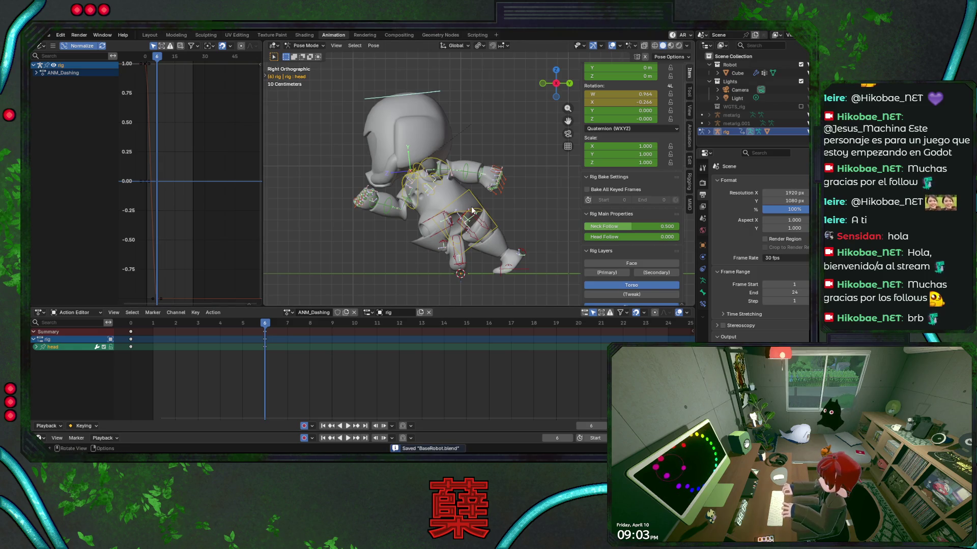
Select the left upper arm, cancel an unwanted rotation, and deselect it.
{"action": "scroll", "coordinate": [459, 198], "scroll_direction": "up", "scroll_amount": 3}
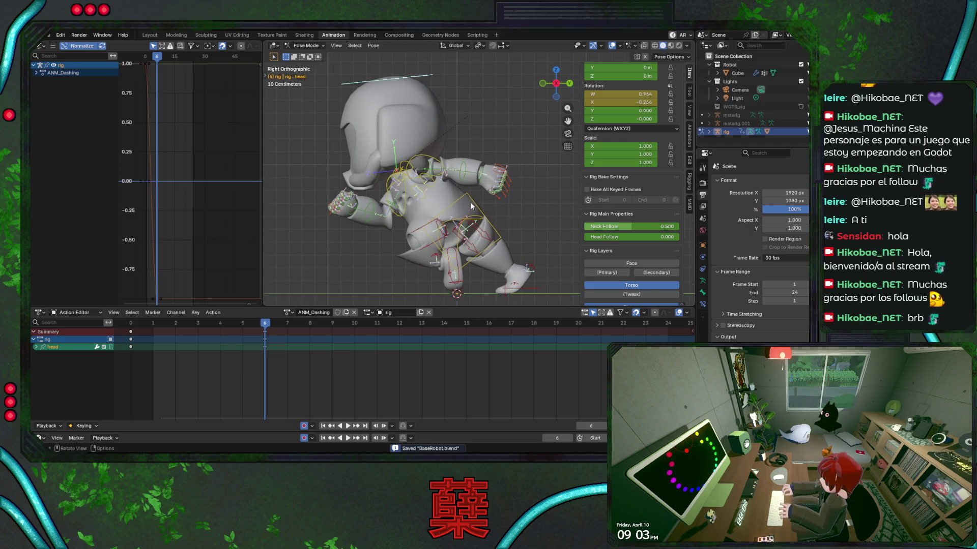
{"action": "left_click", "coordinate": [422, 169]}
{"action": "key", "text": "r"}
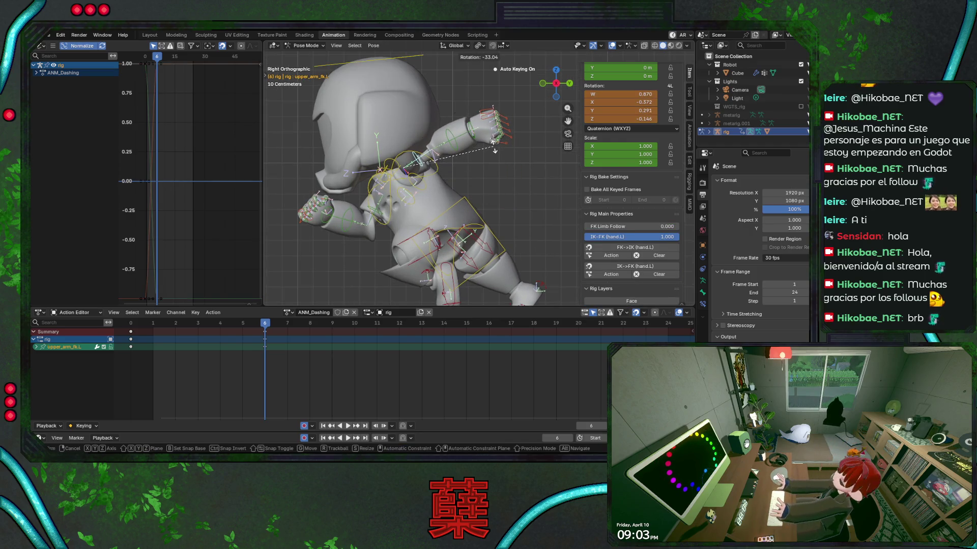
{"action": "right_click", "coordinate": [494, 144]}
{"action": "left_click", "coordinate": [547, 219]}
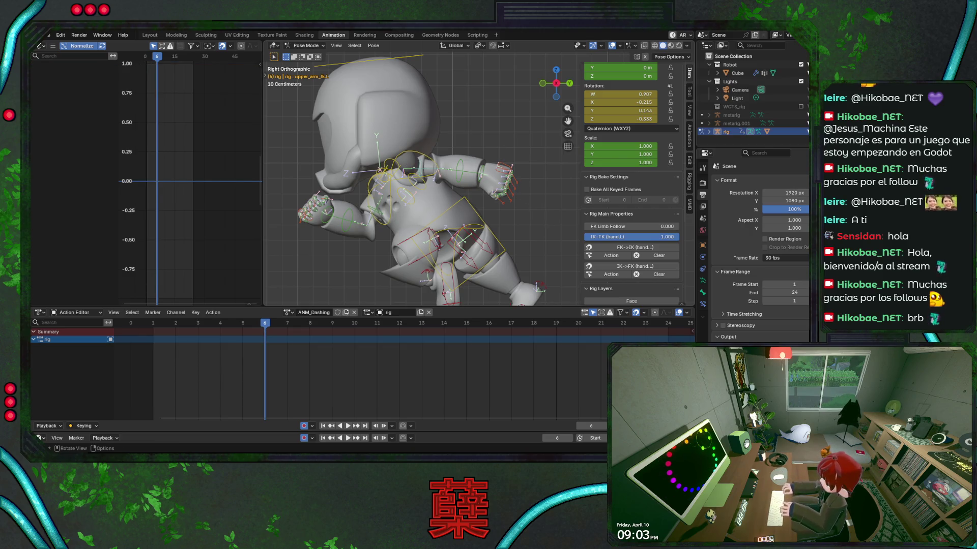
Bend forearm_fk.L on its local X axis, key it at frame 6, save, and play back.
{"action": "left_click", "coordinate": [469, 166]}
{"action": "key", "text": "r"}
{"action": "key", "text": "x"}
{"action": "key", "text": "x"}
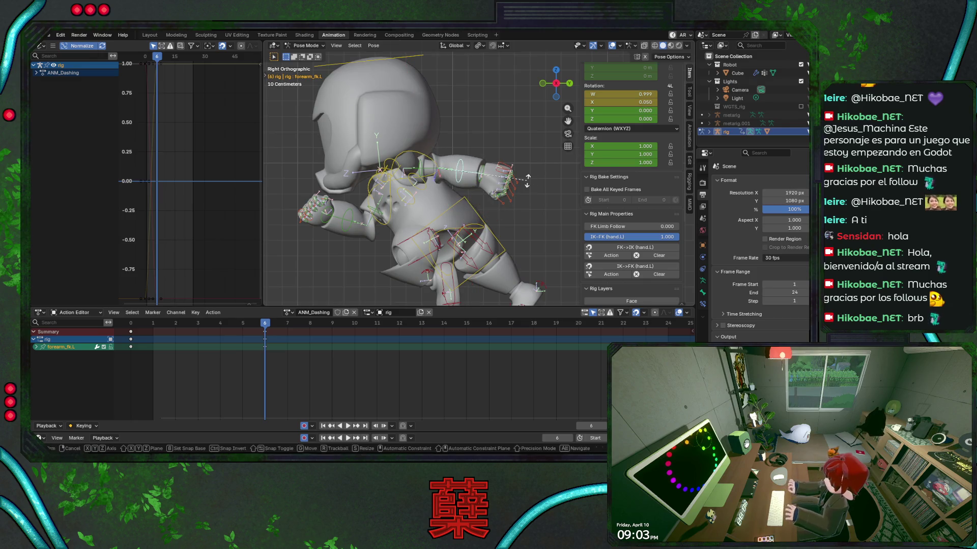
{"action": "left_click", "coordinate": [517, 157]}
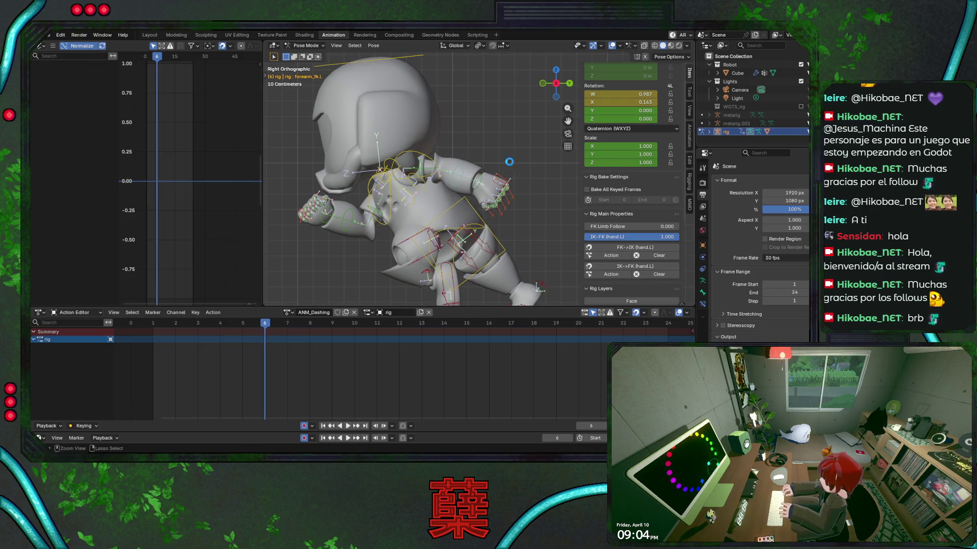
{"action": "key", "text": "ctrl+s"}
{"action": "key", "text": "i"}
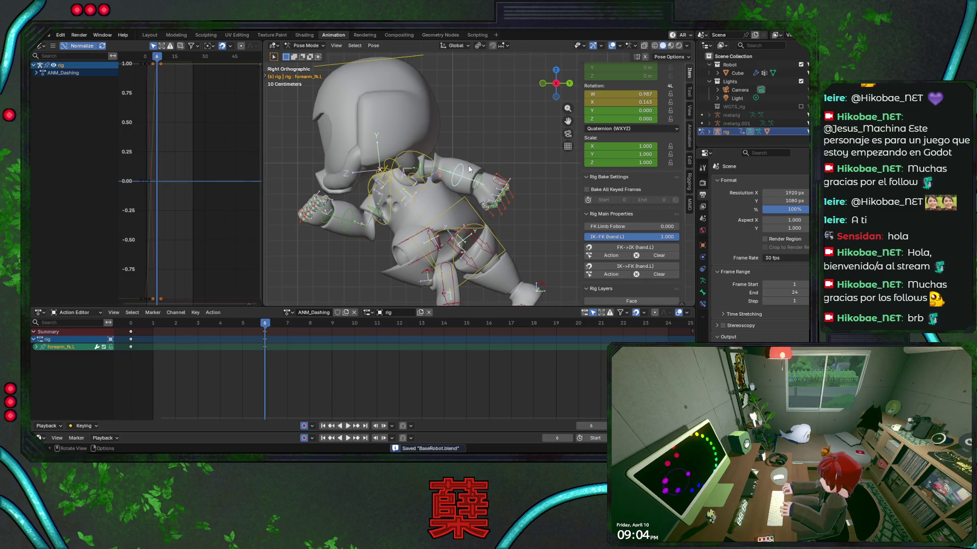
{"action": "key", "text": "space"}
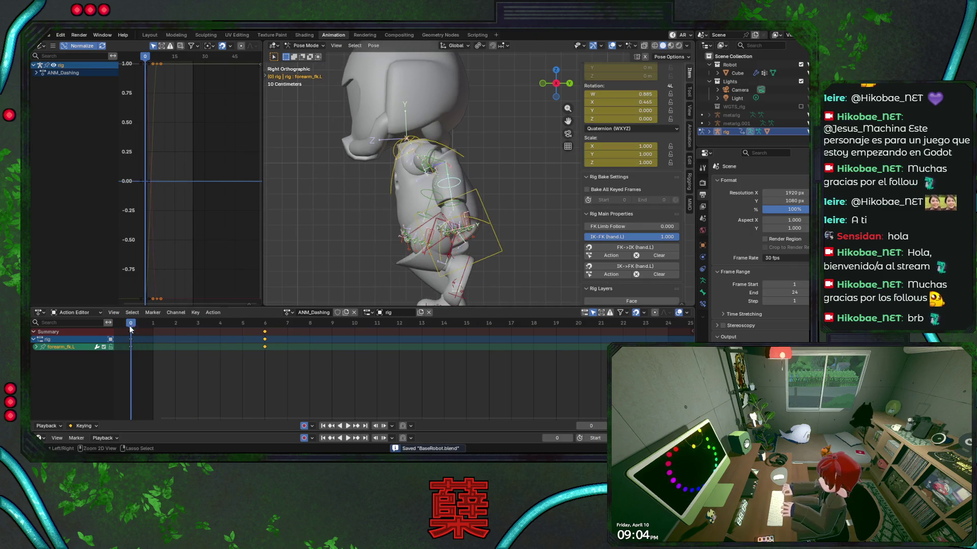
{"action": "mouse_move", "coordinate": [150, 325]}
{"action": "left_mouse_down"}
{"action": "mouse_move", "coordinate": [277, 328]}
{"action": "mouse_move", "coordinate": [267, 325]}
{"action": "left_mouse_up"}
{"action": "key", "text": "space"}
Append '_In' to the action name and enable its Fake User shield.
{"action": "left_click", "coordinate": [308, 314]}
{"action": "type", "text": "_In"}
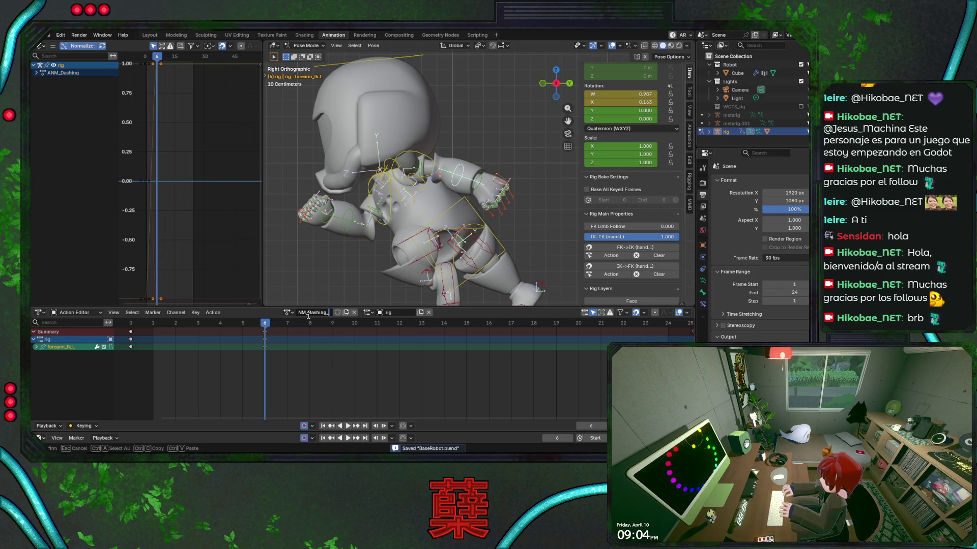
{"action": "key", "text": "Return"}
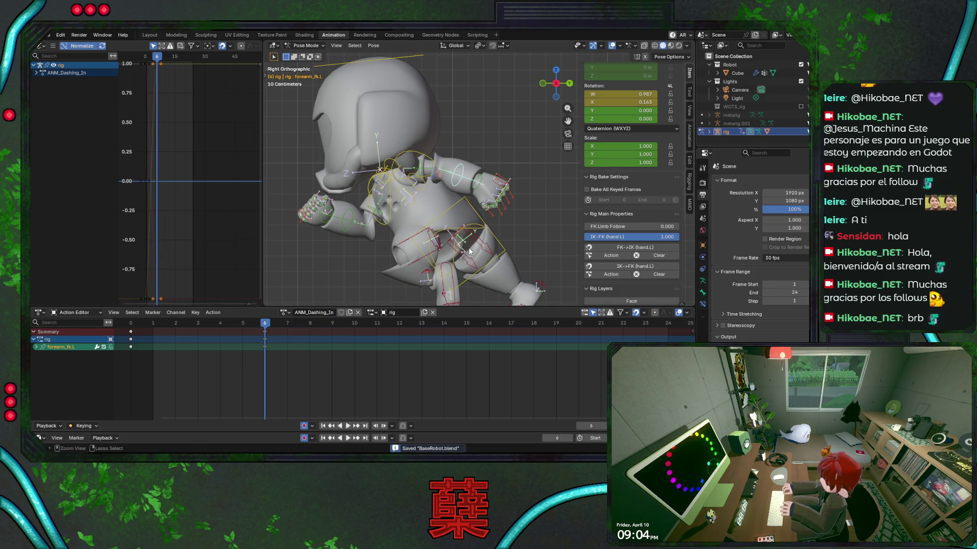
{"action": "left_click", "coordinate": [342, 313]}
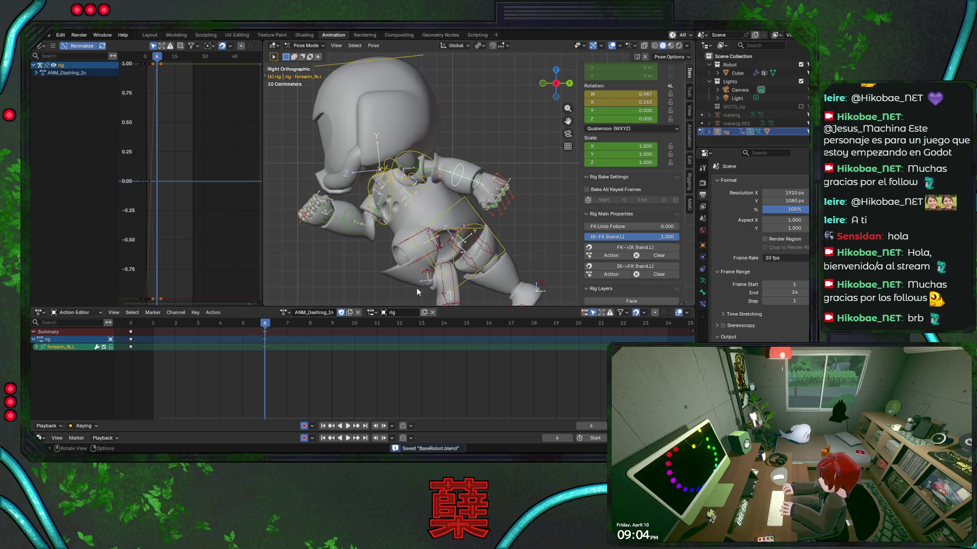
Save and replay ANM_Dashing_In, then return to frame 0 to see the start pose.
{"action": "scroll", "coordinate": [417, 288], "scroll_direction": "down", "scroll_amount": 3}
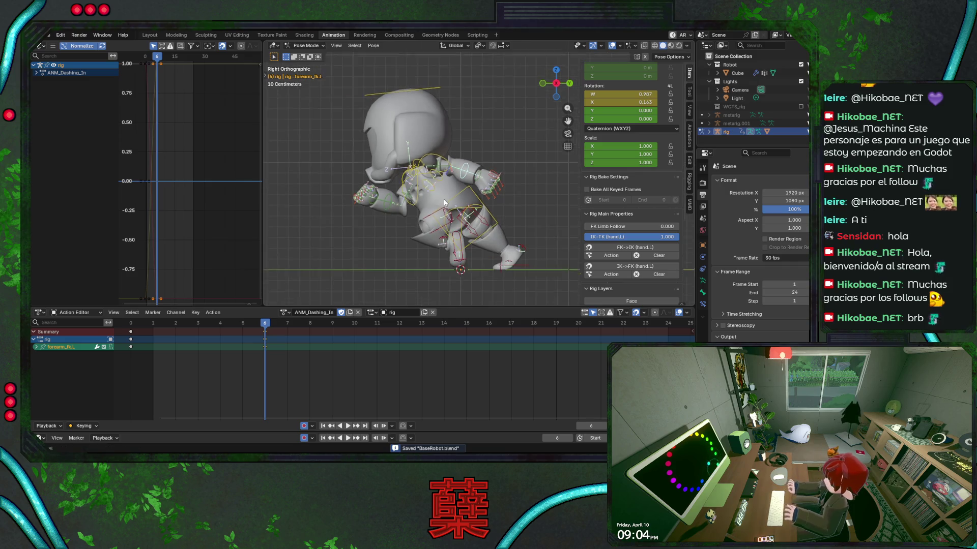
{"action": "middle_click_drag", "start_coordinate": [417, 270], "coordinate": [441, 202], "text": "shift"}
{"action": "mouse_move", "coordinate": [265, 325]}
{"action": "left_mouse_down"}
{"action": "mouse_move", "coordinate": [134, 331]}
{"action": "mouse_move", "coordinate": [269, 333]}
{"action": "left_mouse_up"}
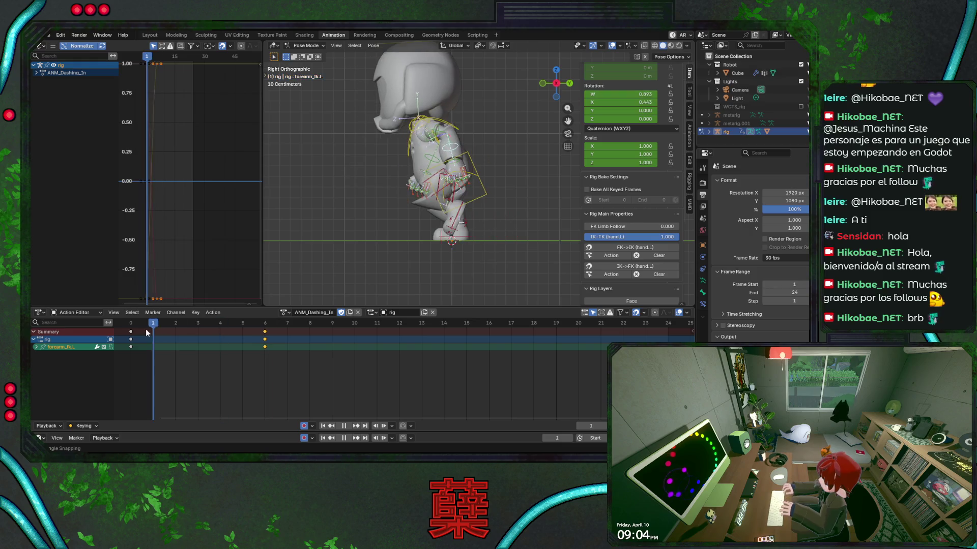
{"action": "key", "text": "Escape"}
{"action": "key", "text": "ctrl+s"}
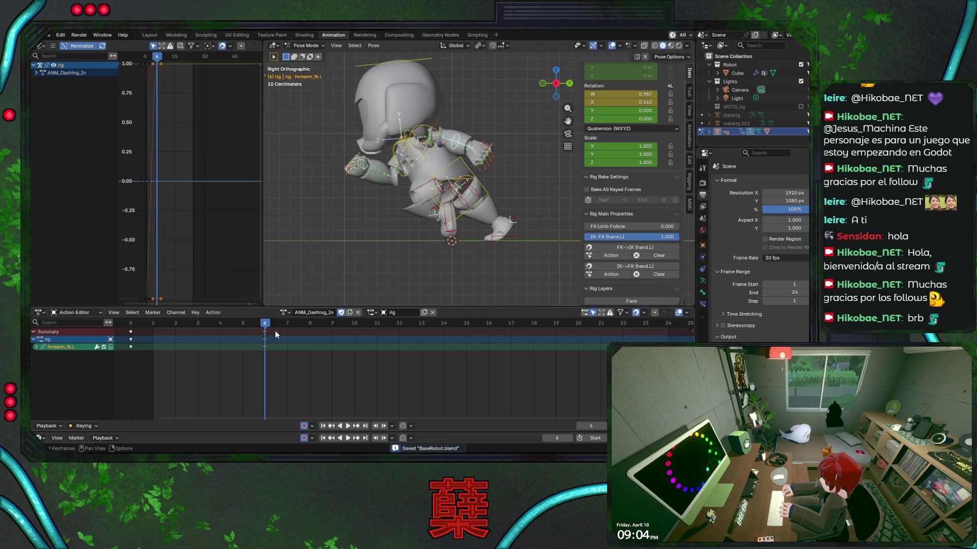
{"action": "key", "text": "space"}
{"action": "mouse_move", "coordinate": [264, 337]}
{"action": "left_mouse_down"}
{"action": "mouse_move", "coordinate": [136, 340]}
{"action": "mouse_move", "coordinate": [280, 346]}
{"action": "left_mouse_up"}
{"action": "left_click_drag", "start_coordinate": [267, 323], "coordinate": [136, 320]}
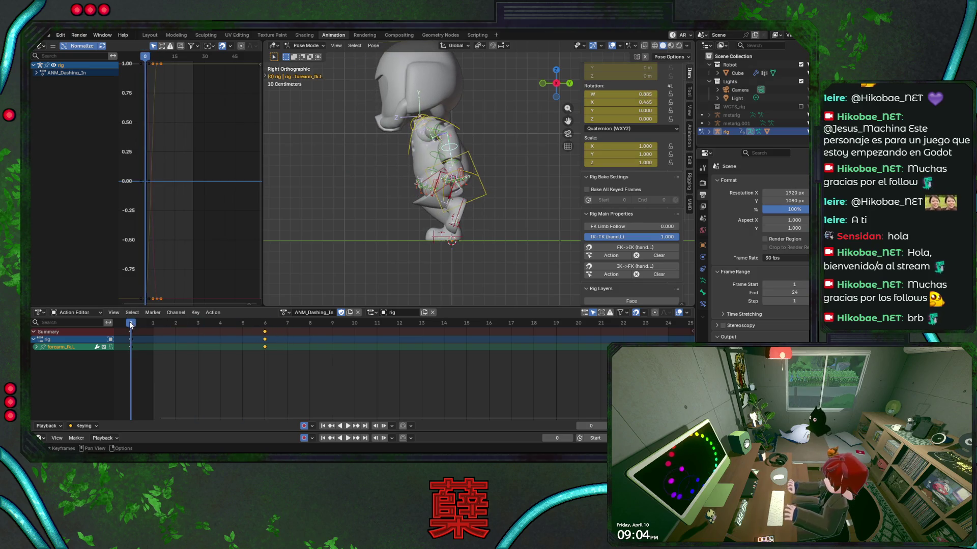
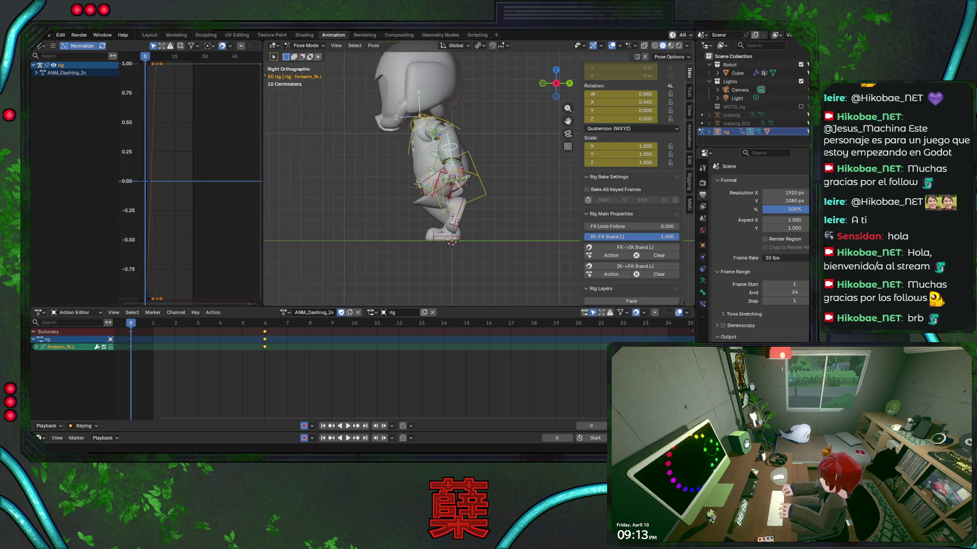
Save BaseRobot.blend, play back ANM_Dashing_In, then duplicate it as ANM_Dashing_In.001.
{"action": "scroll", "coordinate": [502, 167], "scroll_direction": "up", "scroll_amount": 2}
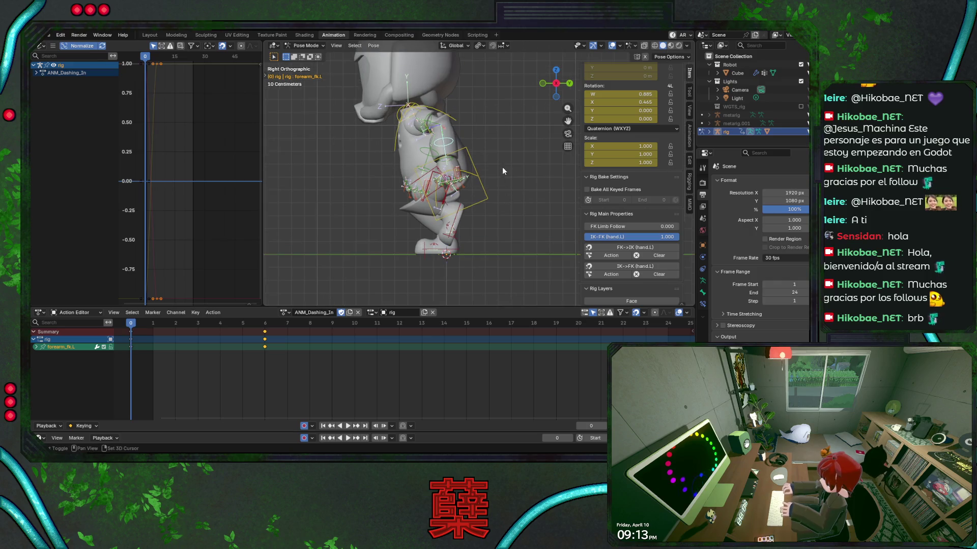
{"action": "key", "text": "ctrl+s"}
{"action": "key", "text": "space"}
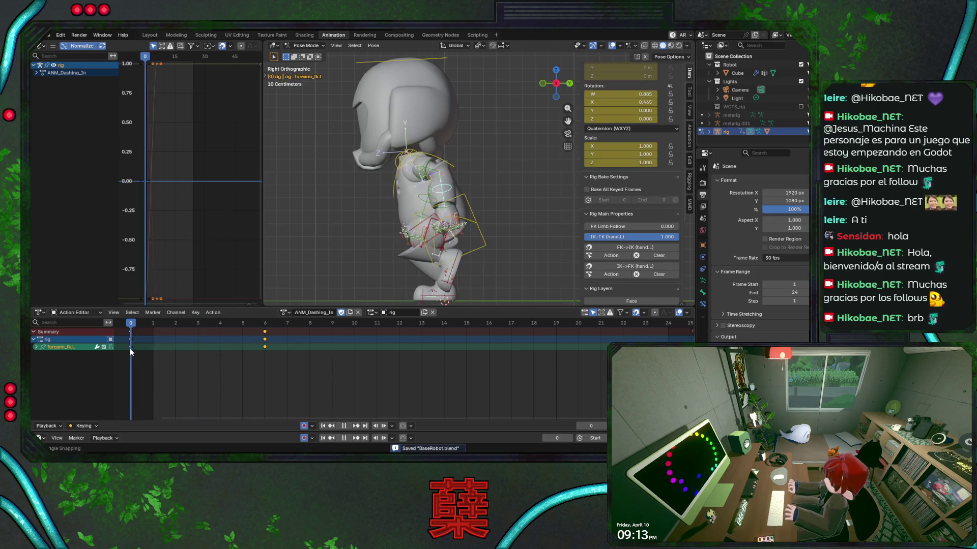
{"action": "key", "text": "Escape"}
{"action": "key", "text": "ctrl+s"}
{"action": "left_click", "coordinate": [350, 312]}
{"action": "left_click", "coordinate": [325, 315]}
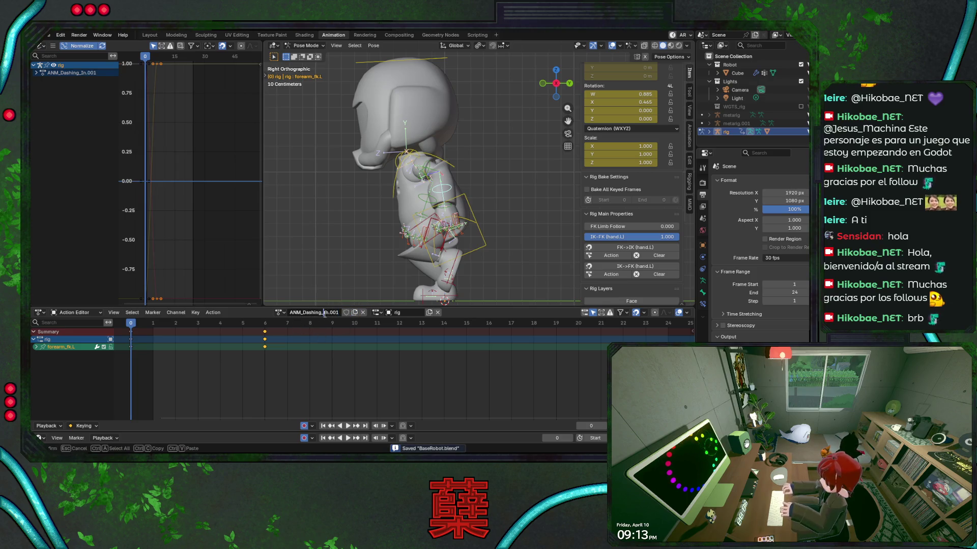
Rename the copy to ANM_Dashing_Out and key every bone's pose at frame 6.
{"action": "key", "text": "BackSpace"}
{"action": "key", "text": "BackSpace"}
{"action": "key", "text": "BackSpace"}
{"action": "type", "text": "Out"}
{"action": "key", "text": "Return"}
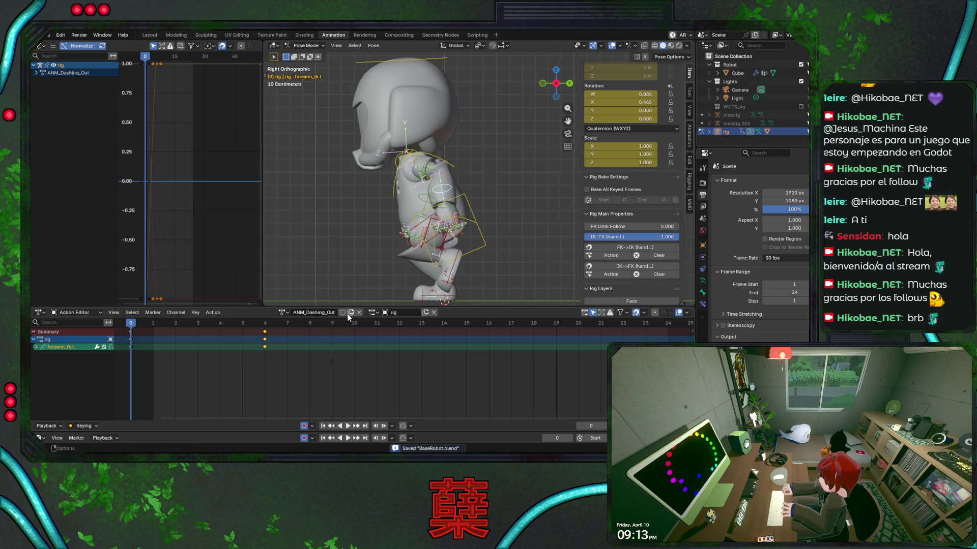
{"action": "key", "text": "a"}
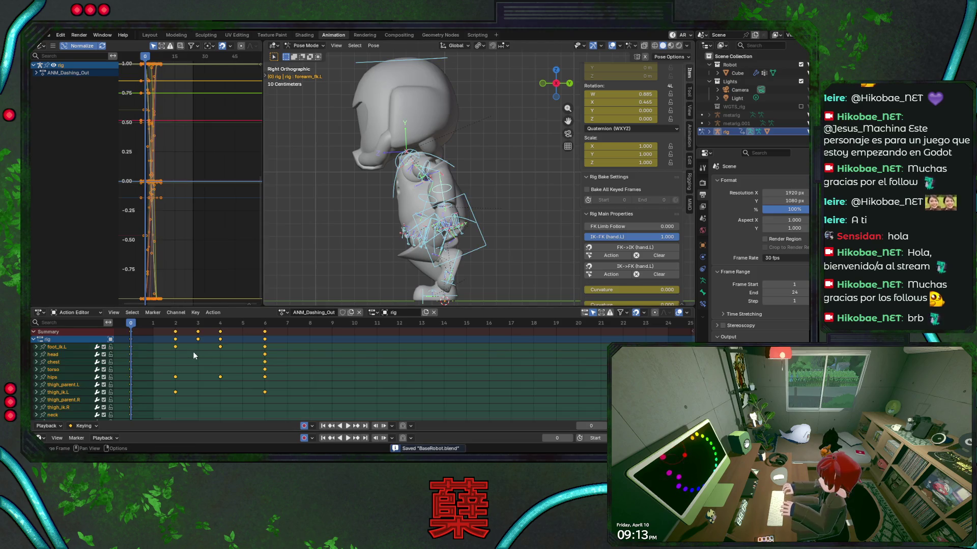
{"action": "left_click", "coordinate": [135, 337]}
{"action": "left_click", "coordinate": [131, 331]}
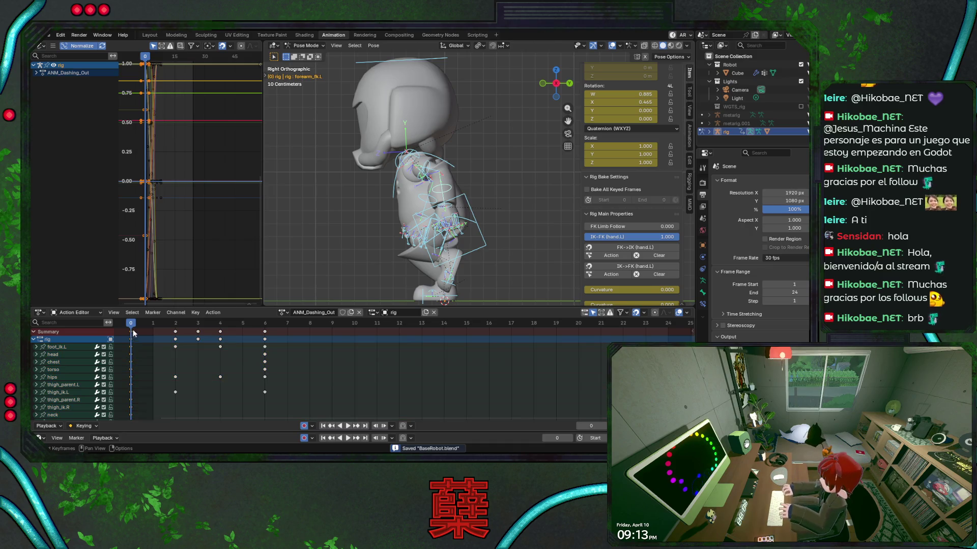
{"action": "left_click", "coordinate": [264, 324]}
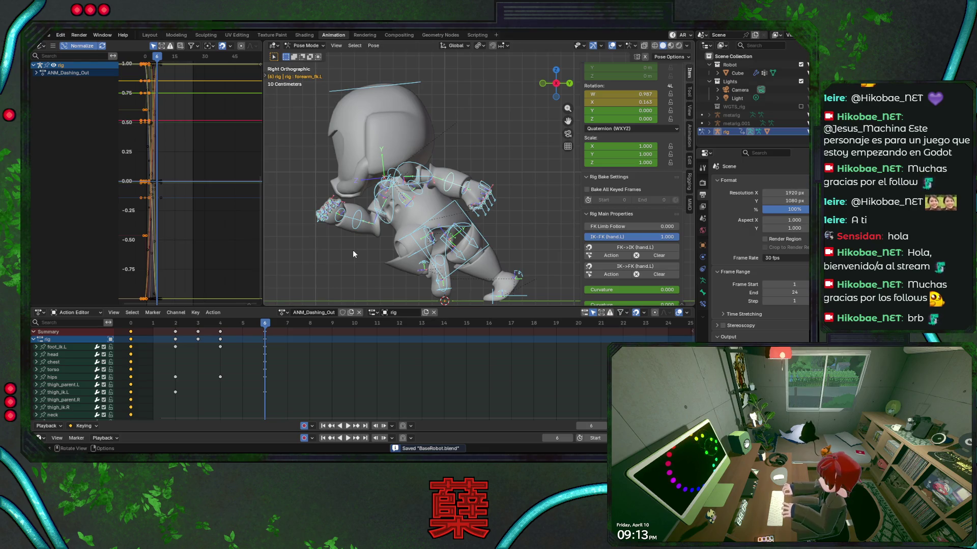
{"action": "key", "text": "i"}
Compare against ANM_Dashing_In, switch back to ANM_Dashing_Out, save and preview it.
{"action": "left_click", "coordinate": [283, 313]}
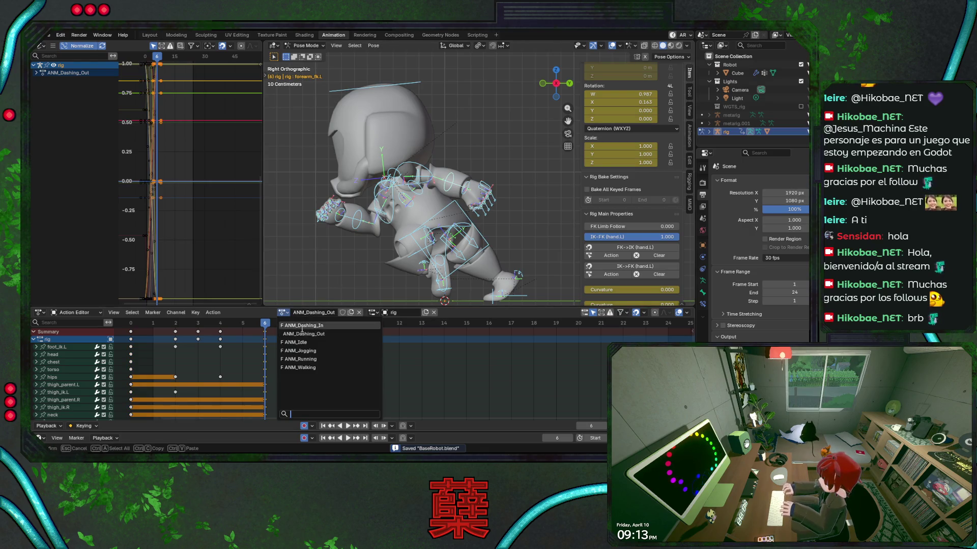
{"action": "left_click", "coordinate": [303, 326]}
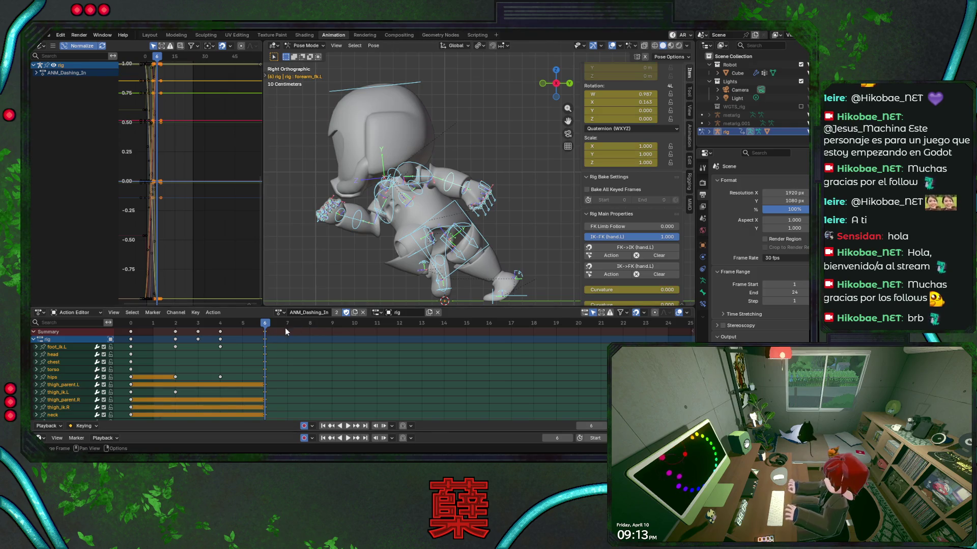
{"action": "left_click", "coordinate": [280, 313]}
{"action": "left_click", "coordinate": [291, 334]}
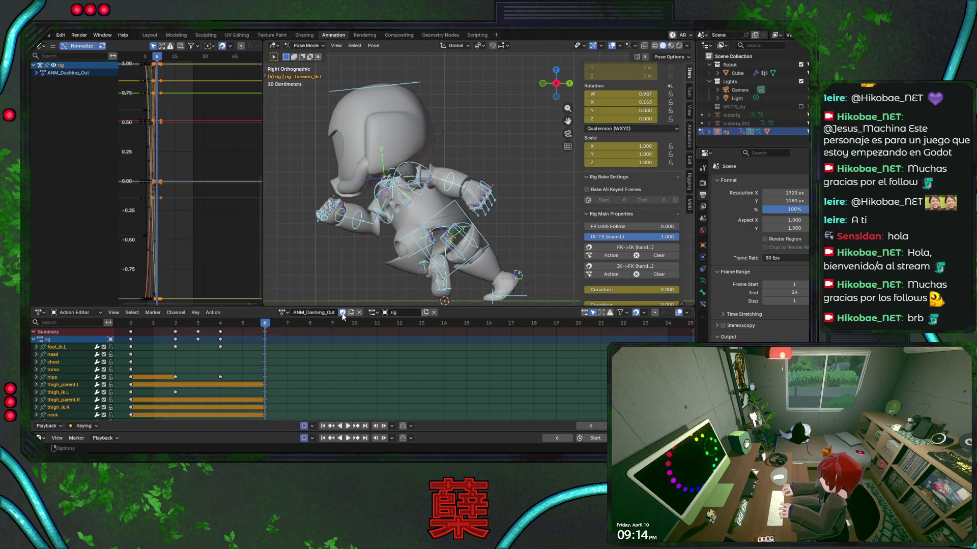
{"action": "key", "text": "ctrl+s"}
{"action": "key", "text": "space"}
{"action": "key", "text": "Escape"}
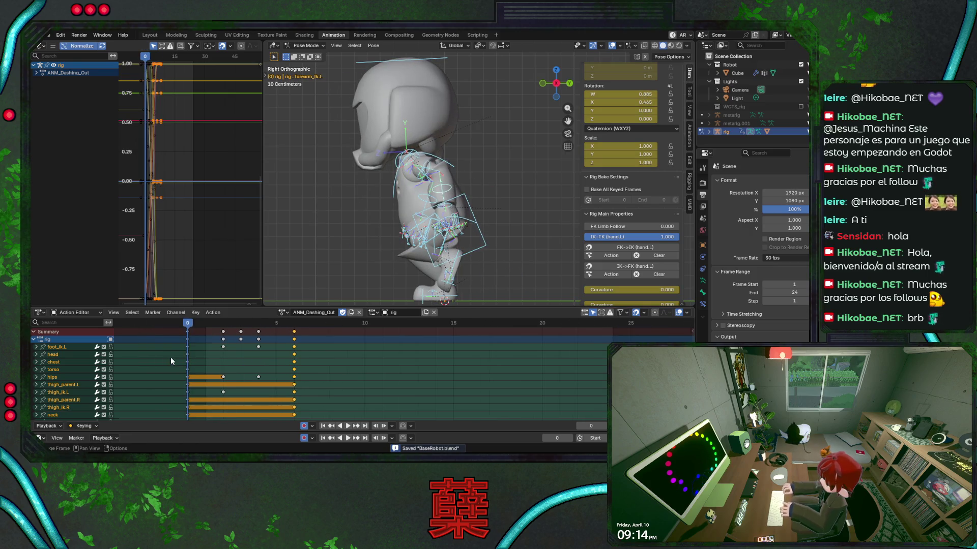
Mirror the keys with scale -1, shift them 6 frames onto 0–6, and change interpolation.
{"action": "scroll", "coordinate": [218, 347], "scroll_direction": "down", "scroll_amount": 2}
{"action": "type", "text": "a"}
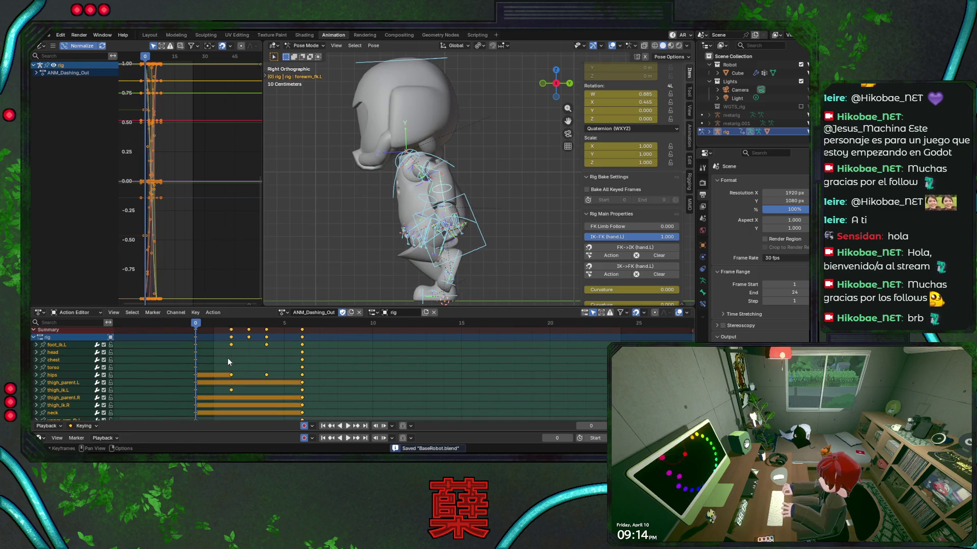
{"action": "type", "text": "g-6"}
{"action": "key", "text": "Return"}
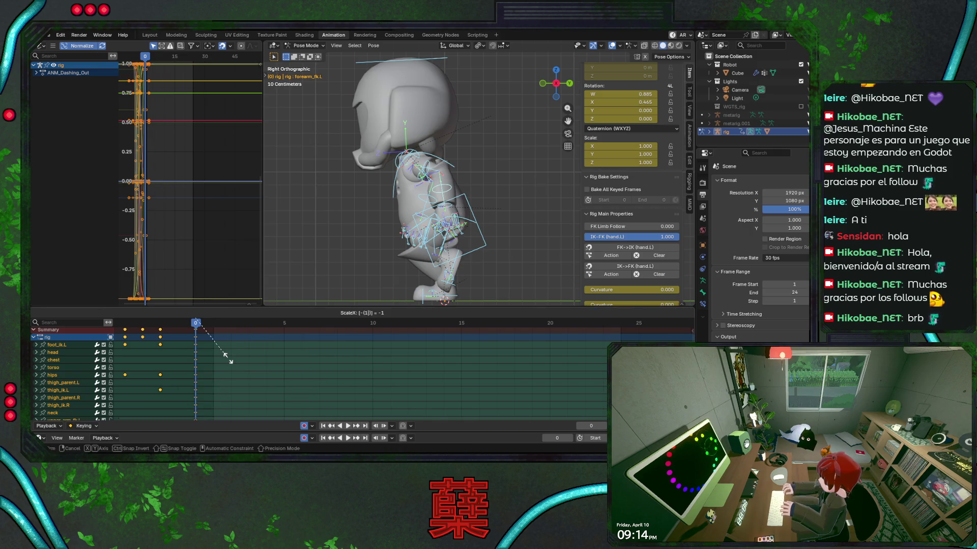
{"action": "type", "text": "g6"}
{"action": "key", "text": "Return"}
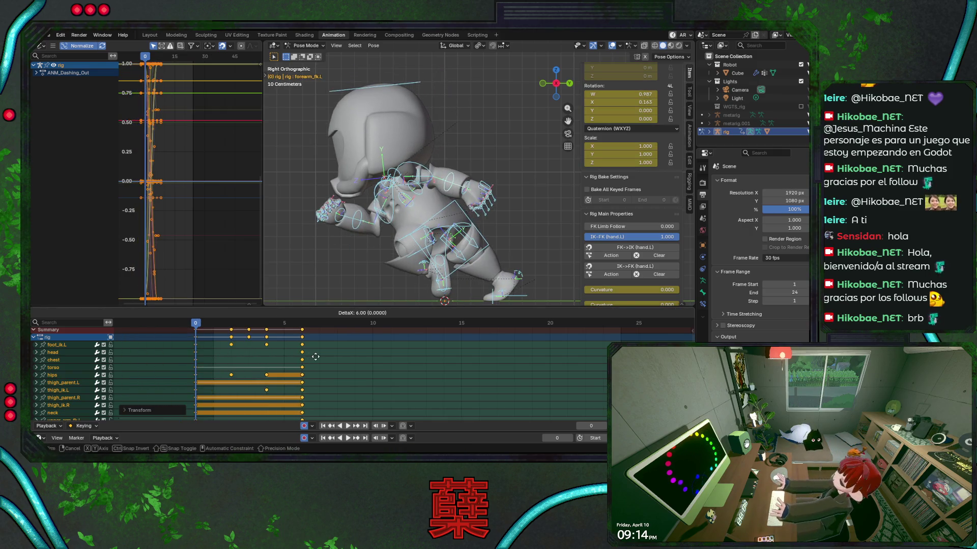
{"action": "key", "text": "ctrl+s"}
{"action": "right_click", "coordinate": [284, 351]}
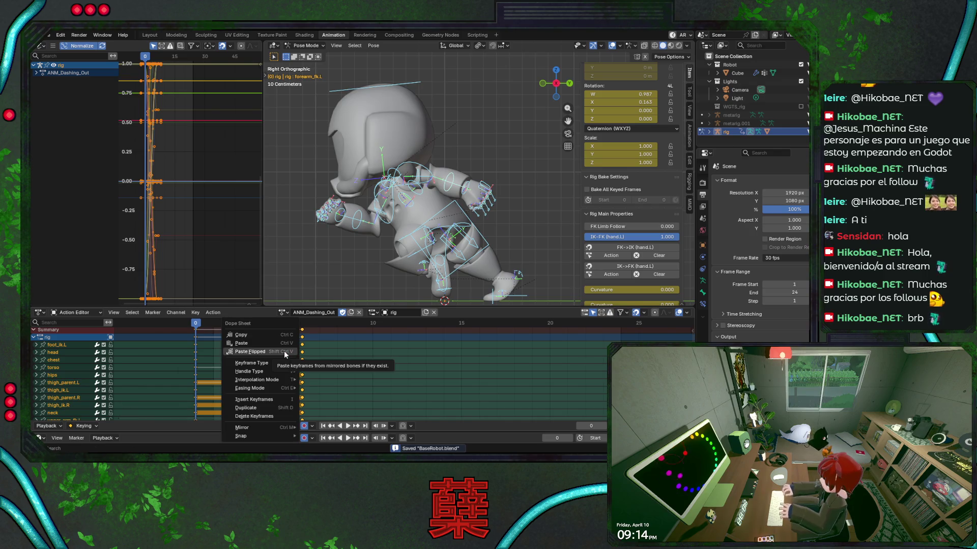
{"action": "mouse_move", "coordinate": [278, 374]}
{"action": "left_click", "coordinate": [320, 348]}
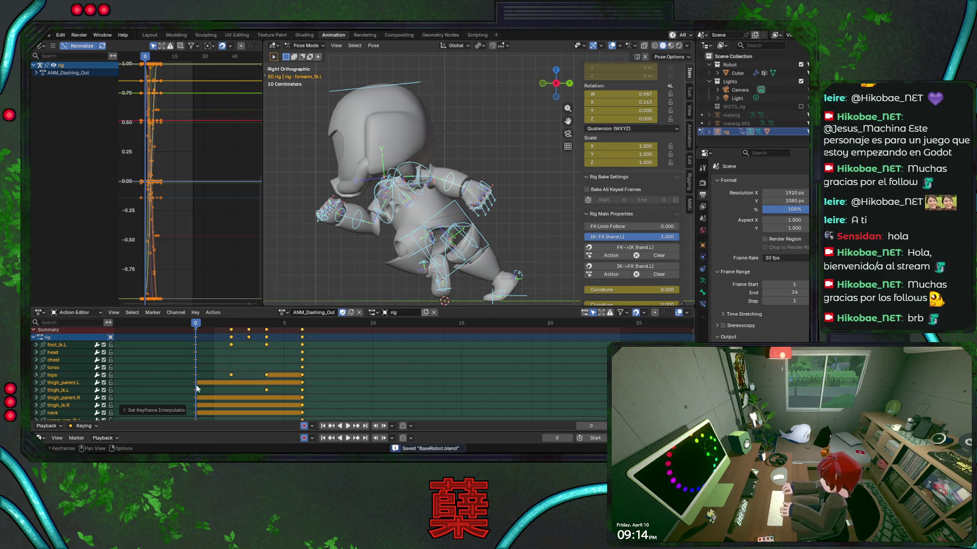
Play back the reversed dash, keep ANM_Dashing_Out, and select foot_heel_ik.R.
{"action": "key", "text": "space"}
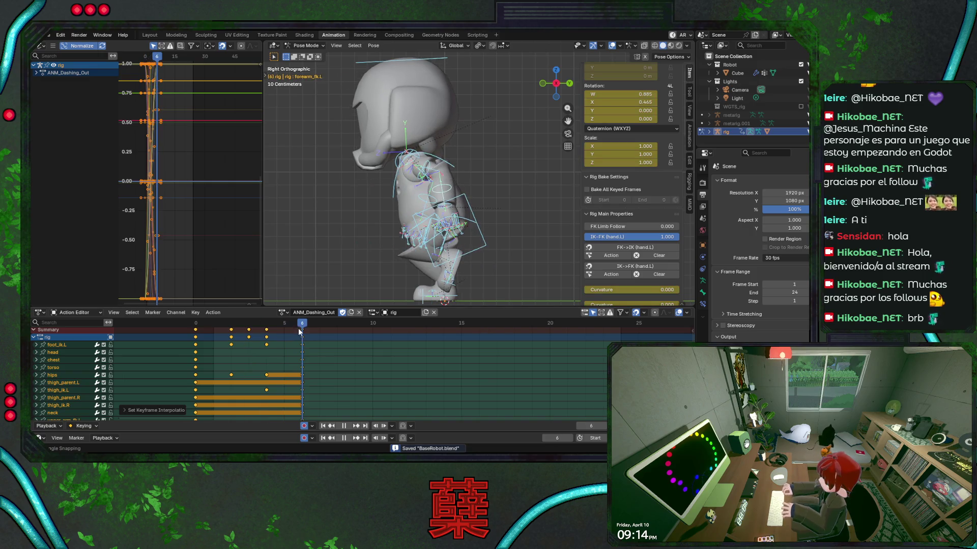
{"action": "key", "text": "space"}
{"action": "left_click", "coordinate": [197, 323]}
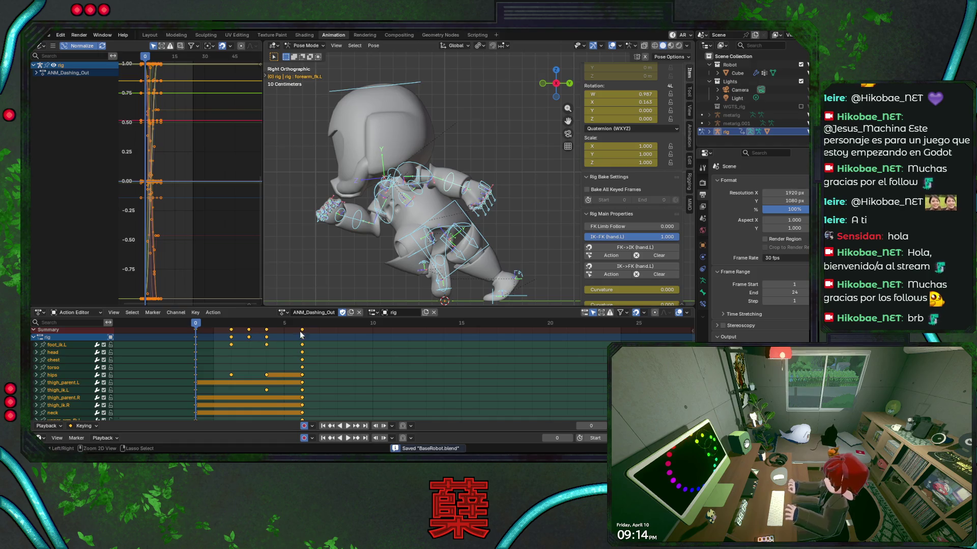
{"action": "left_click", "coordinate": [283, 312]}
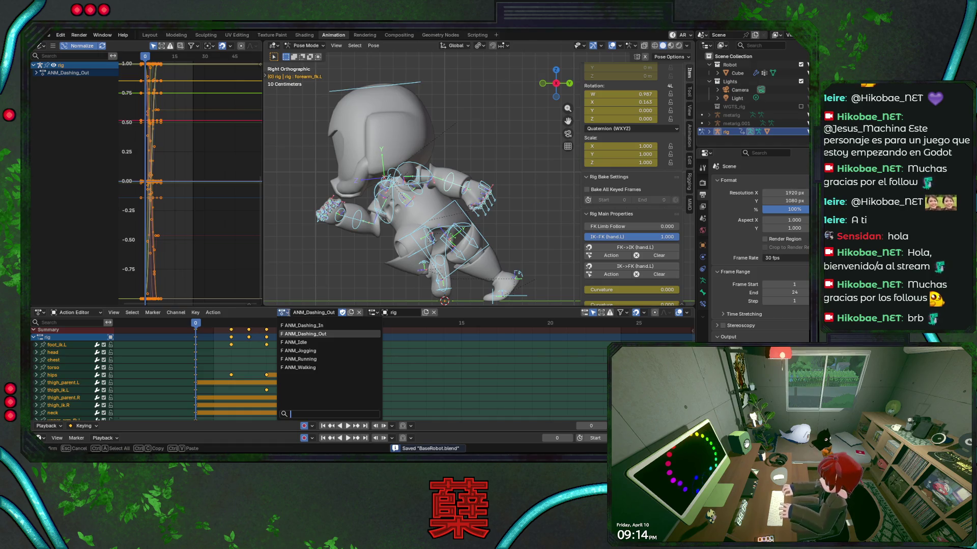
{"action": "key", "text": "Escape"}
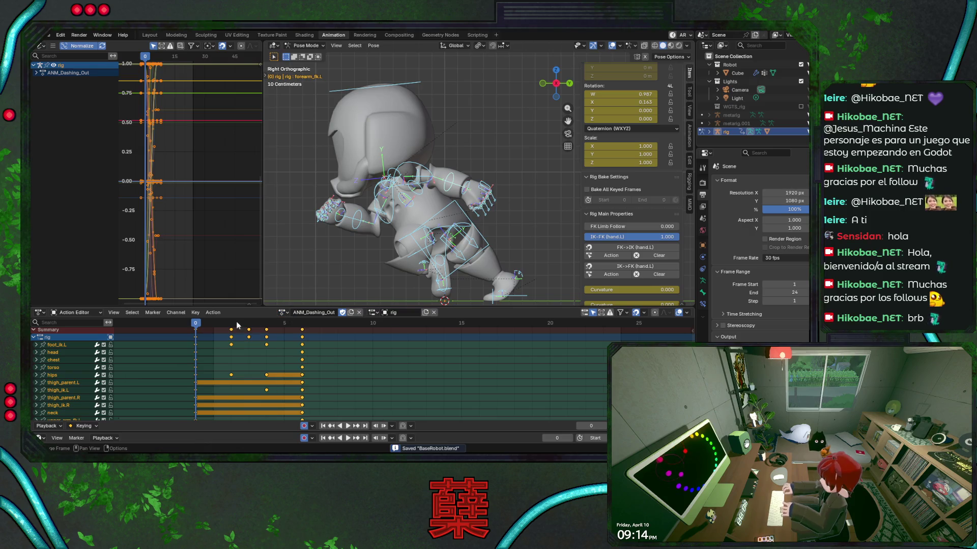
{"action": "key", "text": "space"}
{"action": "left_click_drag", "start_coordinate": [312, 340], "coordinate": [198, 340]}
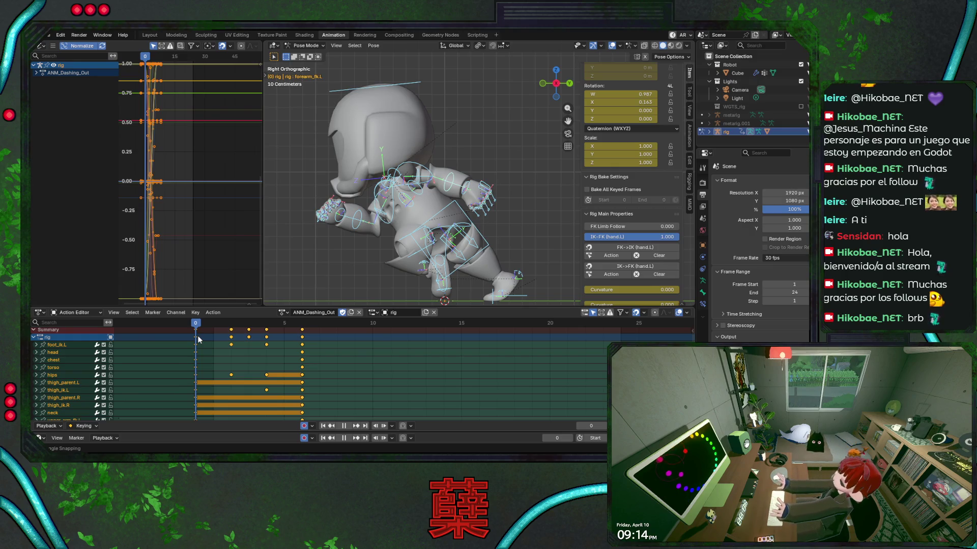
{"action": "left_click", "coordinate": [529, 292]}
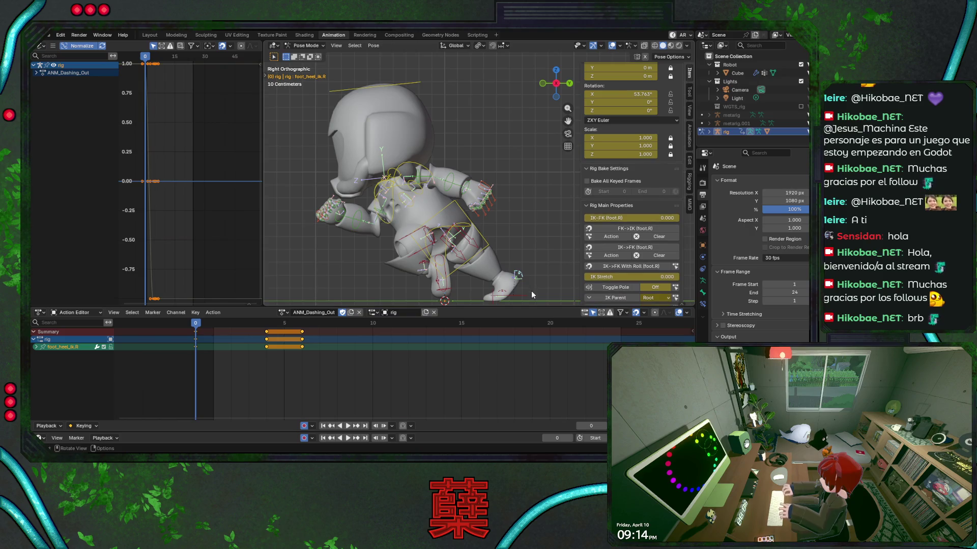
Clear foot_heel_ik.R's rotation and re-rotate foot_ik.R at the action's start, then save.
{"action": "key", "text": "alt+r"}
{"action": "left_click", "coordinate": [524, 294]}
{"action": "key", "text": "r"}
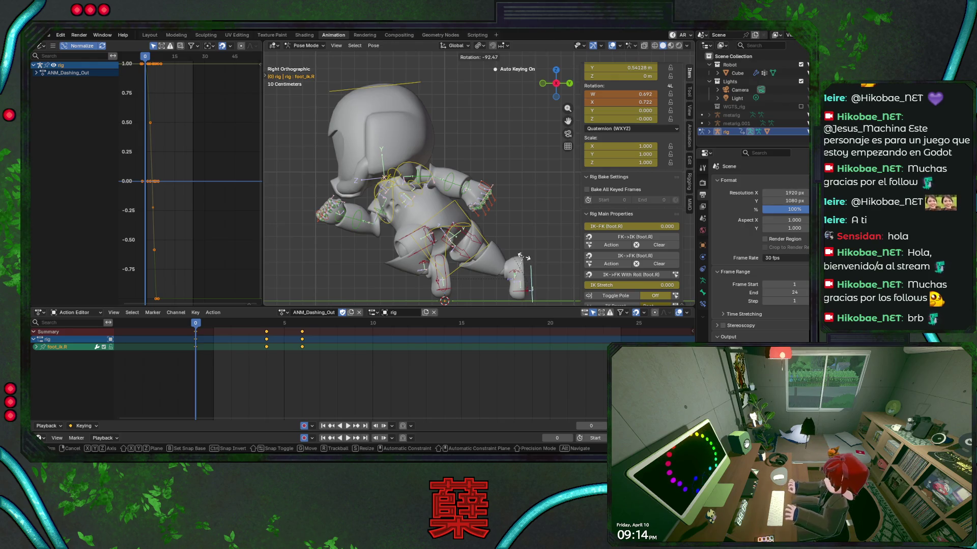
{"action": "left_click", "coordinate": [521, 257]}
{"action": "key", "text": "ctrl+s"}
{"action": "key", "text": "space"}
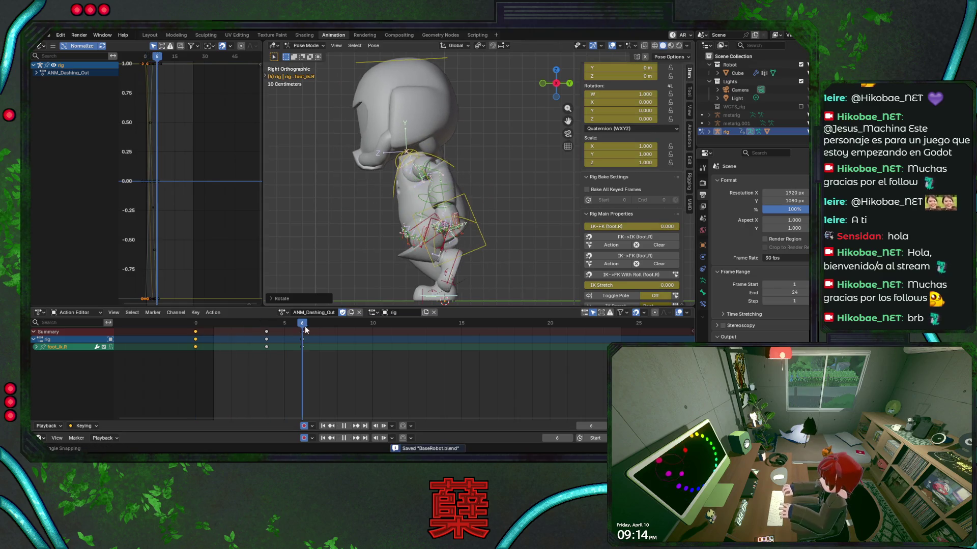
{"action": "key", "text": "Escape"}
Reselect the right heel and foot IK controls, replaying the dash and saving.
{"action": "left_click", "coordinate": [519, 278]}
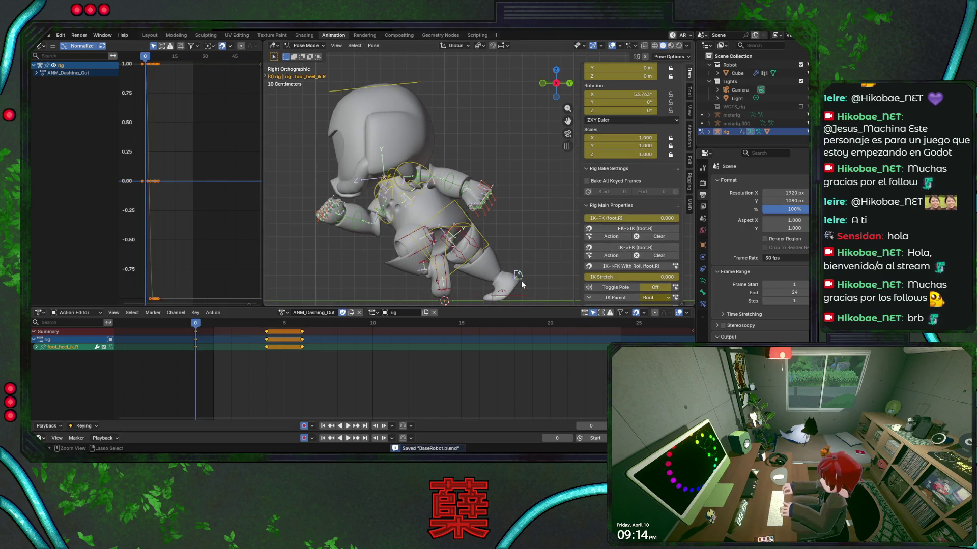
{"action": "key", "text": "space"}
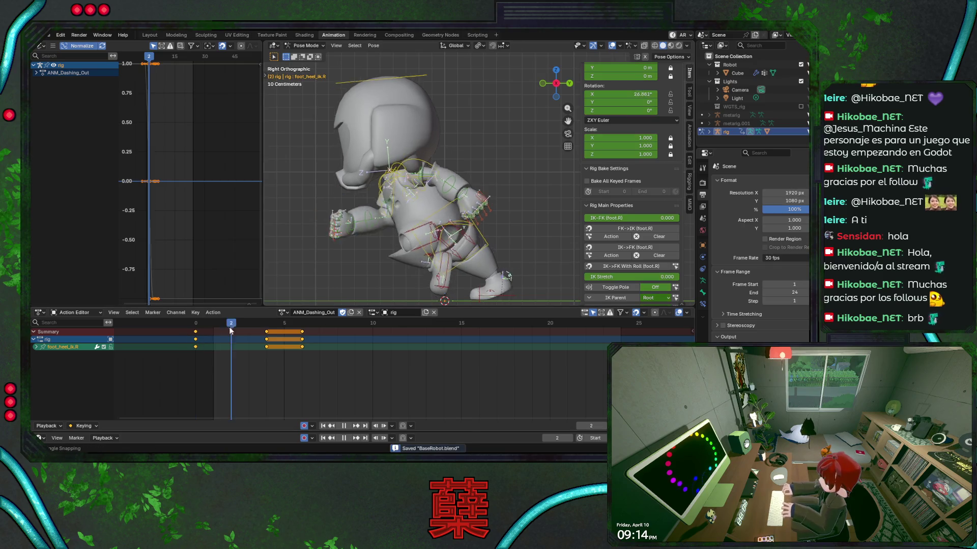
{"action": "key", "text": "Escape"}
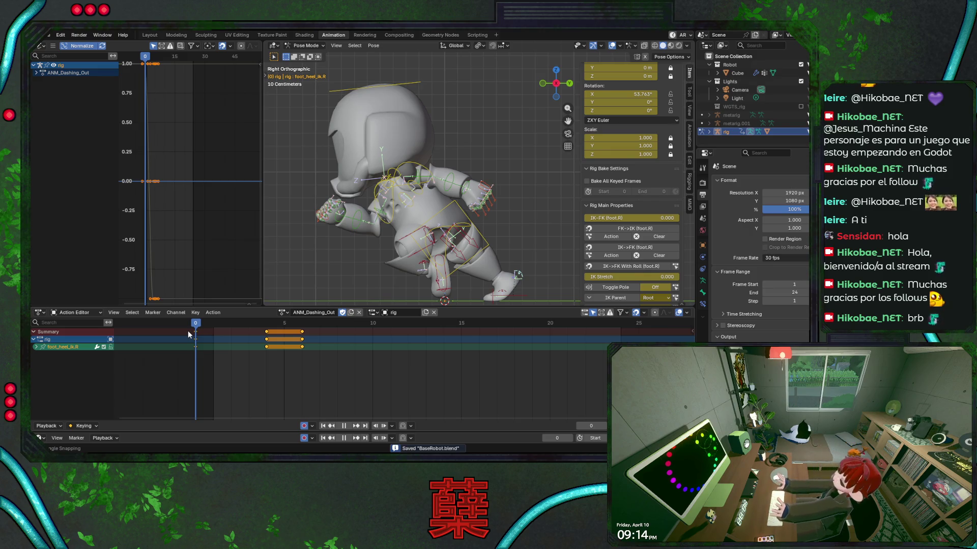
{"action": "left_click", "coordinate": [513, 302]}
{"action": "key", "text": "ctrl+s"}
{"action": "key", "text": "space"}
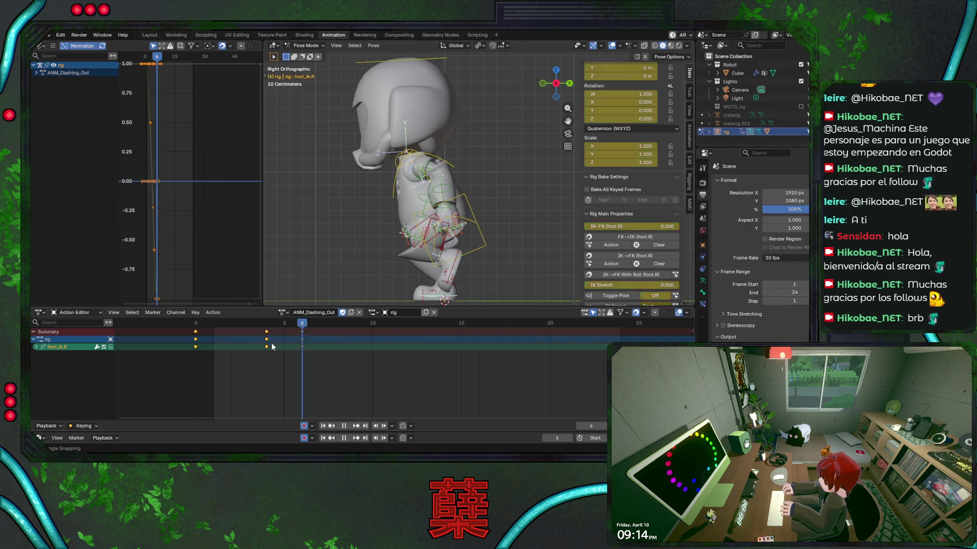
{"action": "key", "text": "Escape"}
{"action": "key", "text": "ctrl+s"}
{"action": "left_click", "coordinate": [283, 312]}
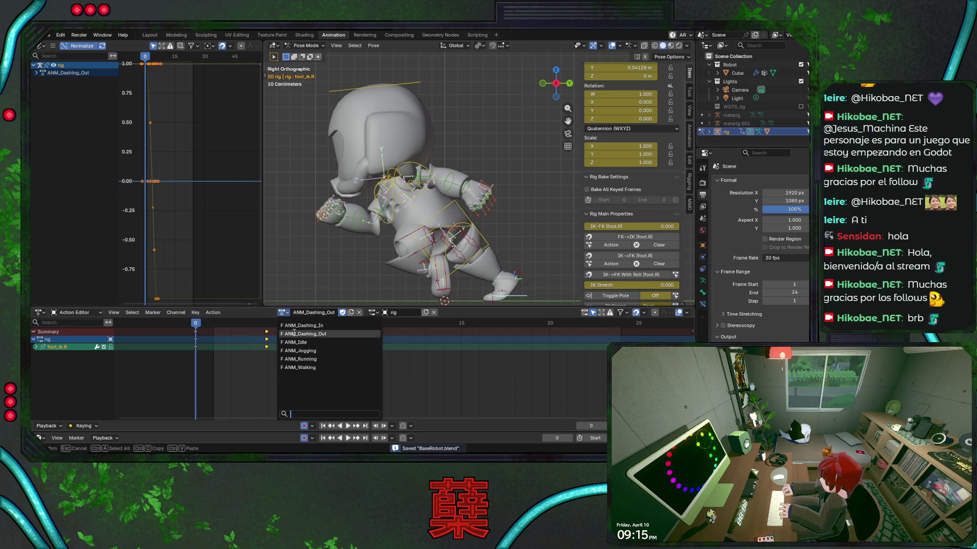
Switch to ANM_Jogging and key a tilted chest rotation at frame 0.
{"action": "left_click", "coordinate": [325, 351]}
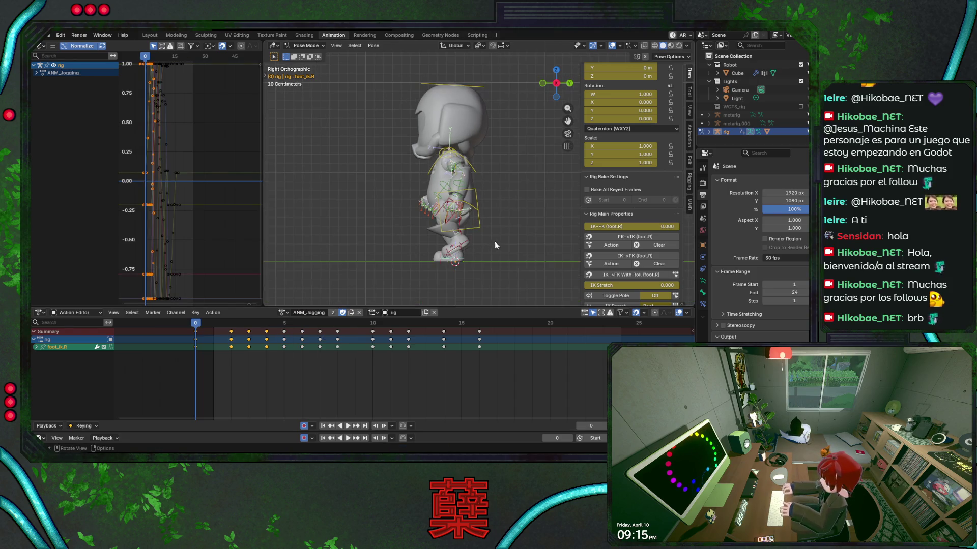
{"action": "middle_click_drag", "start_coordinate": [503, 189], "coordinate": [465, 206], "text": "shift"}
{"action": "key", "text": "ctrl+s"}
{"action": "left_click", "coordinate": [441, 200]}
{"action": "key", "text": "r"}
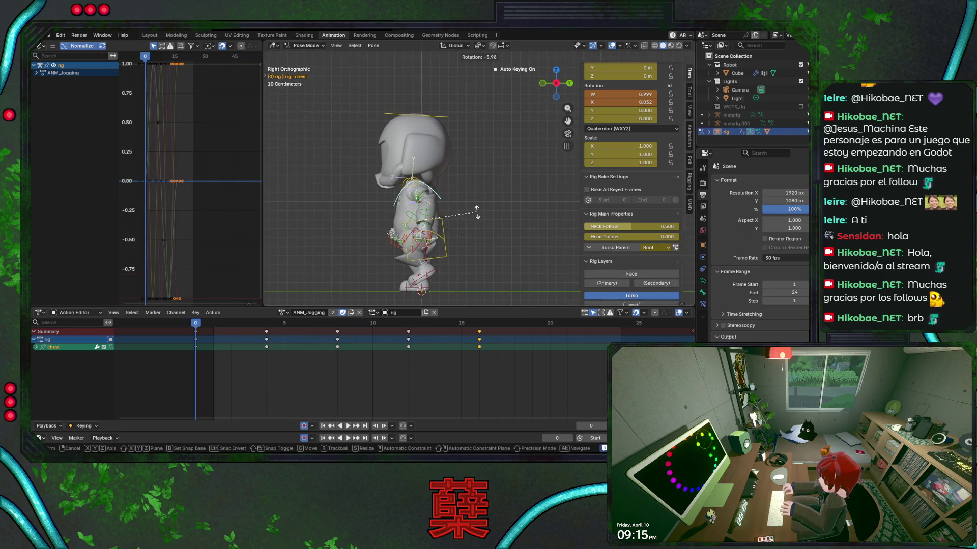
{"action": "left_click", "coordinate": [476, 212]}
{"action": "mouse_move", "coordinate": [196, 326]}
{"action": "left_mouse_down"}
{"action": "mouse_move", "coordinate": [273, 328]}
{"action": "mouse_move", "coordinate": [197, 326]}
{"action": "left_mouse_up"}
{"action": "key", "text": "r"}
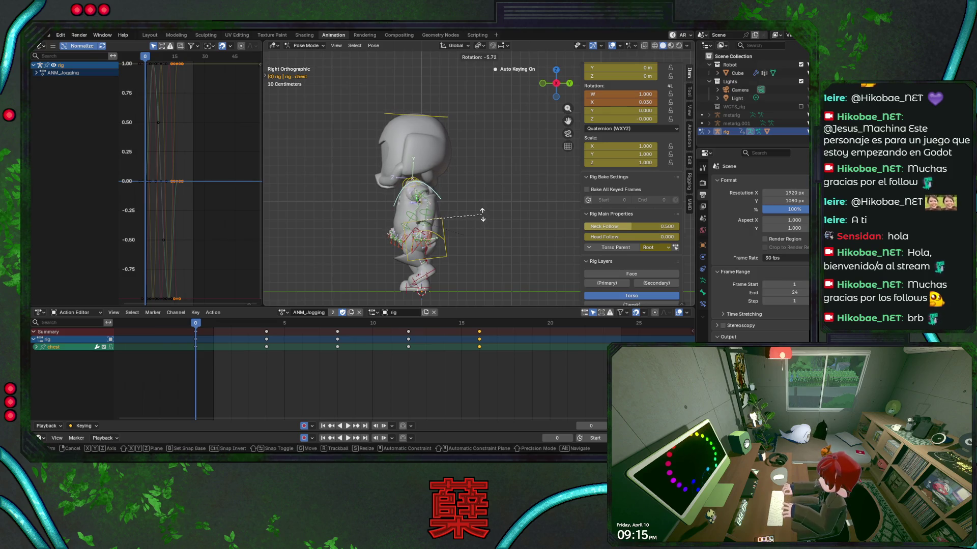
{"action": "left_click", "coordinate": [483, 216]}
{"action": "key", "text": "ctrl+s"}
Paste the chest pose flipped at frame 8 and save.
{"action": "left_click_drag", "start_coordinate": [201, 325], "coordinate": [336, 325]}
{"action": "key", "text": "ctrl+v"}
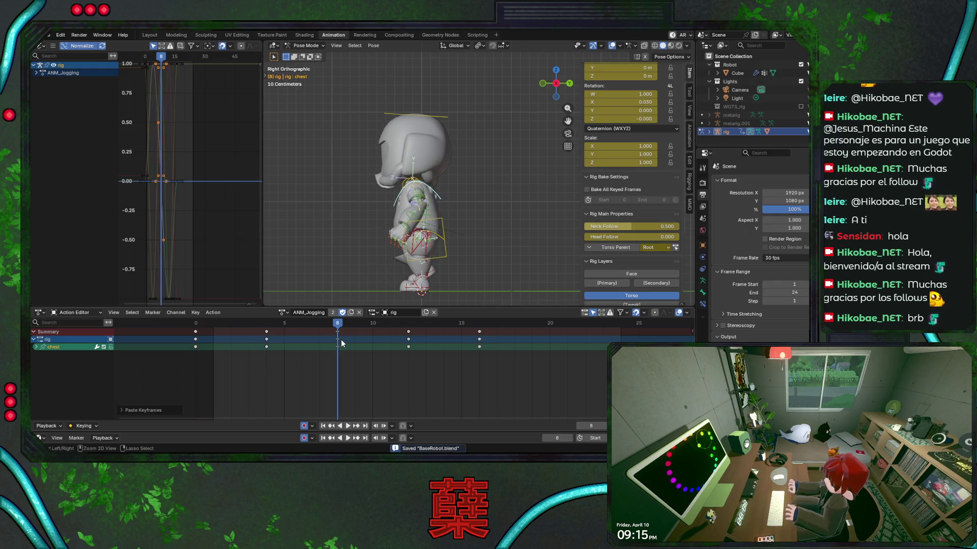
{"action": "right_click", "coordinate": [341, 340]}
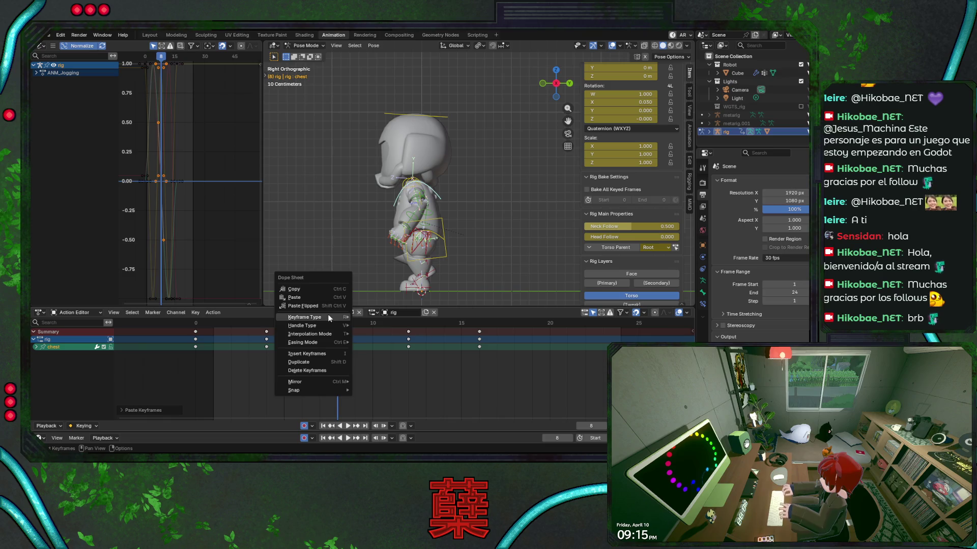
{"action": "left_click", "coordinate": [313, 305]}
{"action": "key", "text": "ctrl+s"}
Preview the jogging animation, return to frame 0, and switch to ANM_Walking.
{"action": "left_click_drag", "start_coordinate": [352, 325], "coordinate": [475, 331]}
{"action": "key", "text": "space"}
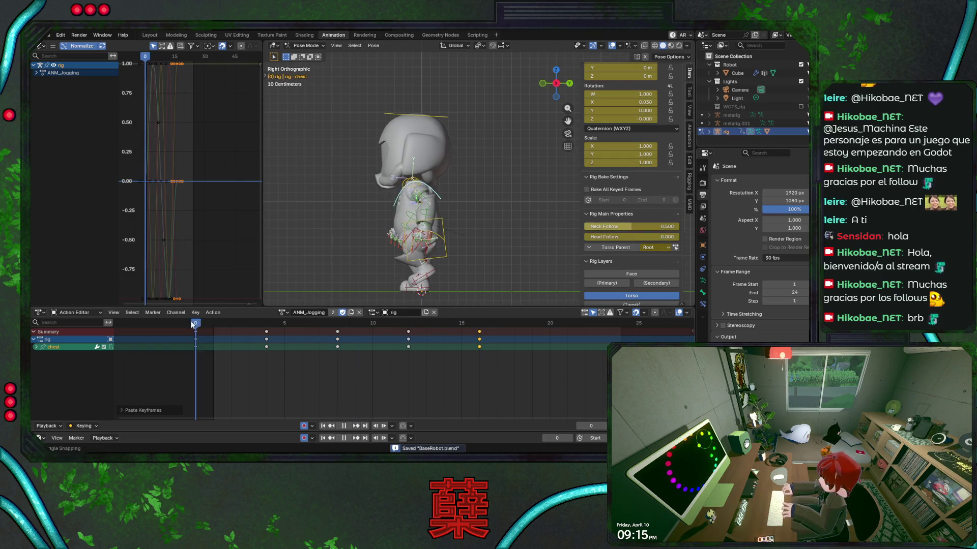
{"action": "key", "text": "space"}
{"action": "mouse_move", "coordinate": [373, 324]}
{"action": "left_mouse_down"}
{"action": "mouse_move", "coordinate": [213, 326]}
{"action": "mouse_move", "coordinate": [203, 341]}
{"action": "left_mouse_up"}
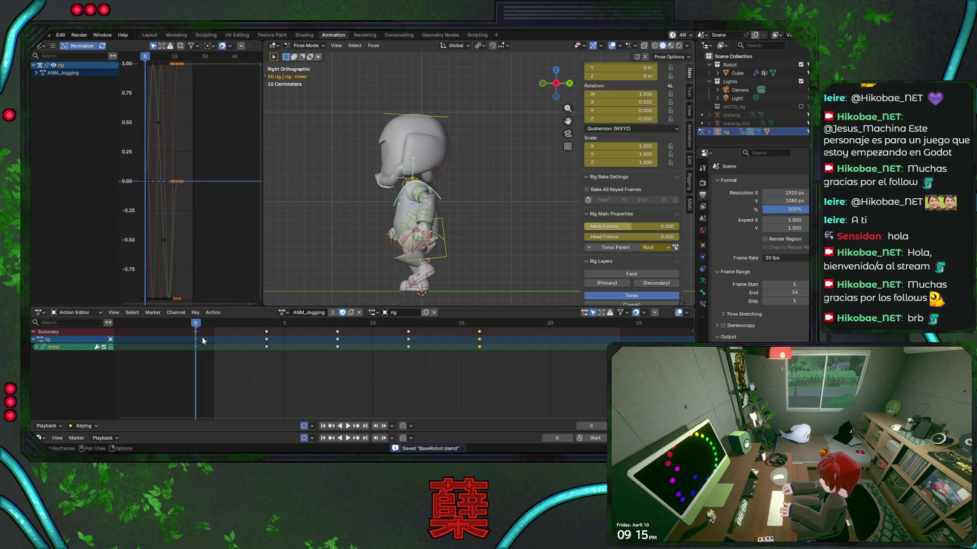
{"action": "left_click", "coordinate": [284, 312]}
{"action": "left_click", "coordinate": [315, 368]}
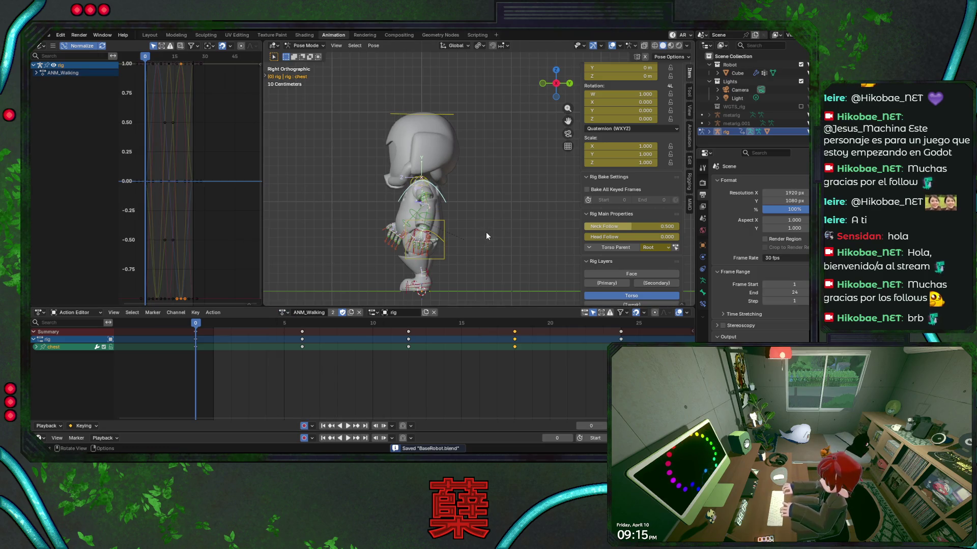
Key a slight chest tilt at frame 0 and paste it at frame 12, then save.
{"action": "key", "text": "r"}
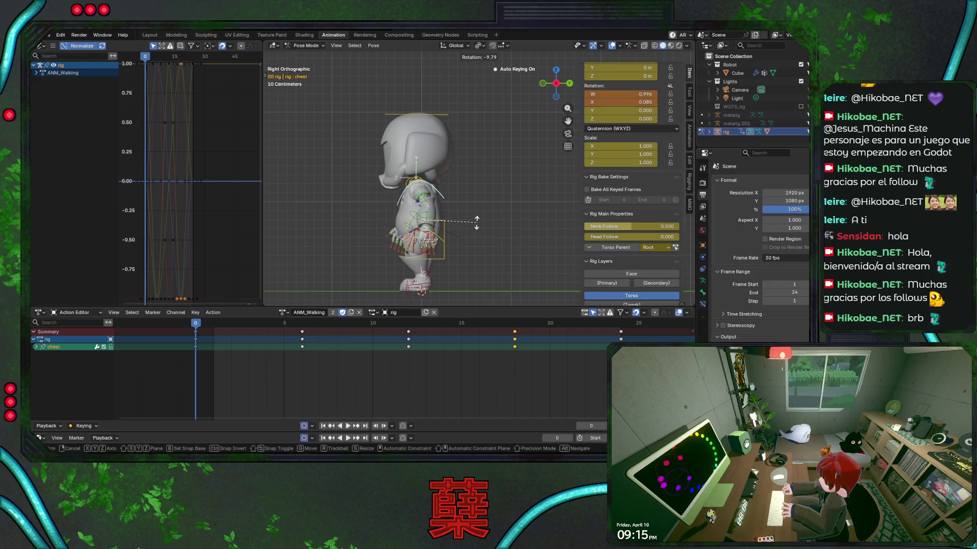
{"action": "key", "text": "Escape"}
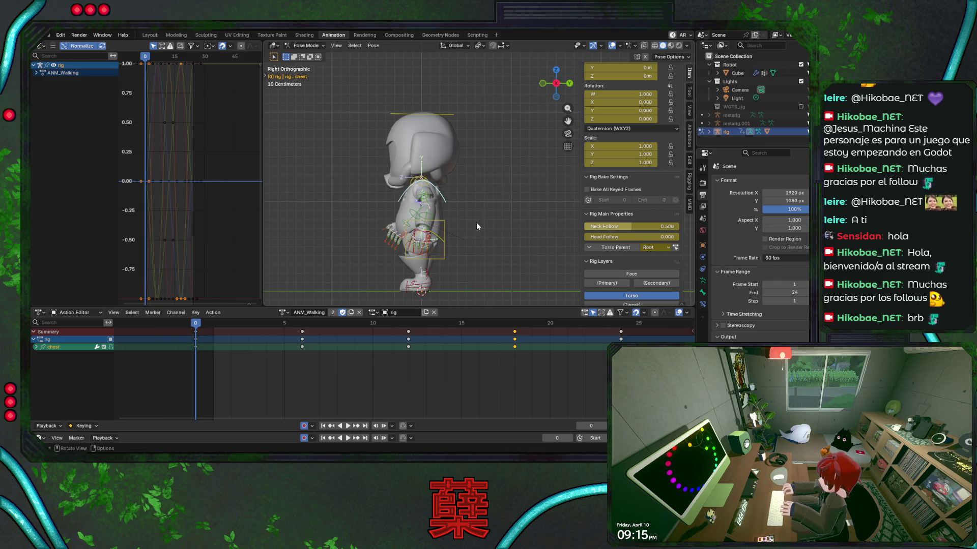
{"action": "key", "text": "r"}
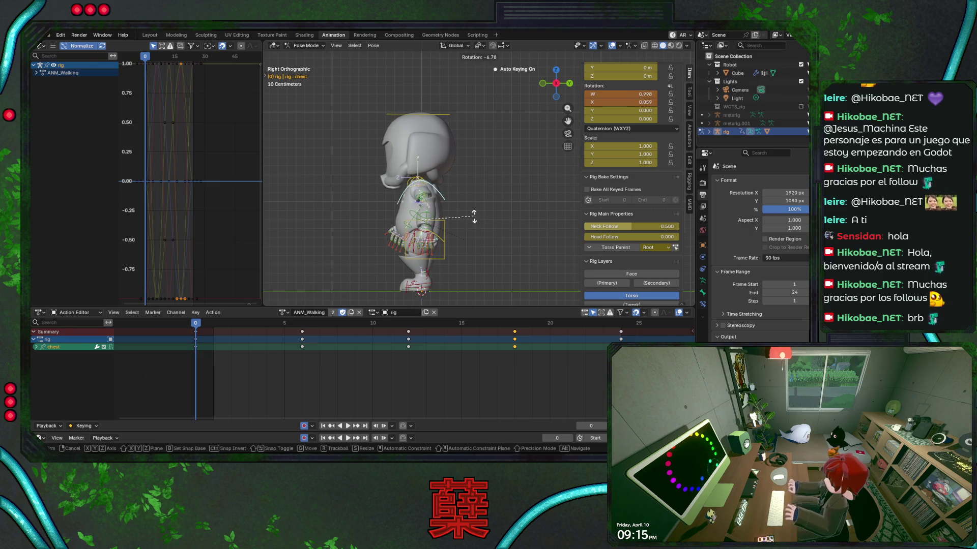
{"action": "left_click", "coordinate": [474, 216]}
{"action": "left_click_drag", "start_coordinate": [196, 324], "coordinate": [299, 330]}
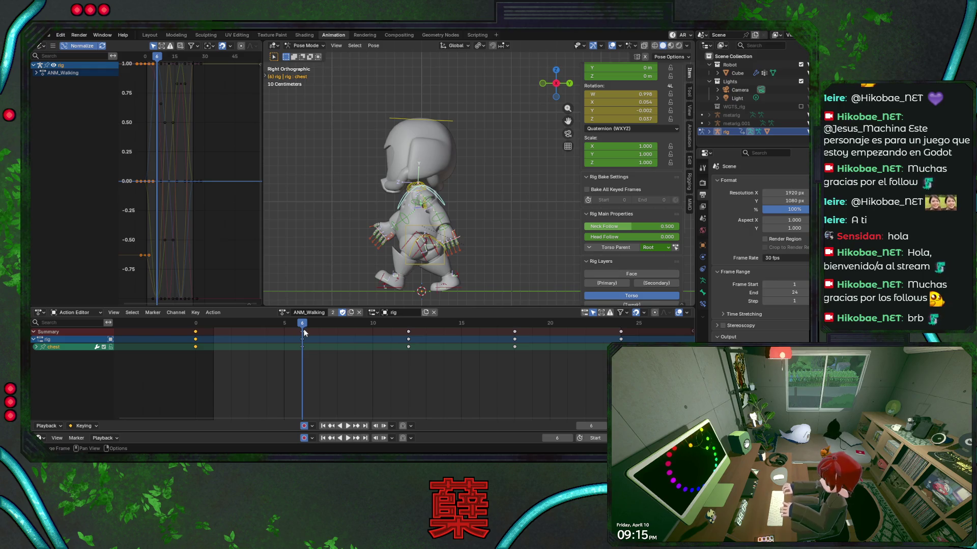
{"action": "left_click_drag", "start_coordinate": [304, 332], "coordinate": [411, 328]}
{"action": "key", "text": "ctrl+v"}
{"action": "key", "text": "ctrl+s"}
Paste the frame 0 chest keys at frame 24, save, and play the walking loop.
{"action": "key", "text": "space"}
{"action": "key", "text": "space"}
{"action": "left_click", "coordinate": [197, 339]}
{"action": "mouse_move", "coordinate": [205, 327]}
{"action": "left_mouse_down"}
{"action": "mouse_move", "coordinate": [615, 328]}
{"action": "mouse_move", "coordinate": [603, 349]}
{"action": "left_mouse_up"}
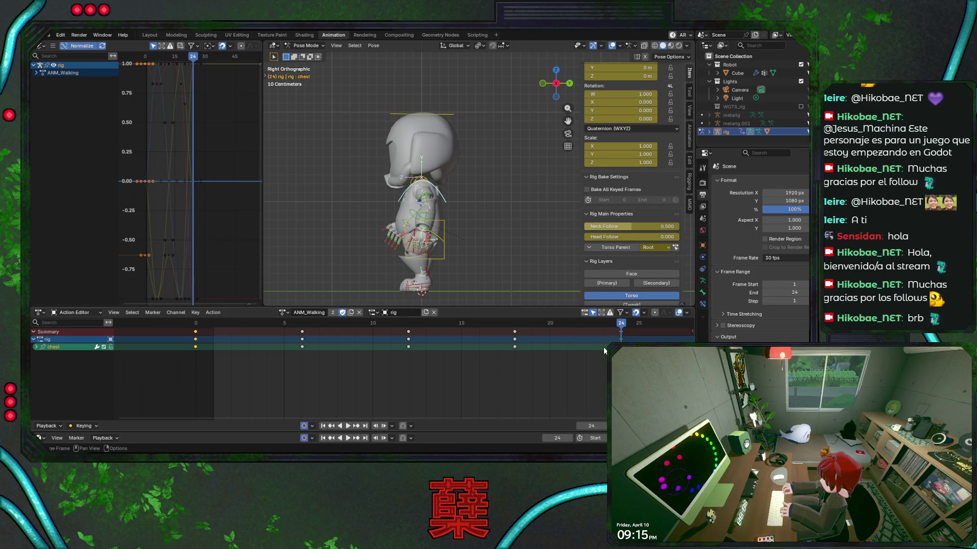
{"action": "key", "text": "ctrl+v"}
{"action": "key", "text": "ctrl+s"}
{"action": "key", "text": "space"}
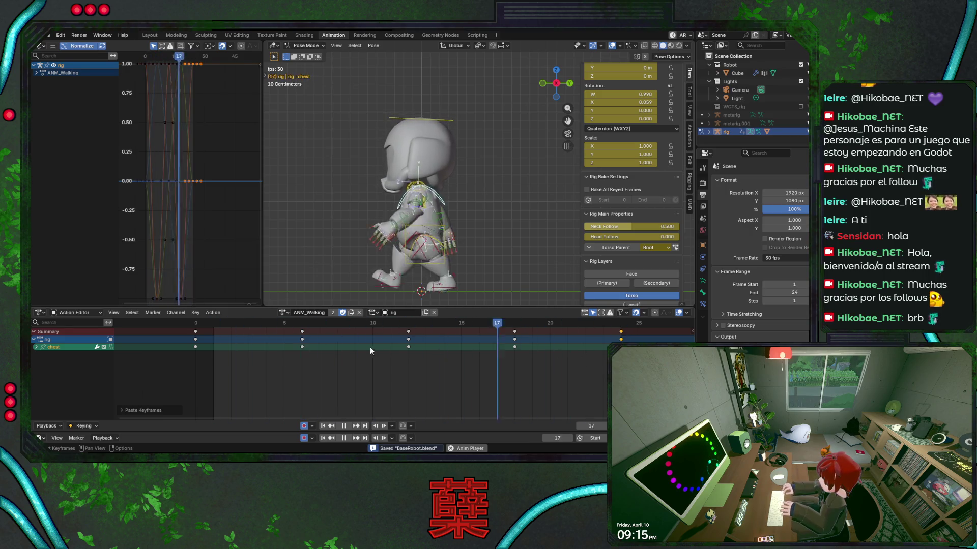
Preview ANM_Jogging, ANM_Running, ANM_Dashing_In and ANM_Dashing_Out in turn from the action list.
{"action": "left_click", "coordinate": [282, 312]}
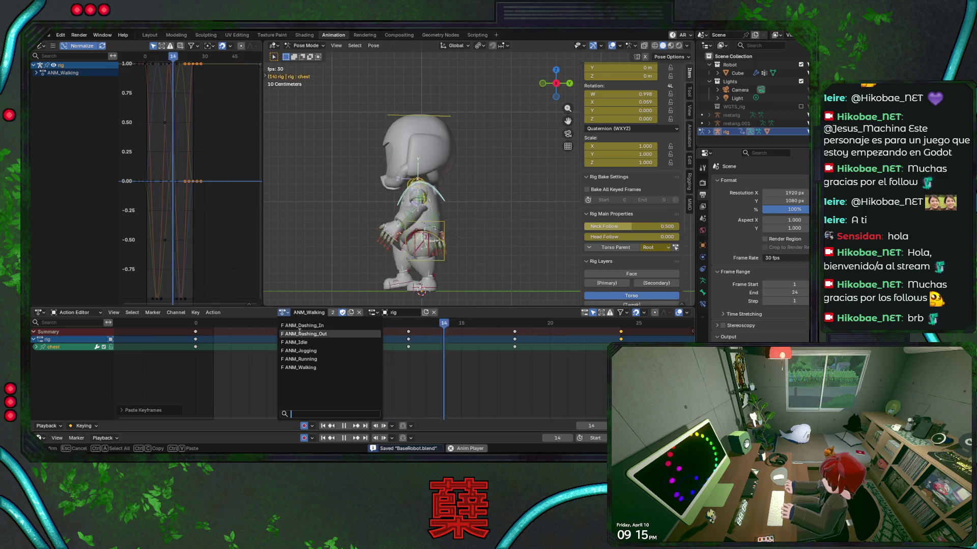
{"action": "left_click", "coordinate": [319, 351]}
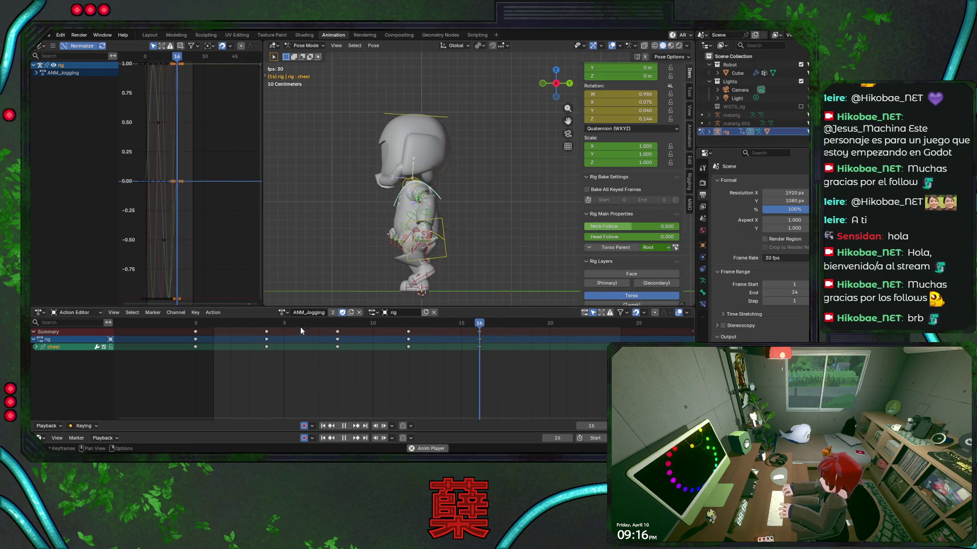
{"action": "left_click", "coordinate": [283, 312]}
{"action": "left_click", "coordinate": [314, 358]}
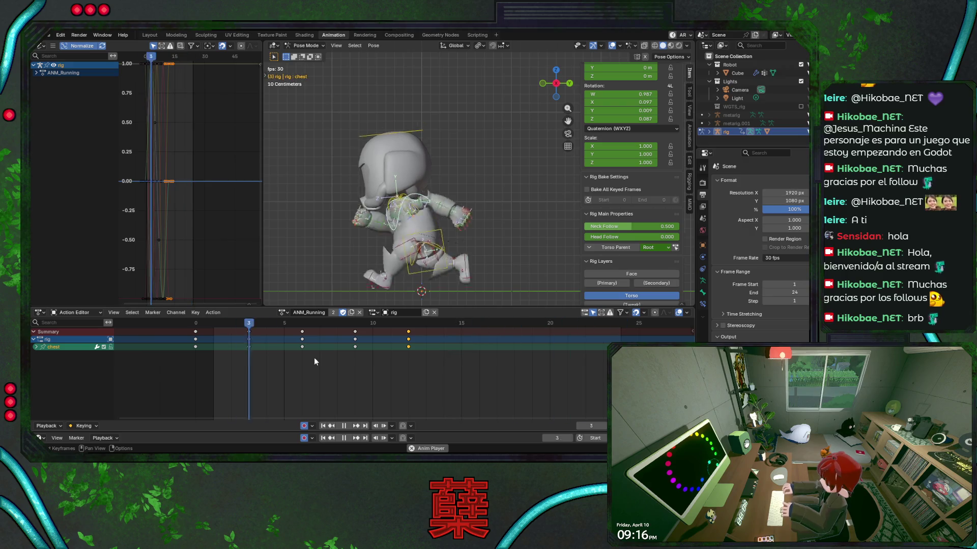
{"action": "left_click", "coordinate": [283, 312]}
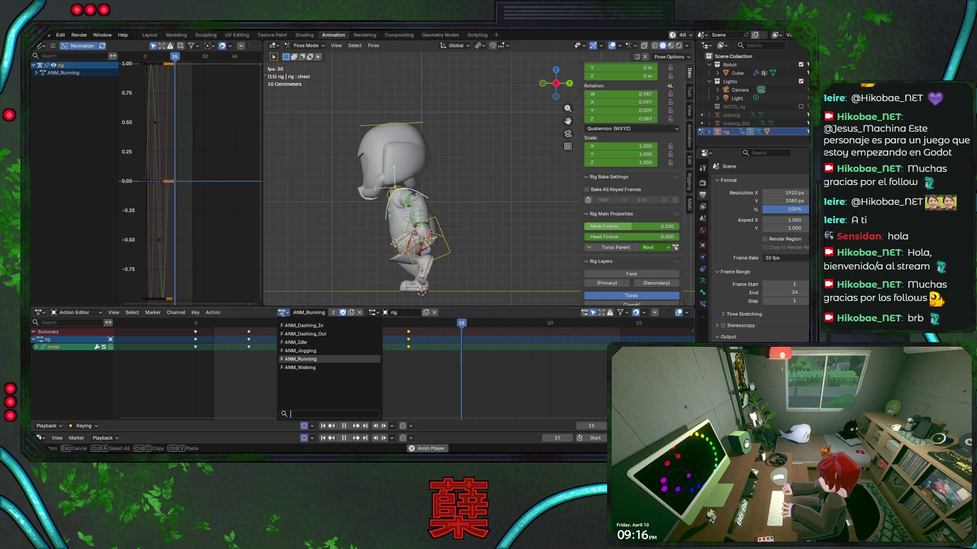
{"action": "left_click", "coordinate": [325, 325]}
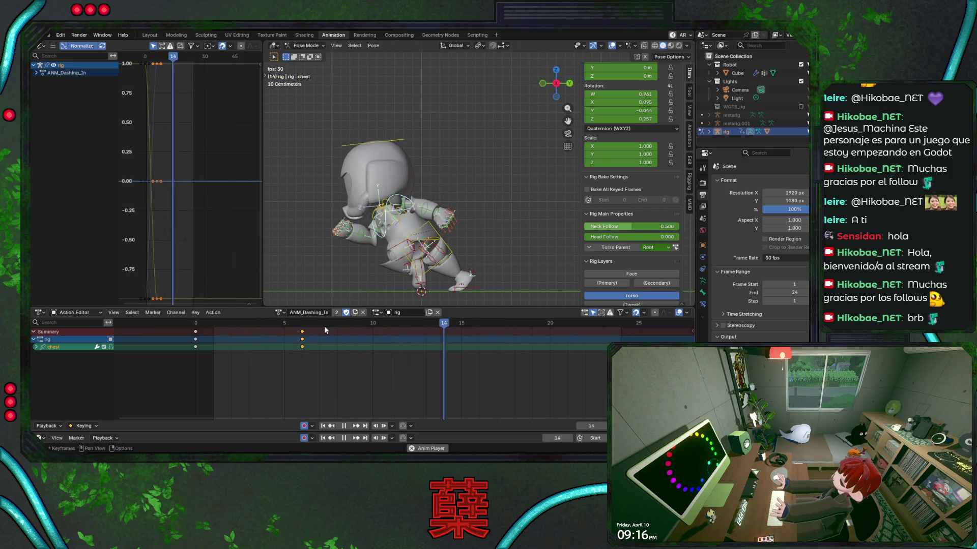
{"action": "left_click", "coordinate": [279, 312]}
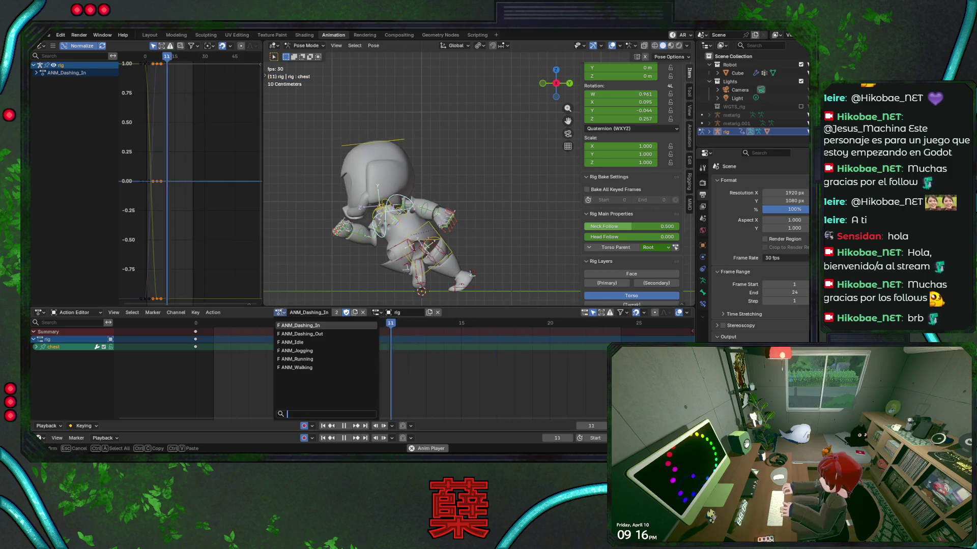
{"action": "left_click", "coordinate": [304, 333]}
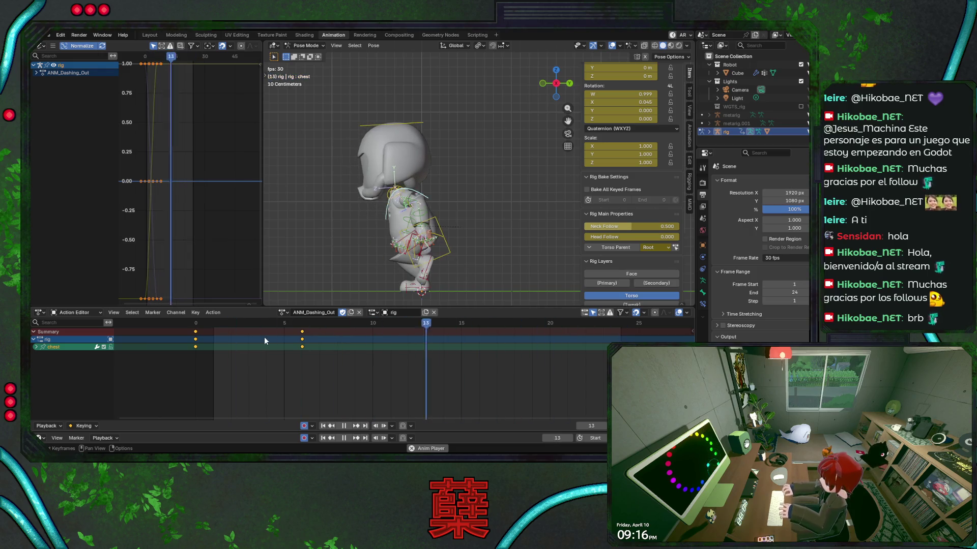
Keep ANM_Dashing_Out active, save, and replay it from frame 0.
{"action": "left_click", "coordinate": [283, 312]}
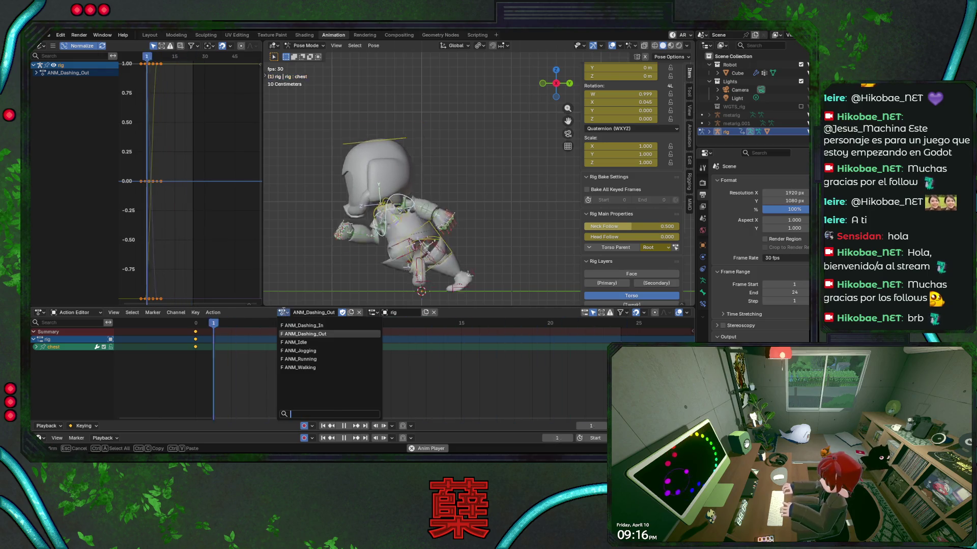
{"action": "key", "text": "Escape"}
{"action": "left_click", "coordinate": [302, 323]}
{"action": "key", "text": "space"}
{"action": "key", "text": "ctrl+s"}
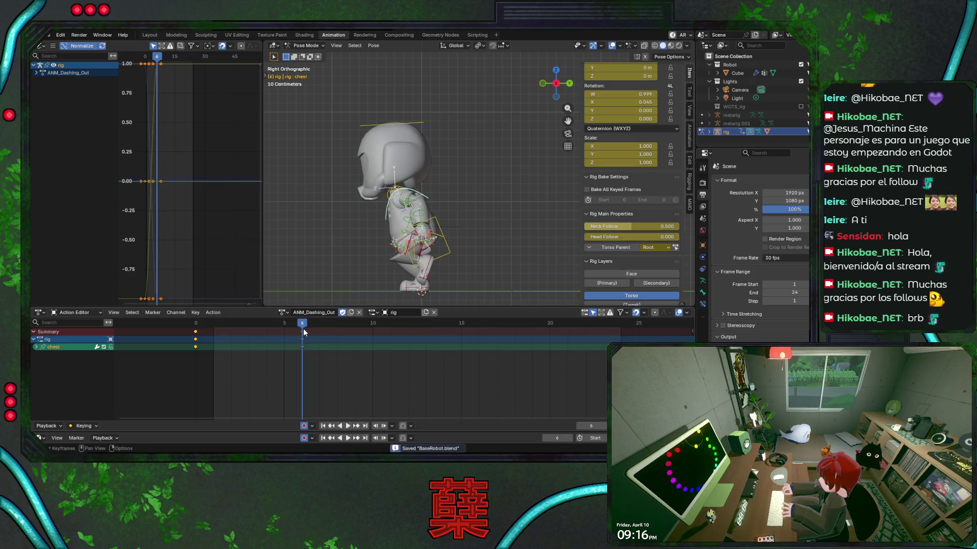
{"action": "left_click", "coordinate": [195, 325]}
{"action": "key", "text": "space"}
{"action": "key", "text": "space"}
{"action": "left_click", "coordinate": [283, 313]}
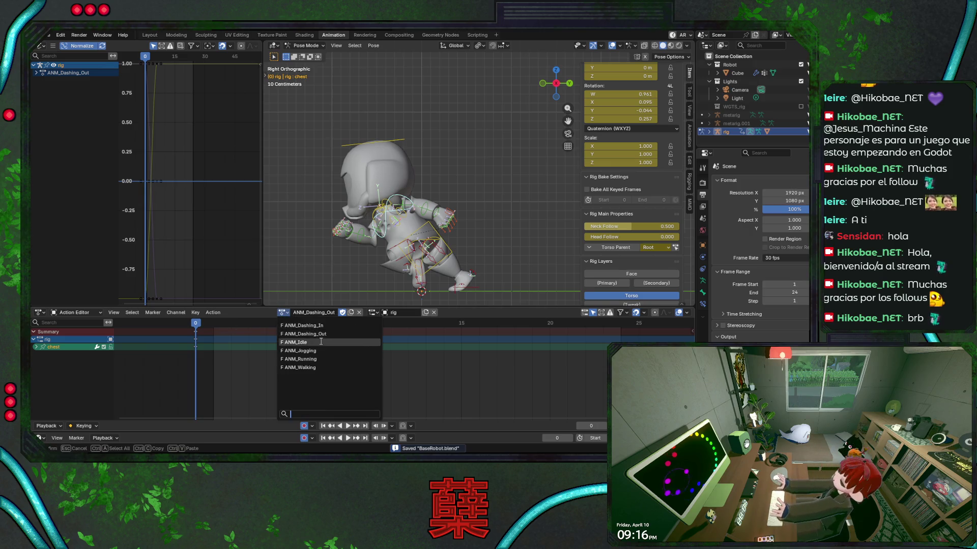
Switch back to ANM_Jogging, select all the rig's bones, and save.
{"action": "left_click", "coordinate": [326, 351]}
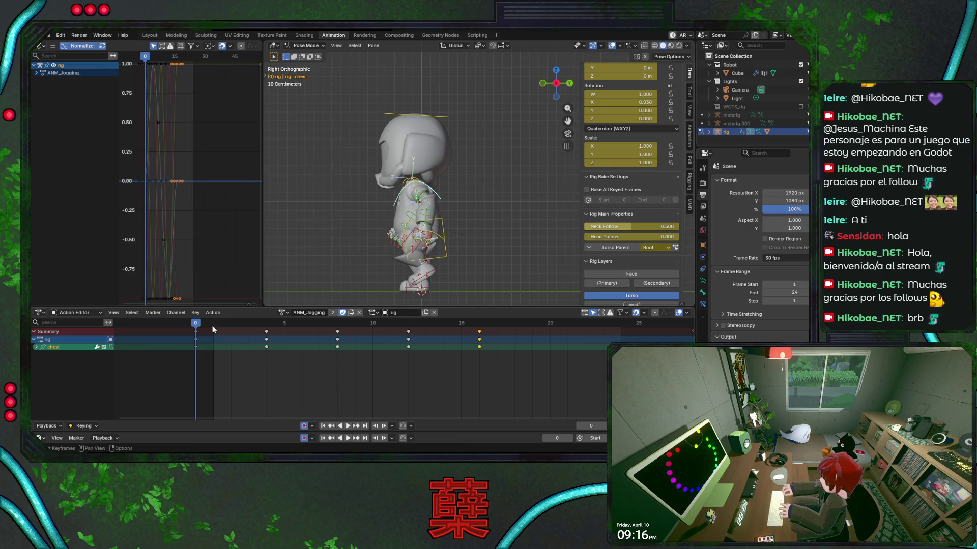
{"action": "left_click", "coordinate": [198, 331]}
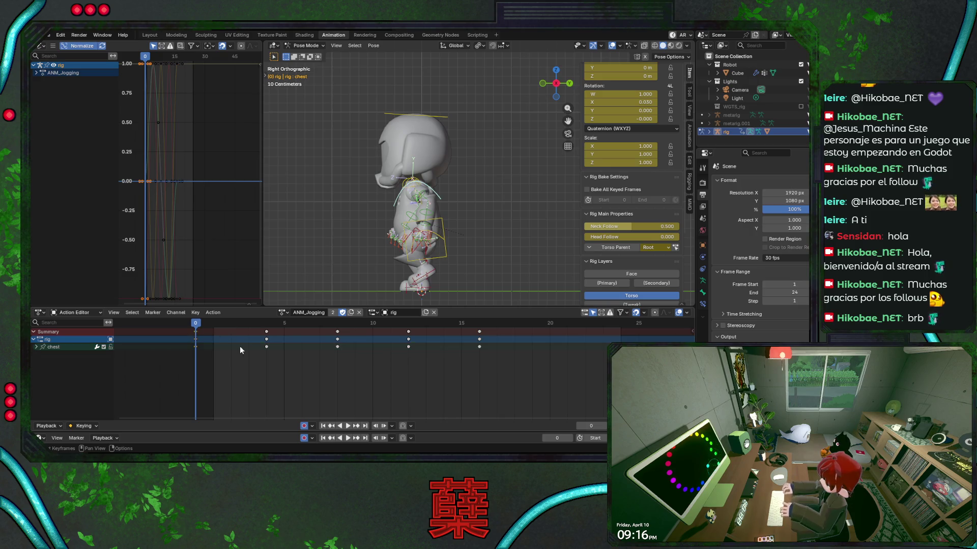
{"action": "key", "text": "ctrl+z"}
{"action": "key", "text": "ctrl+z"}
{"action": "key", "text": "ctrl+s"}
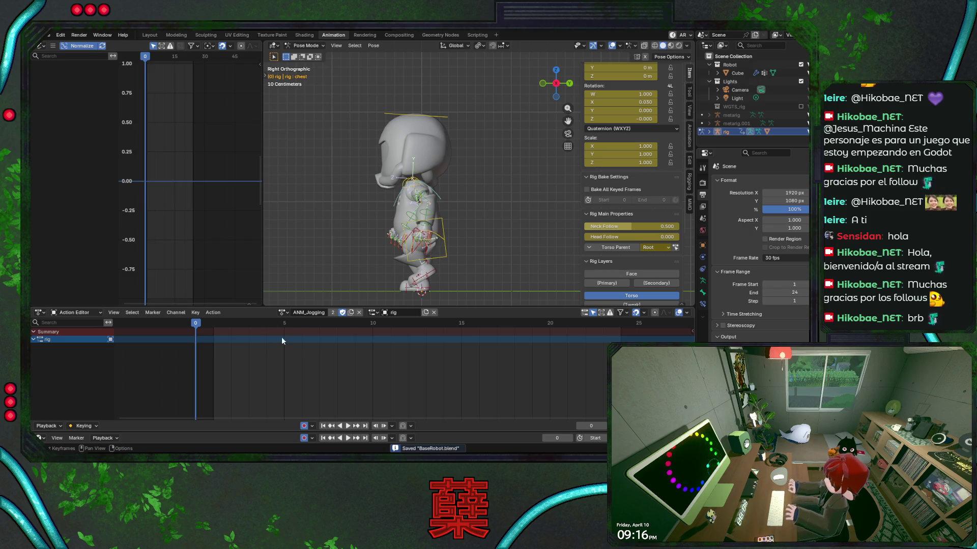
{"action": "key", "text": "ctrl+shift+z"}
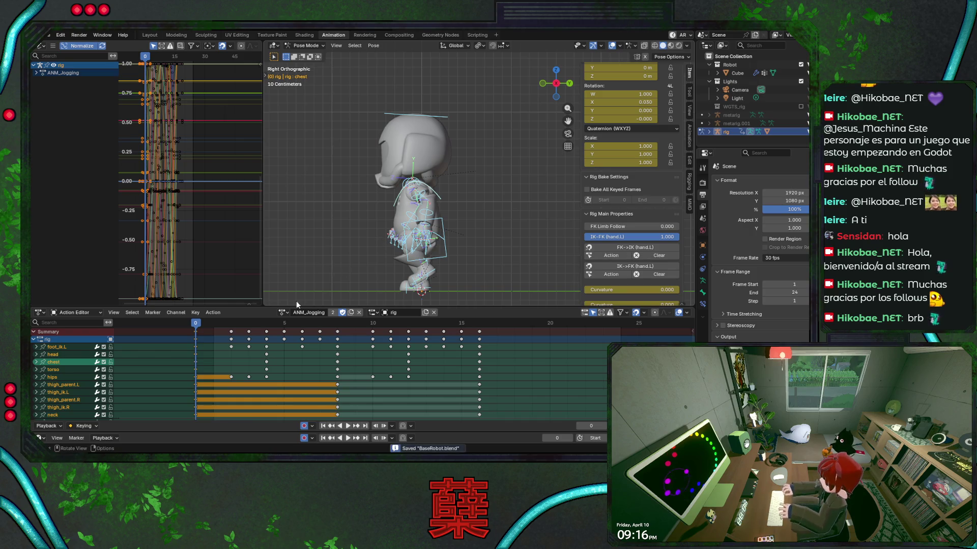
{"action": "left_click", "coordinate": [281, 312]}
{"action": "key", "text": "Escape"}
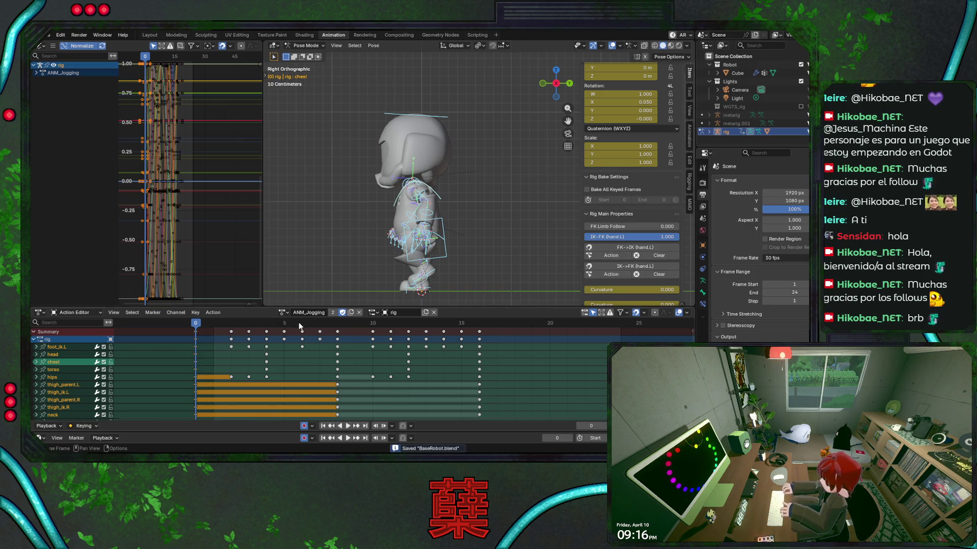
Duplicate ANM_Jogging and rename the copy ANM_Jumping.
{"action": "left_click", "coordinate": [351, 312]}
{"action": "left_click", "coordinate": [305, 313]}
{"action": "key", "text": "BackSpace"}
{"action": "key", "text": "BackSpace"}
{"action": "key", "text": "BackSpace"}
{"action": "type", "text": "ing"}
{"action": "key", "text": "Return"}
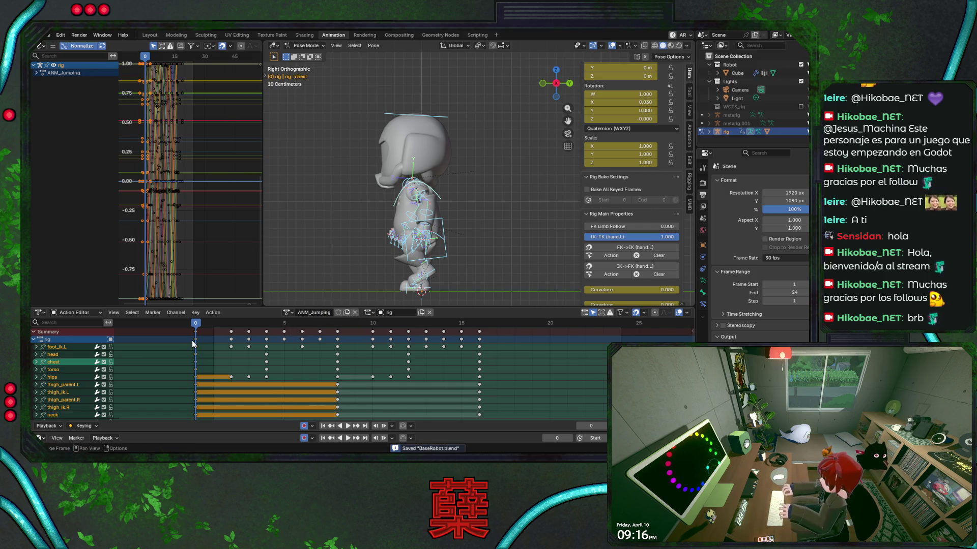
Delete all copied jogging keyframes from ANM_Jumping, save, and key the current pose at frame 0.
{"action": "left_click_drag", "start_coordinate": [219, 365], "coordinate": [518, 323]}
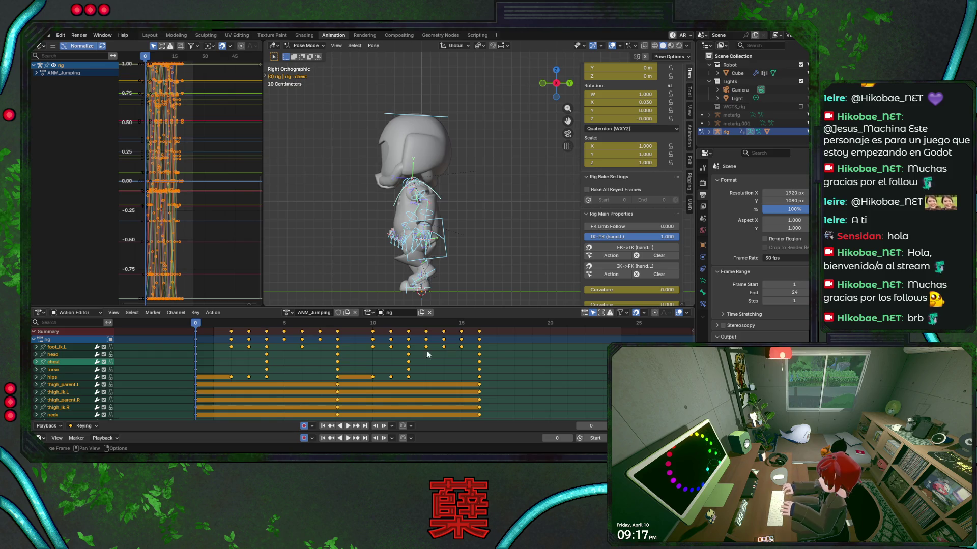
{"action": "key", "text": "Delete"}
{"action": "key", "text": "ctrl+s"}
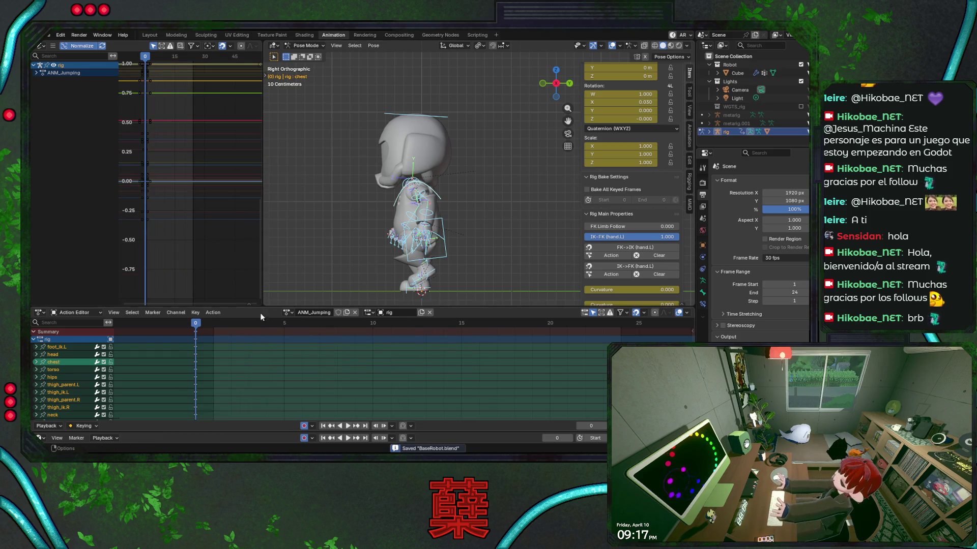
{"action": "key", "text": "i"}
{"action": "key", "text": "space"}
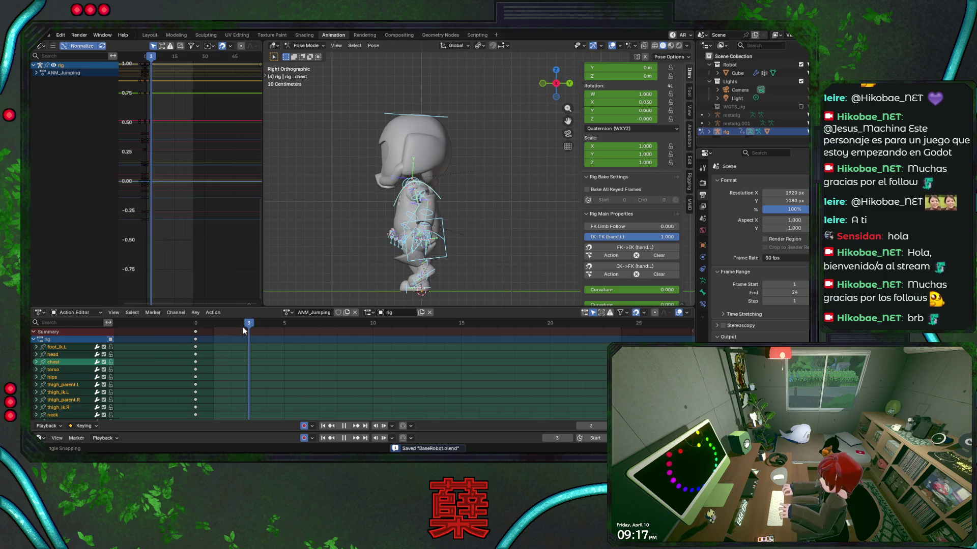
Stop playback, zoom in on the robot, and try torso and left-foot moves at frame 3, cancelling each.
{"action": "key", "text": "space"}
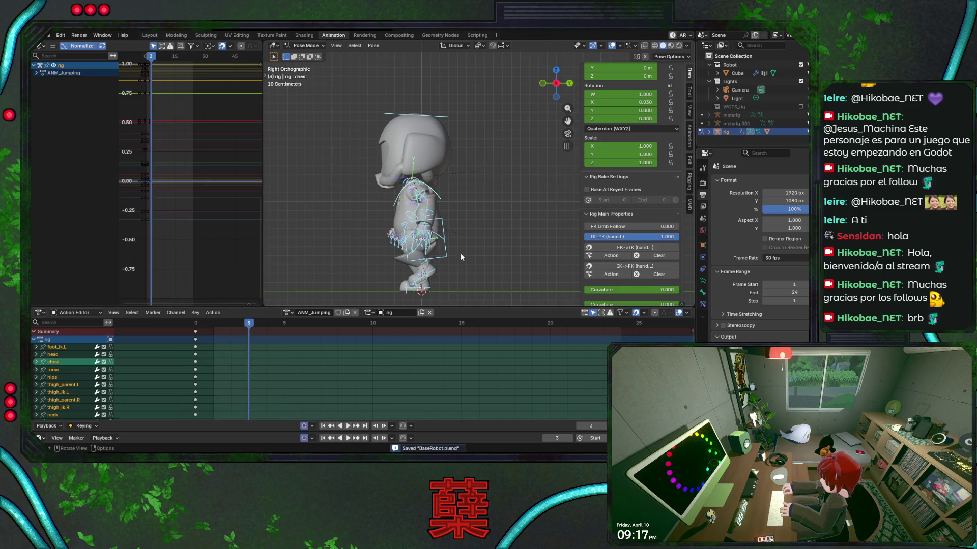
{"action": "mouse_move", "coordinate": [472, 235]}
{"action": "middle_mouse_down", "text": "shift"}
{"action": "mouse_move", "coordinate": [478, 190]}
{"action": "mouse_move", "coordinate": [486, 199]}
{"action": "middle_mouse_up", "text": "shift"}
{"action": "scroll", "coordinate": [481, 191], "scroll_direction": "up", "scroll_amount": 2}
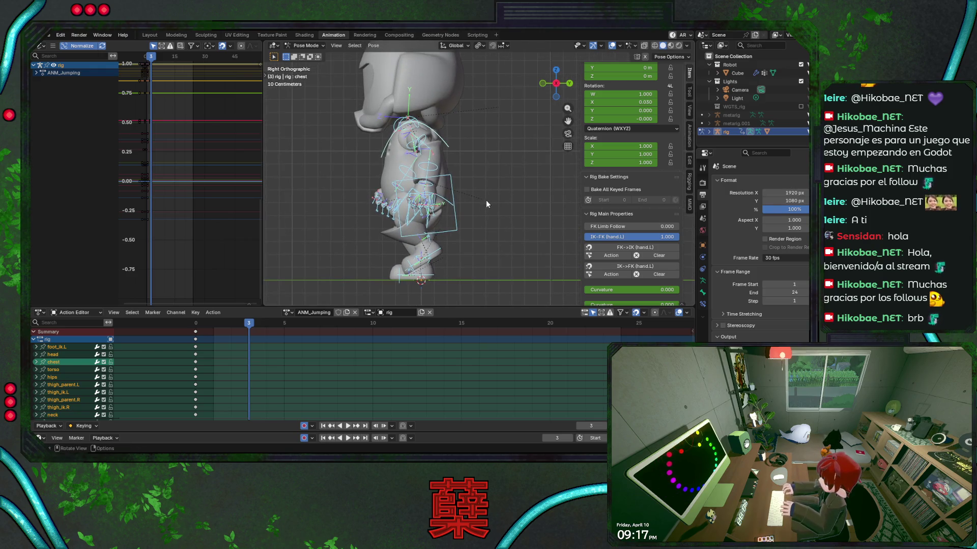
{"action": "left_click", "coordinate": [458, 224]}
{"action": "key", "text": "g"}
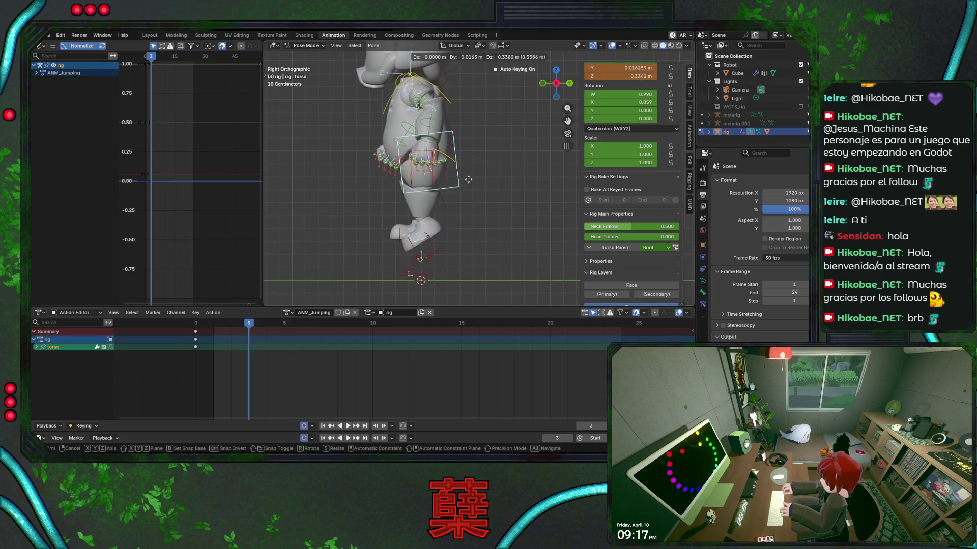
{"action": "key", "text": "Escape"}
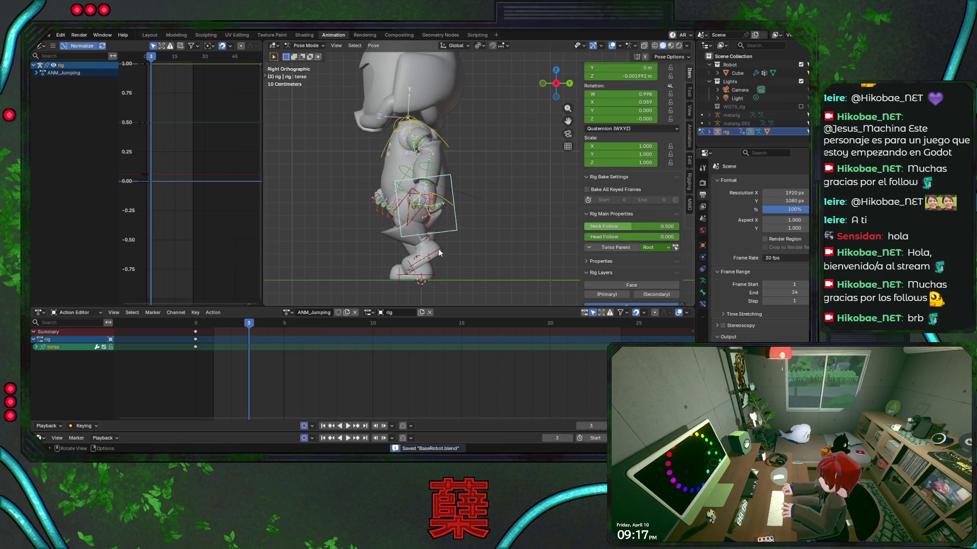
{"action": "left_click", "coordinate": [440, 254]}
{"action": "key", "text": "g"}
{"action": "key", "text": "Escape"}
{"action": "left_click", "coordinate": [443, 253]}
{"action": "key", "text": "g"}
{"action": "key", "text": "z"}
{"action": "key", "text": "Escape"}
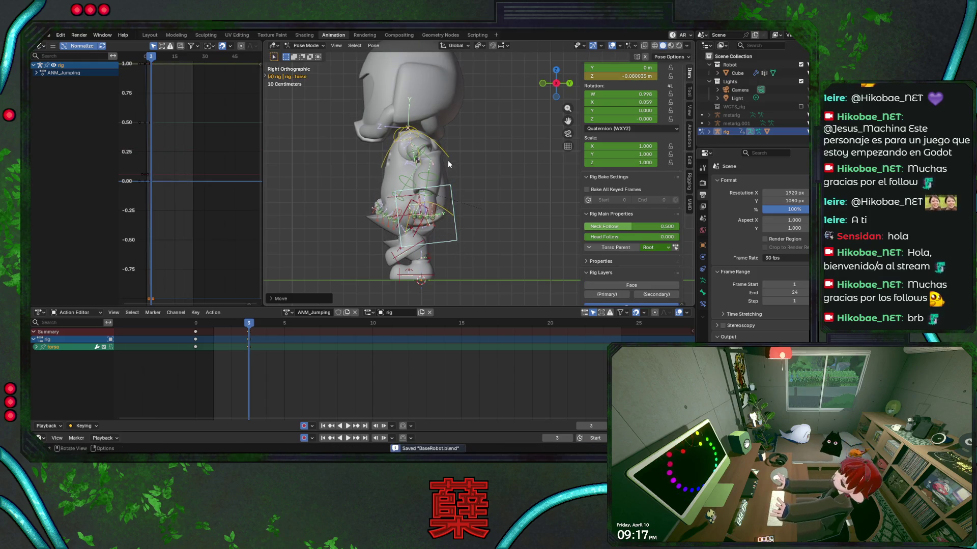
Rotate the chest bone forward in the frame 3 crouch and save BaseRobot.blend.
{"action": "left_click", "coordinate": [451, 164]}
{"action": "key", "text": "r"}
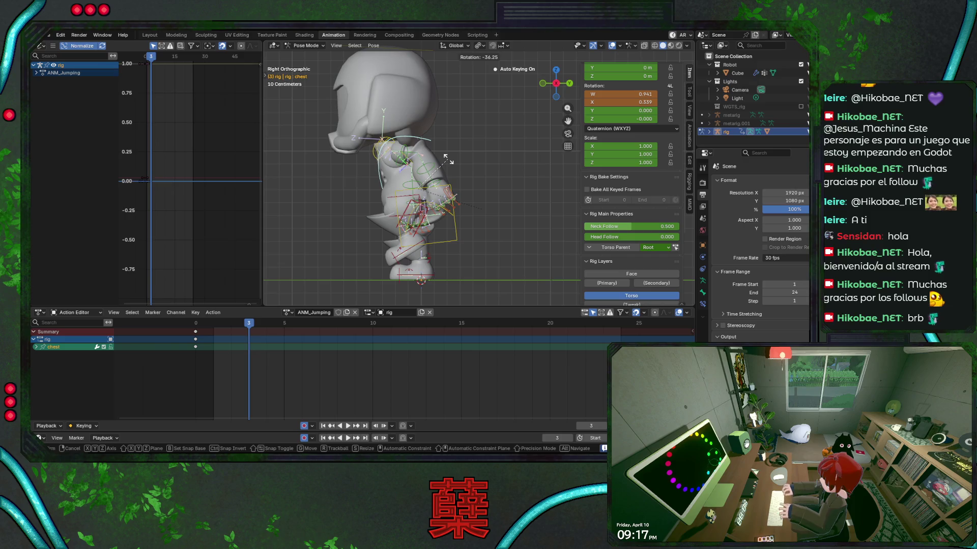
{"action": "left_click", "coordinate": [448, 162]}
{"action": "key", "text": "ctrl+s"}
Select the upper arm and right forearm controls, leave the forearm unchanged, save, and play back.
{"action": "left_click", "coordinate": [403, 158]}
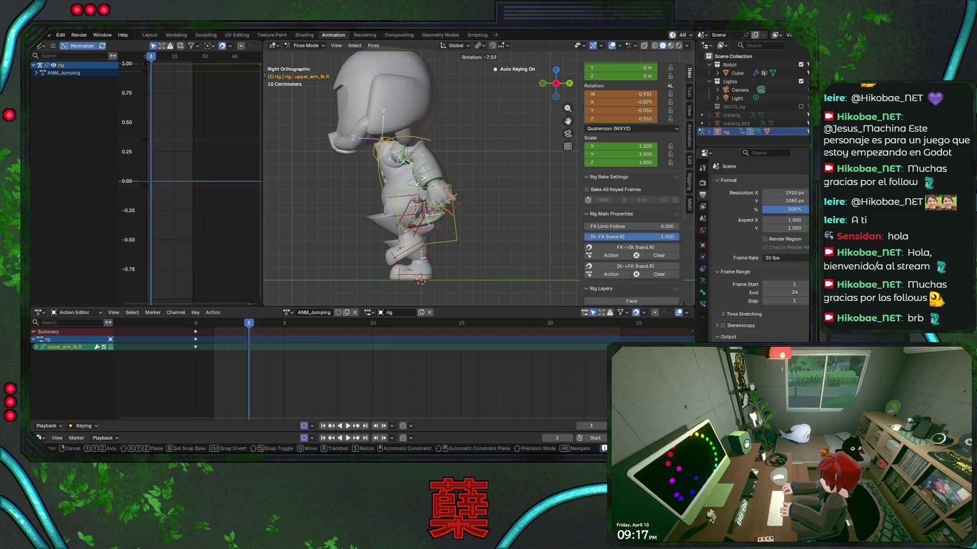
{"action": "left_click", "coordinate": [403, 158]}
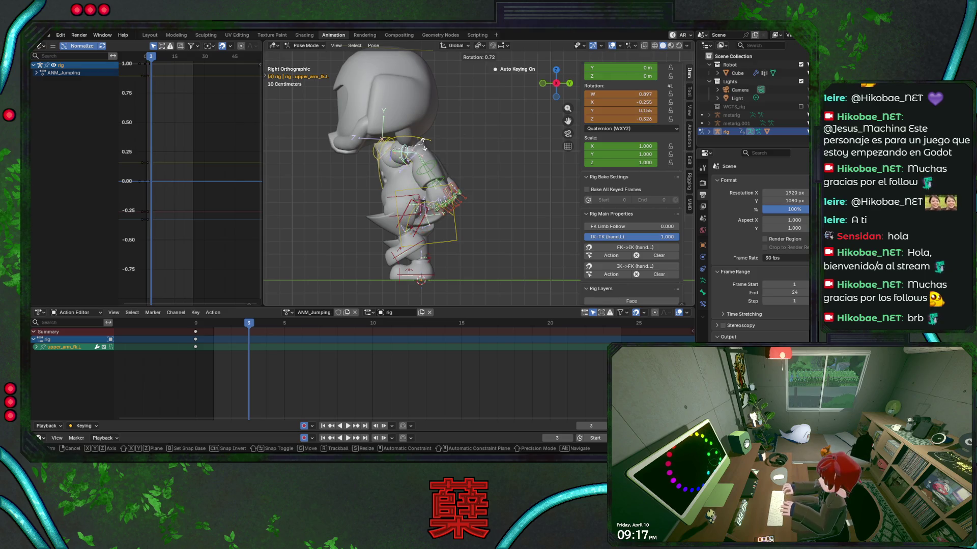
{"action": "left_click", "coordinate": [430, 165]}
{"action": "key", "text": "r"}
{"action": "left_click", "coordinate": [450, 160]}
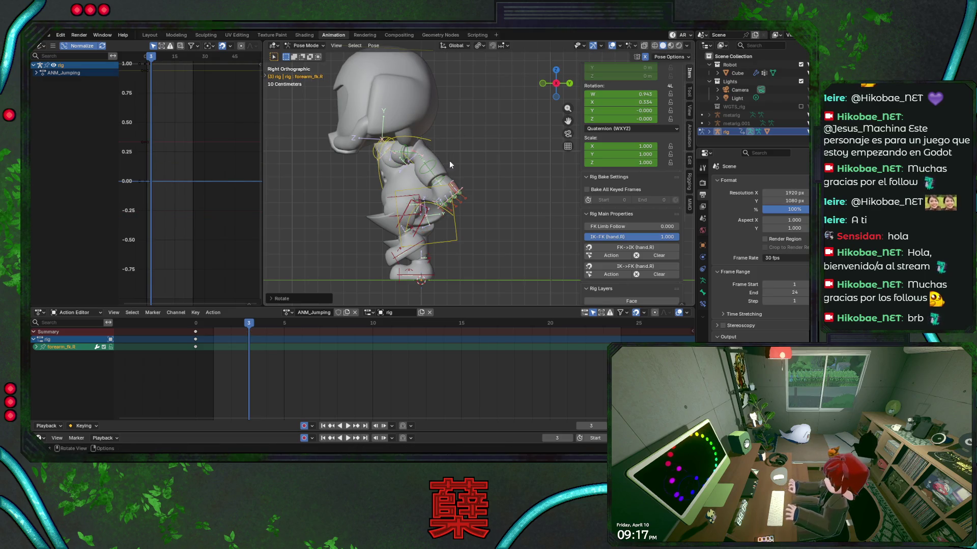
{"action": "key", "text": "ctrl+s"}
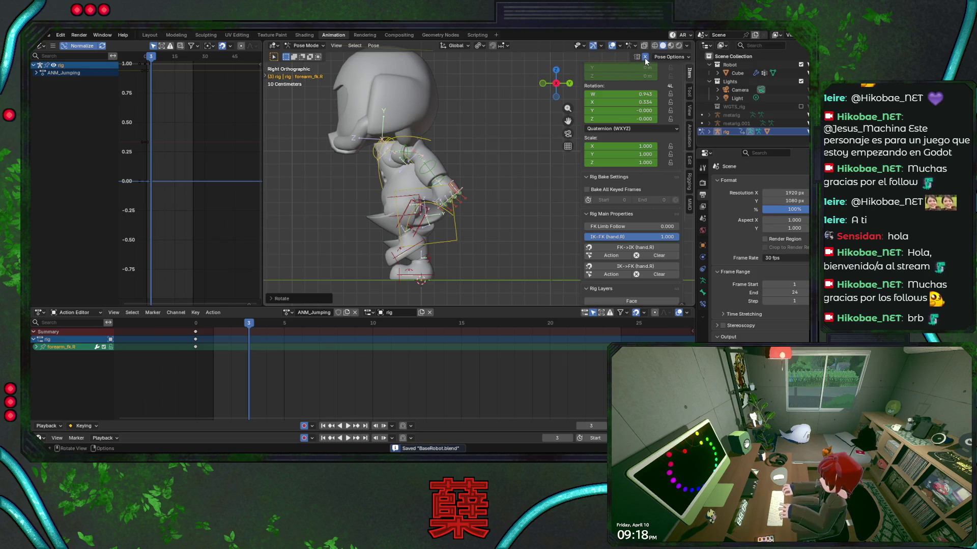
{"action": "key", "text": "space"}
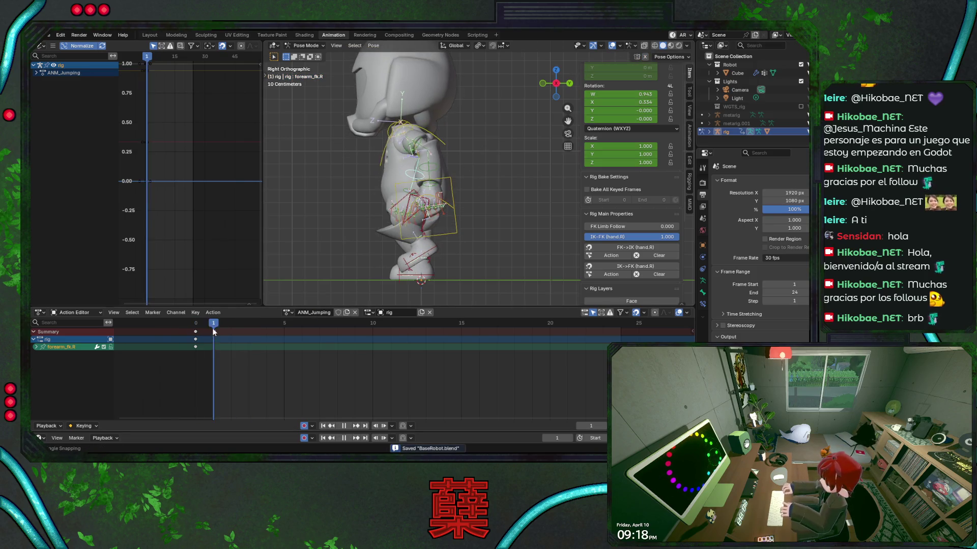
At frame 3, rework the chest rotation, undoing the second attempt and abandoning a head rotation.
{"action": "left_click_drag", "start_coordinate": [213, 332], "coordinate": [248, 332]}
{"action": "key", "text": "space"}
{"action": "left_click", "coordinate": [419, 139]}
{"action": "key", "text": "r"}
{"action": "left_click", "coordinate": [460, 204]}
{"action": "left_click", "coordinate": [456, 235]}
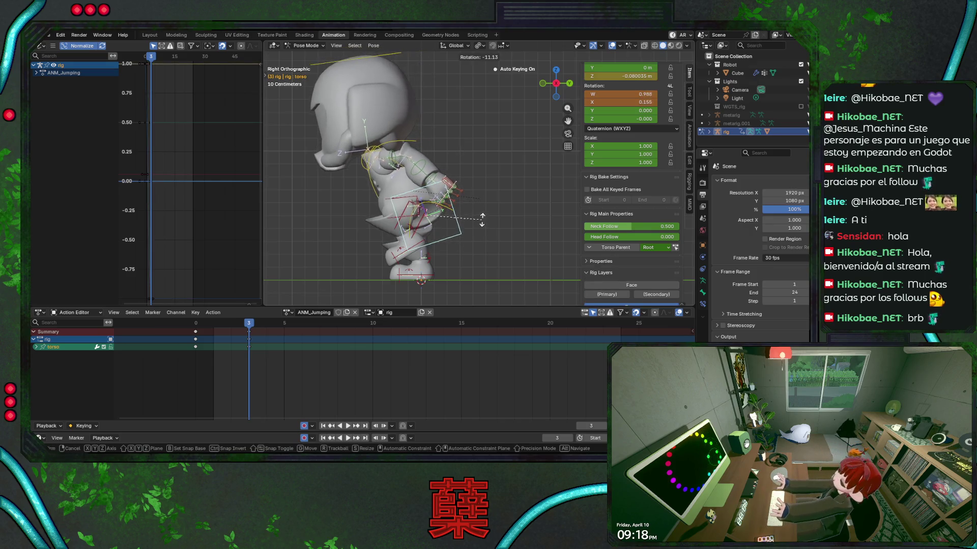
{"action": "left_click", "coordinate": [420, 145]}
{"action": "key", "text": "r"}
{"action": "left_click", "coordinate": [454, 179]}
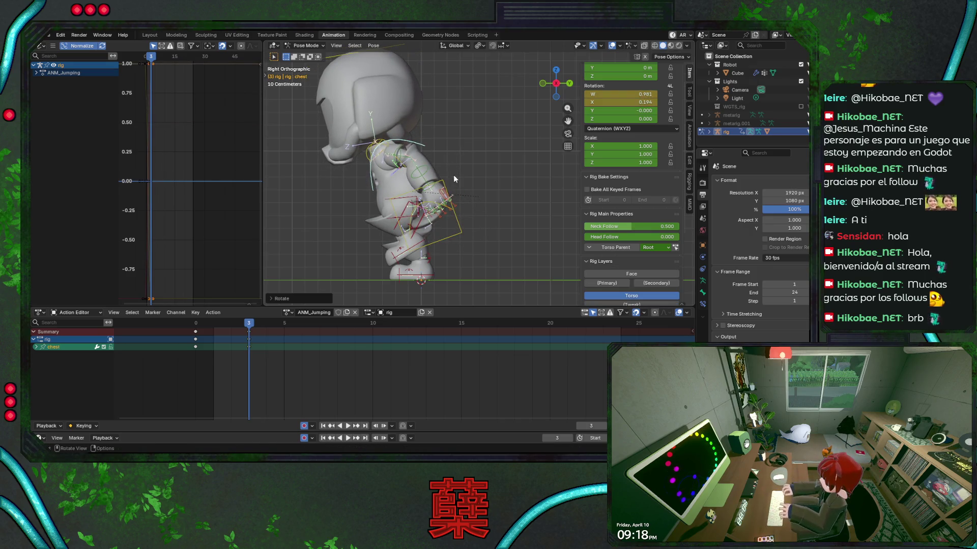
{"action": "key", "text": "ctrl+z"}
{"action": "left_click", "coordinate": [408, 89]}
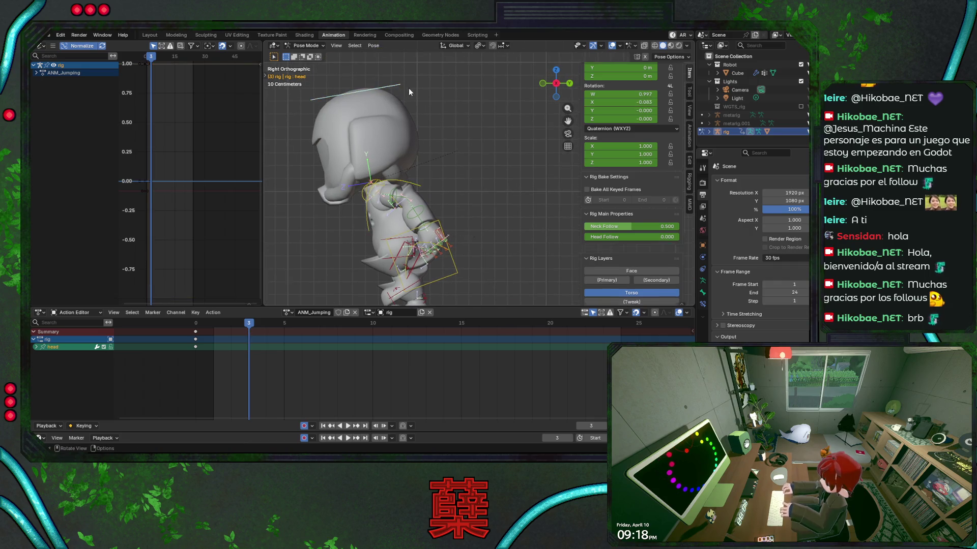
{"action": "key", "text": "r"}
{"action": "key", "text": "Escape"}
Lower the torso vertically, save, and key the left foot control at frame 3.
{"action": "left_click", "coordinate": [447, 252]}
{"action": "key", "text": "g"}
{"action": "key", "text": "z"}
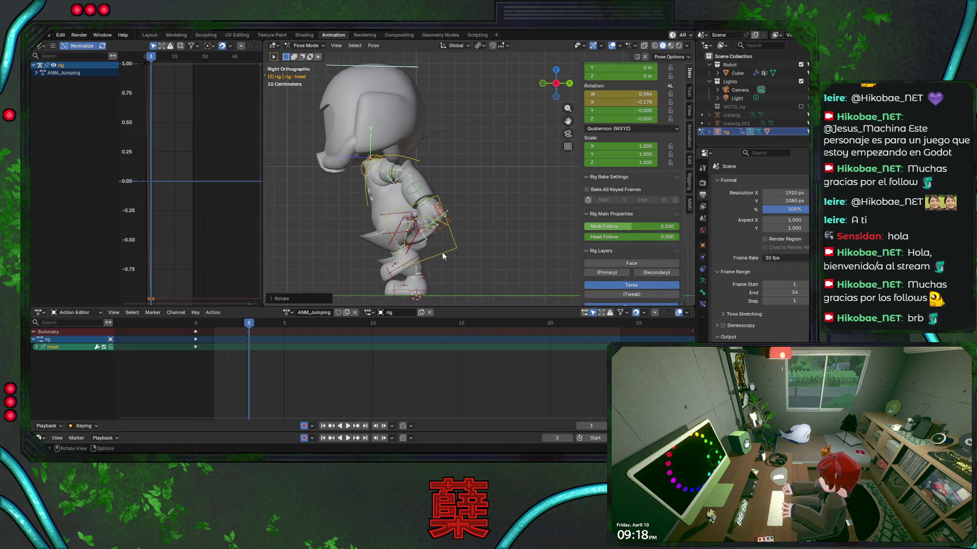
{"action": "key", "text": "Escape"}
{"action": "left_click", "coordinate": [407, 262]}
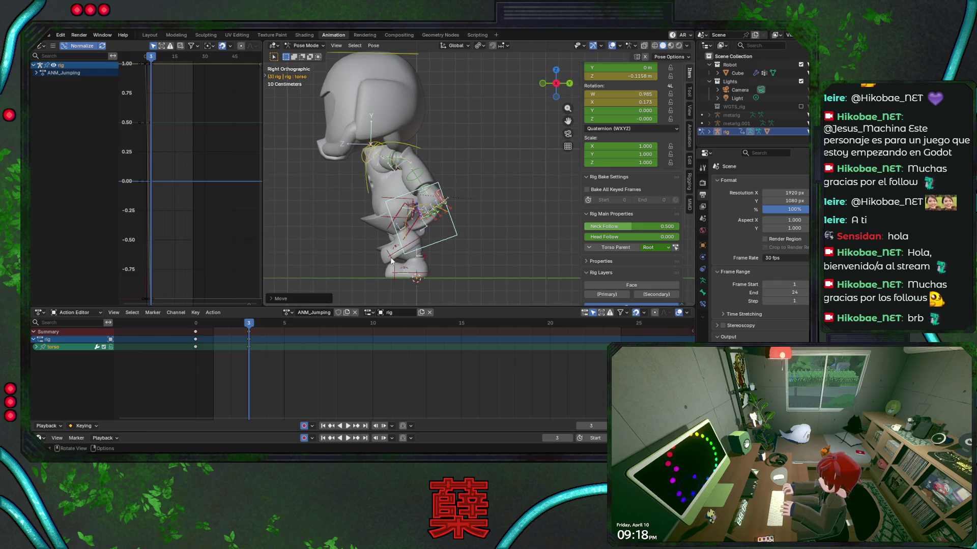
{"action": "key", "text": "ctrl+s"}
{"action": "key", "text": "space"}
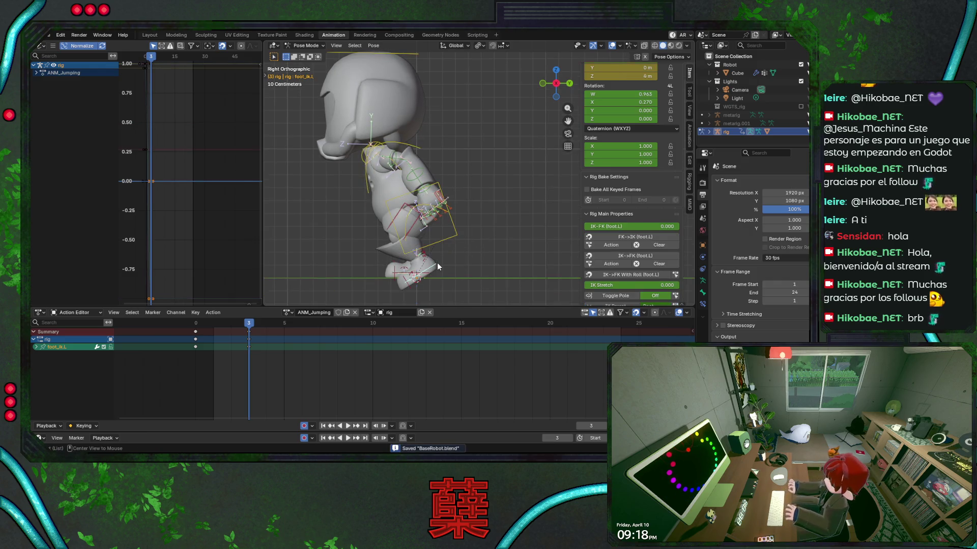
{"action": "left_click", "coordinate": [231, 324]}
{"action": "mouse_move", "coordinate": [232, 325]}
{"action": "left_mouse_down"}
{"action": "mouse_move", "coordinate": [179, 328]}
{"action": "mouse_move", "coordinate": [245, 336]}
{"action": "left_mouse_up"}
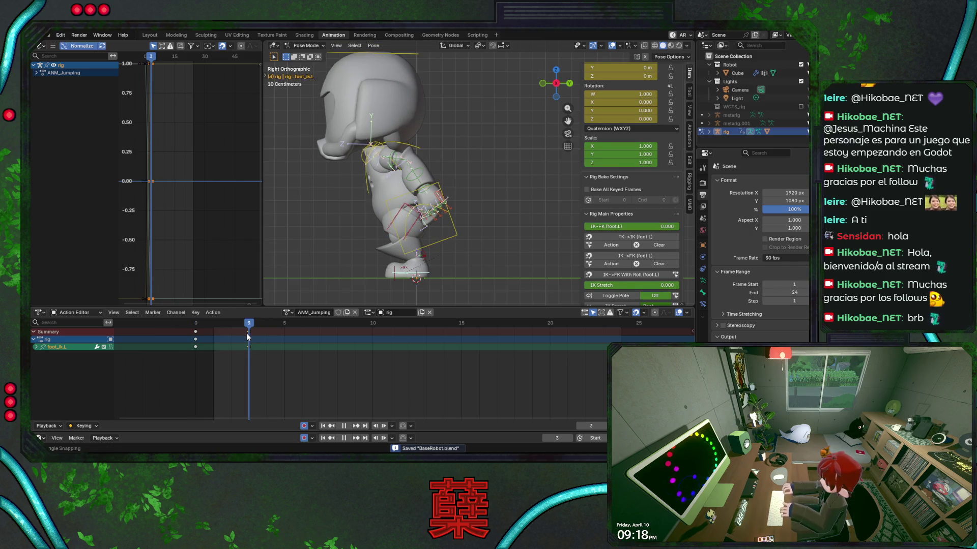
{"action": "key", "text": "i"}
At frame 6, raise and rotate the torso and lift the left foot vertically.
{"action": "left_click_drag", "start_coordinate": [246, 334], "coordinate": [295, 329]}
{"action": "left_click", "coordinate": [451, 248]}
{"action": "key", "text": "g"}
{"action": "key", "text": "z"}
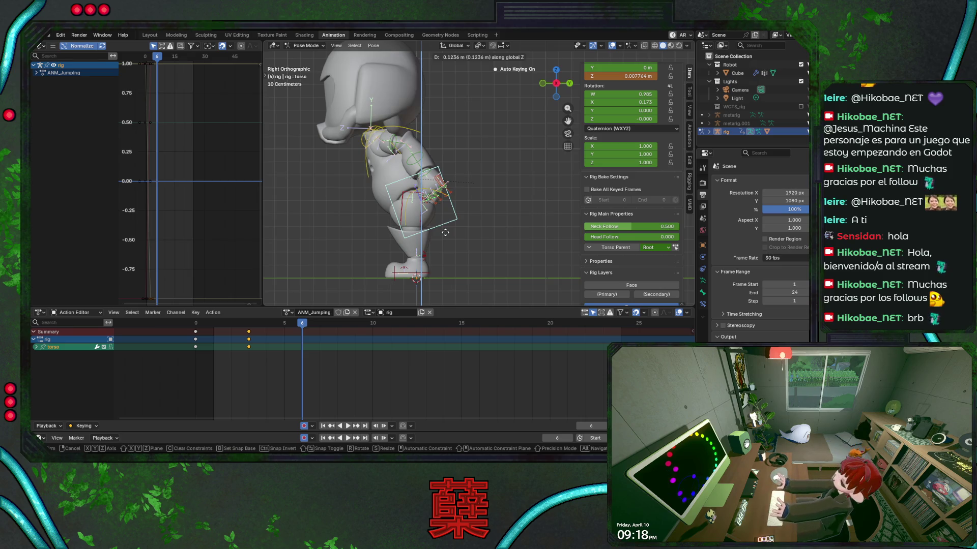
{"action": "left_click", "coordinate": [446, 233]}
{"action": "key", "text": "r"}
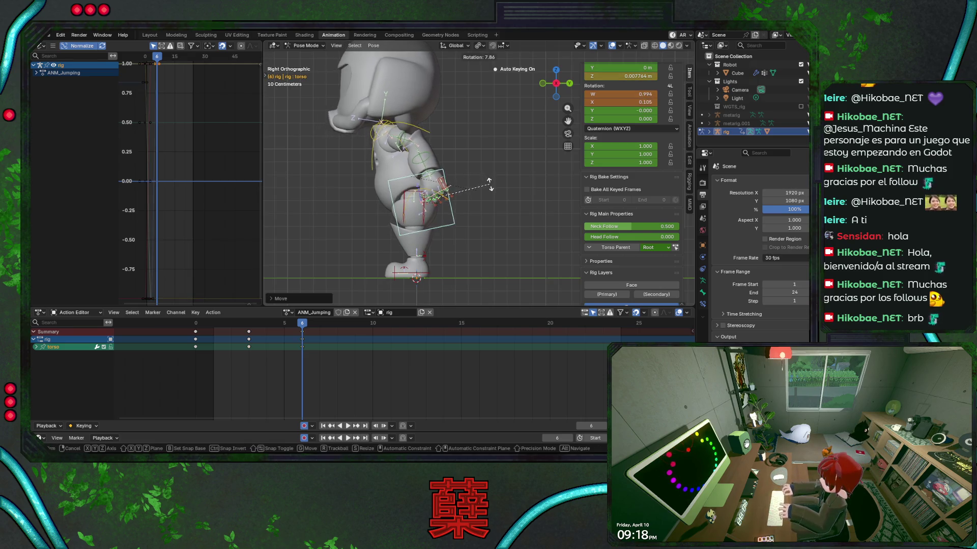
{"action": "left_click", "coordinate": [427, 286]}
{"action": "left_click", "coordinate": [427, 279]}
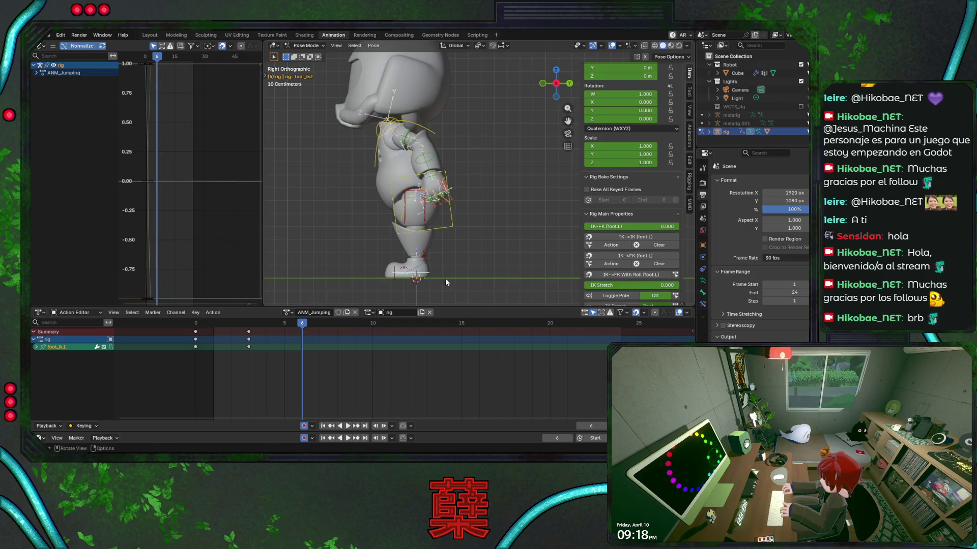
{"action": "key", "text": "g"}
{"action": "key", "text": "z"}
{"action": "left_click", "coordinate": [456, 264]}
Rotate the right heel control, raise the torso slightly, and save the file.
{"action": "left_click", "coordinate": [427, 269]}
{"action": "left_click", "coordinate": [426, 257]}
{"action": "key", "text": "r"}
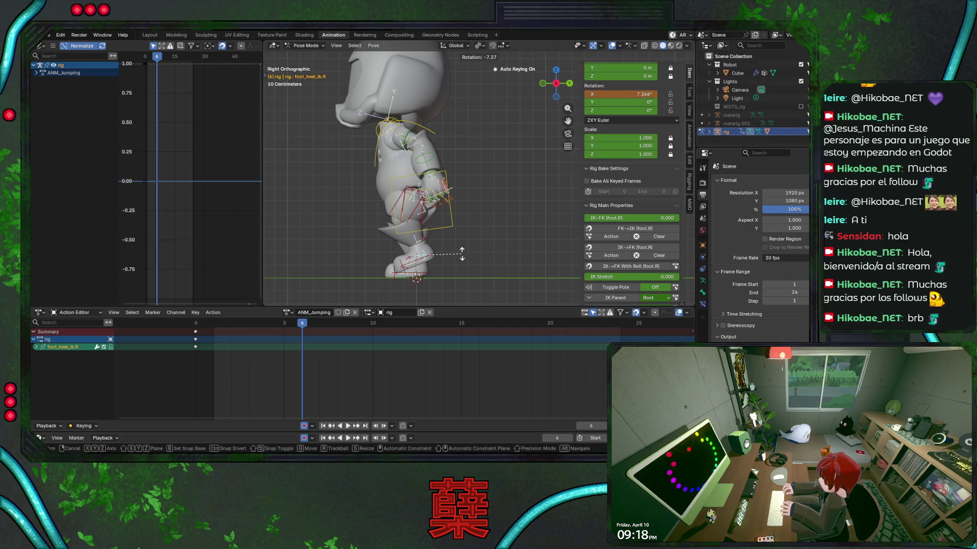
{"action": "left_click", "coordinate": [460, 249]}
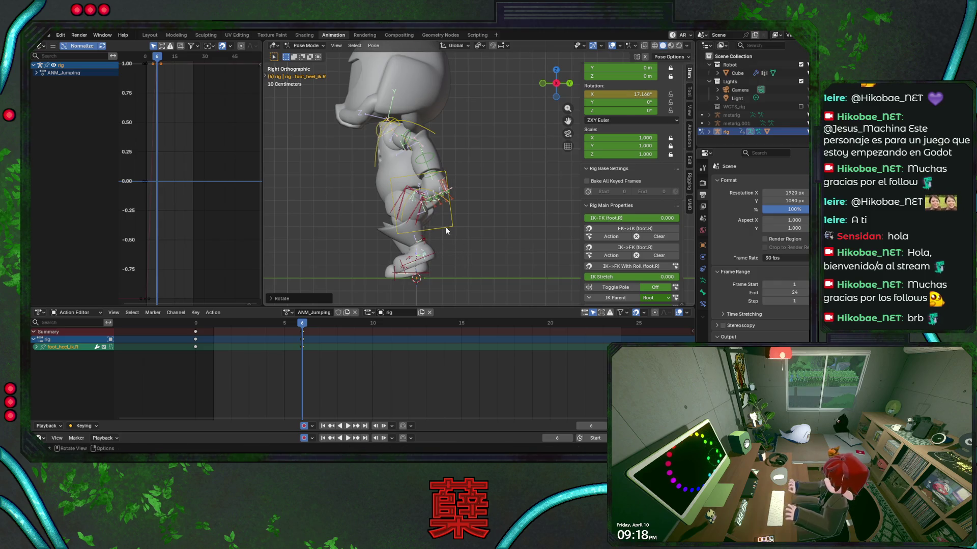
{"action": "left_click", "coordinate": [460, 237]}
{"action": "key", "text": "g"}
{"action": "left_click", "coordinate": [460, 234]}
{"action": "key", "text": "ctrl+s"}
Play the animation back a few times to review the takeoff.
{"action": "key", "text": "space"}
{"action": "key", "text": "Escape"}
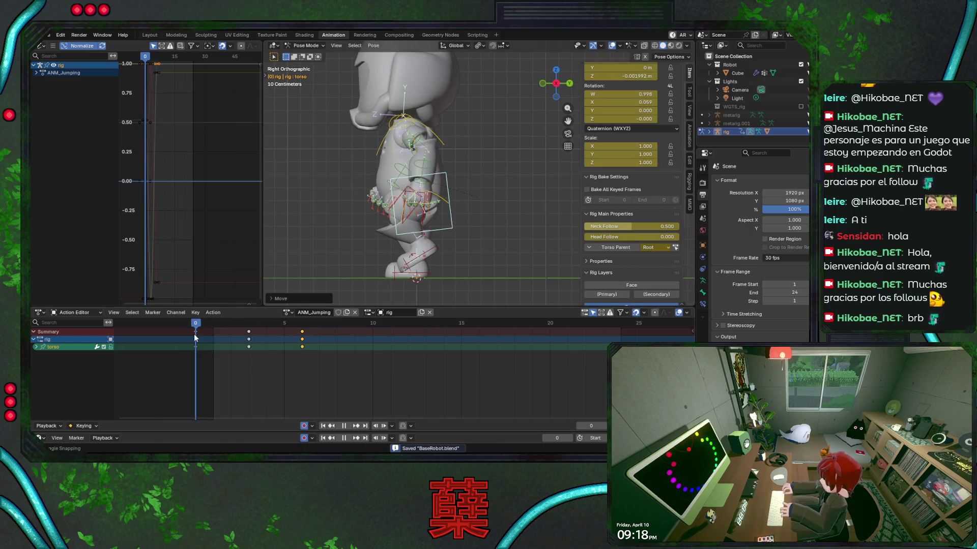
{"action": "key", "text": "space"}
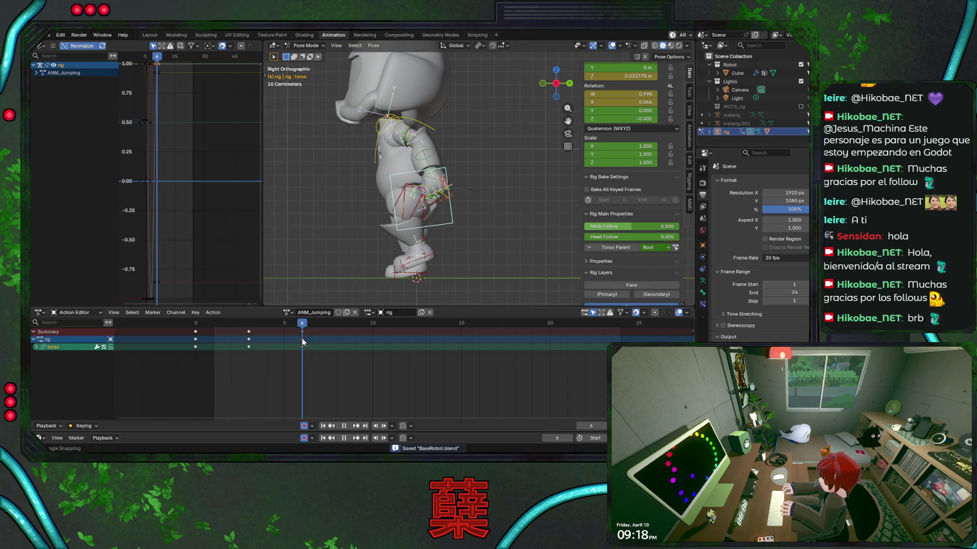
{"action": "key", "text": "space"}
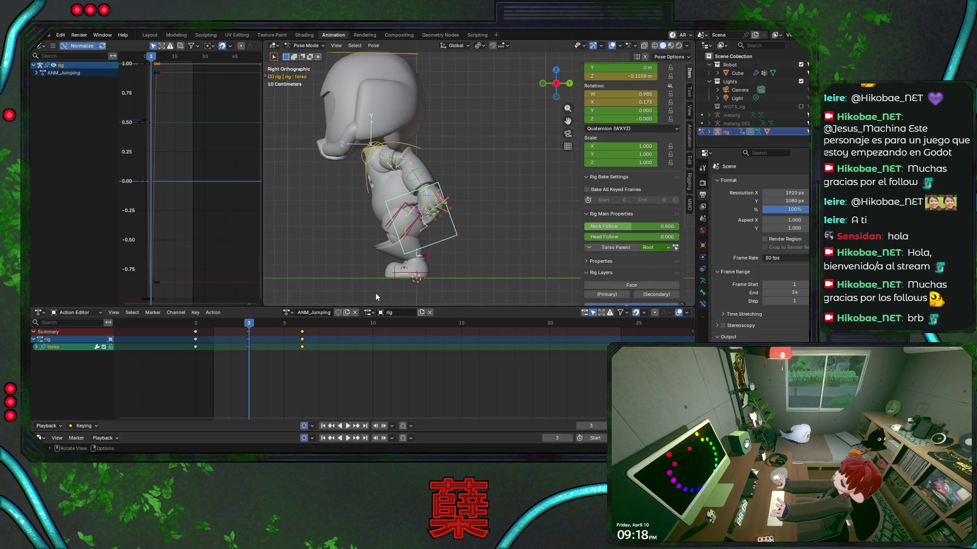
{"action": "key", "text": "space"}
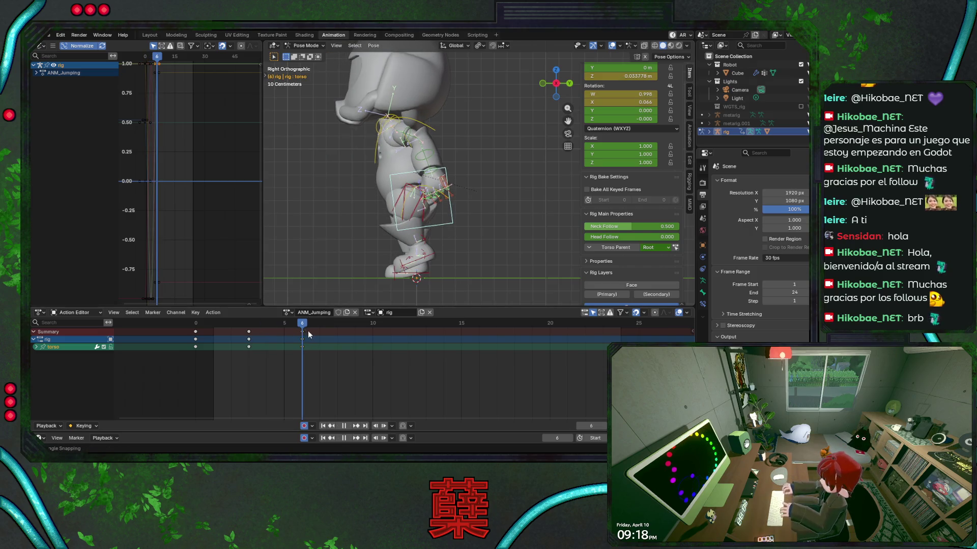
{"action": "key", "text": "space"}
Tilt the right foot and rotate the right heel about 16.9° at frame 6, then save.
{"action": "left_click", "coordinate": [430, 274]}
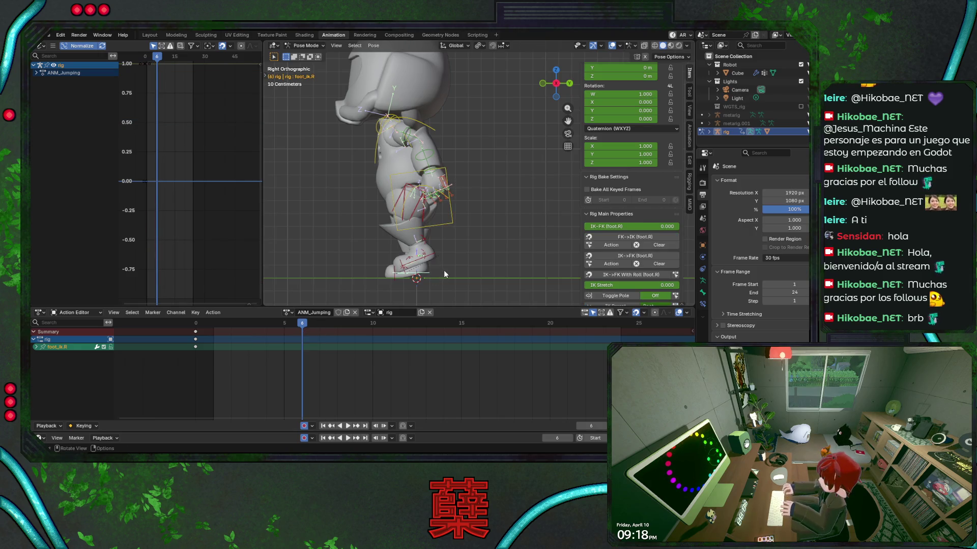
{"action": "key", "text": "r"}
{"action": "left_click", "coordinate": [443, 256]}
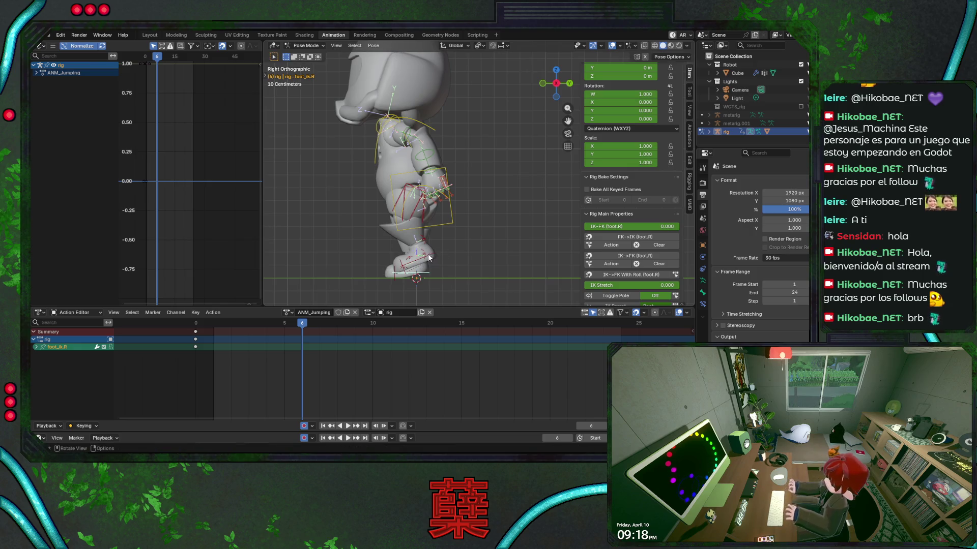
{"action": "left_click", "coordinate": [428, 257]}
{"action": "key", "text": "r"}
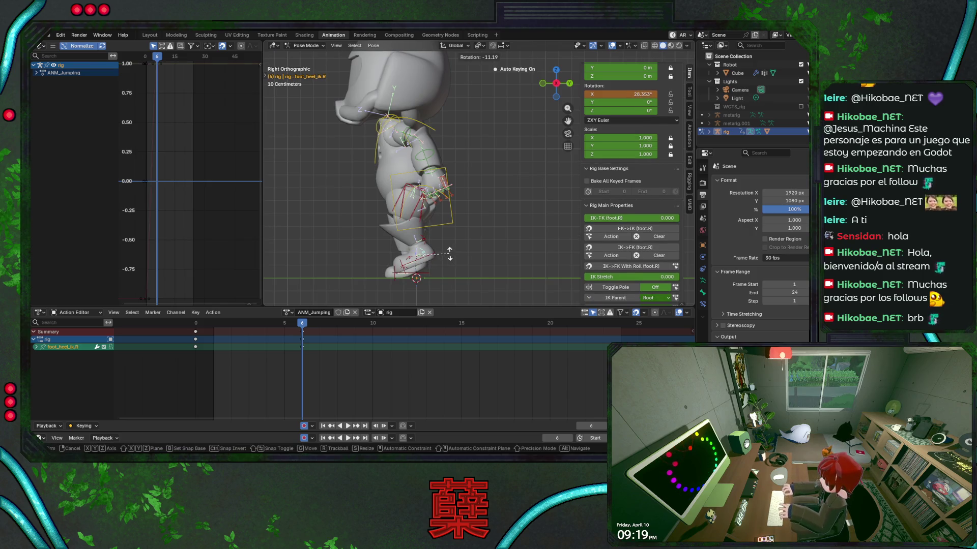
{"action": "left_click", "coordinate": [449, 254]}
{"action": "left_click", "coordinate": [462, 238]}
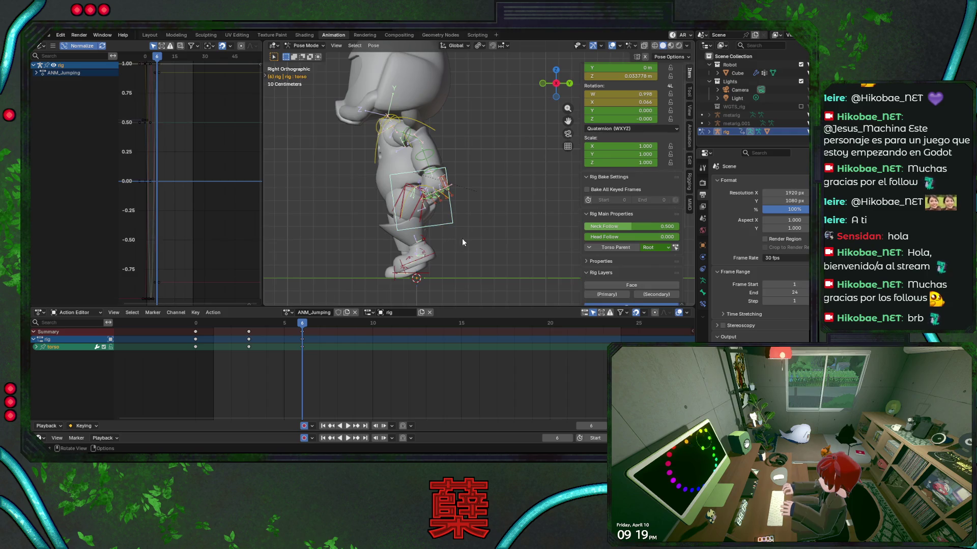
{"action": "left_click", "coordinate": [424, 257]}
{"action": "key", "text": "r"}
{"action": "left_click", "coordinate": [457, 276]}
{"action": "key", "text": "ctrl+s"}
{"action": "key", "text": "Right"}
{"action": "key", "text": "Right"}
{"action": "key", "text": "Right"}
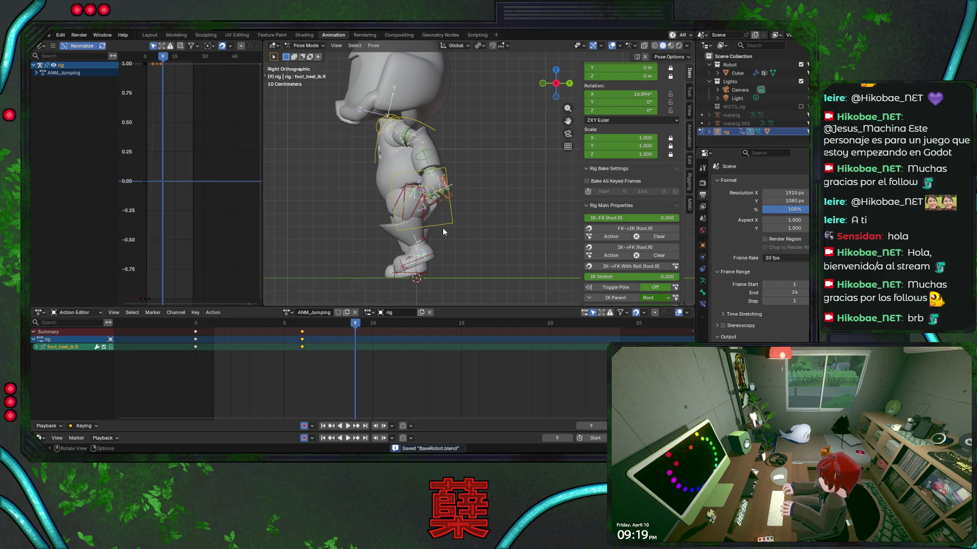
At frame 9, raise the torso vertically to 0.12485 m and rotate the right foot.
{"action": "left_click", "coordinate": [443, 231]}
{"action": "key", "text": "g"}
{"action": "key", "text": "z"}
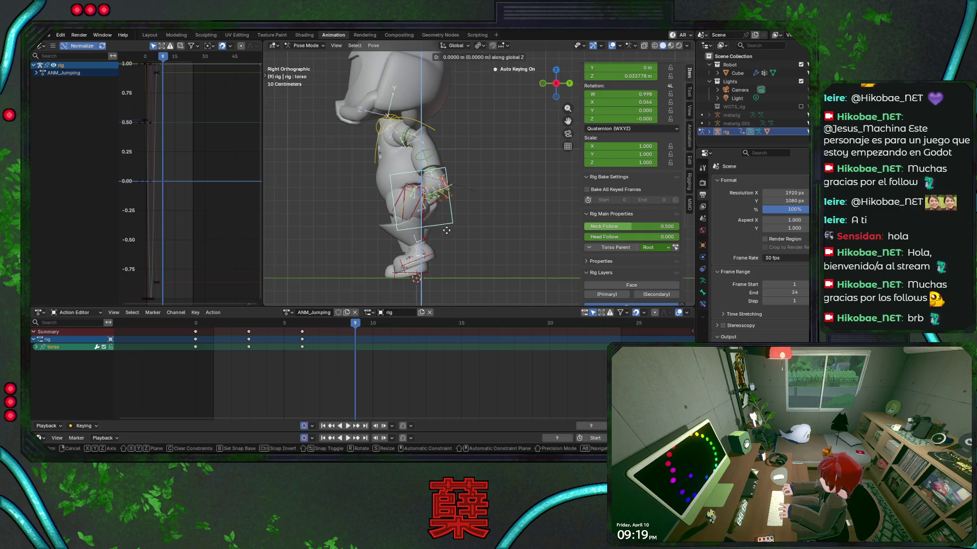
{"action": "left_click", "coordinate": [427, 249]}
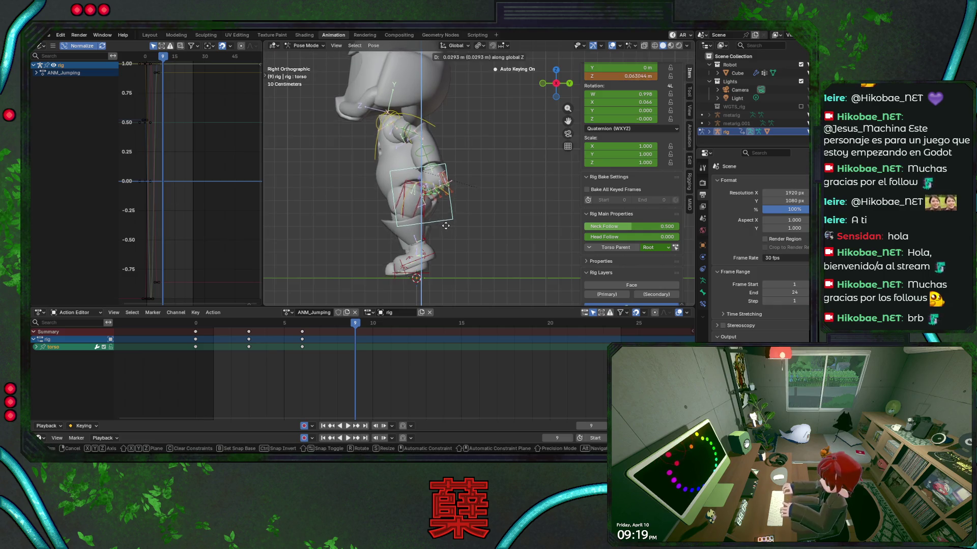
{"action": "left_click", "coordinate": [427, 250]}
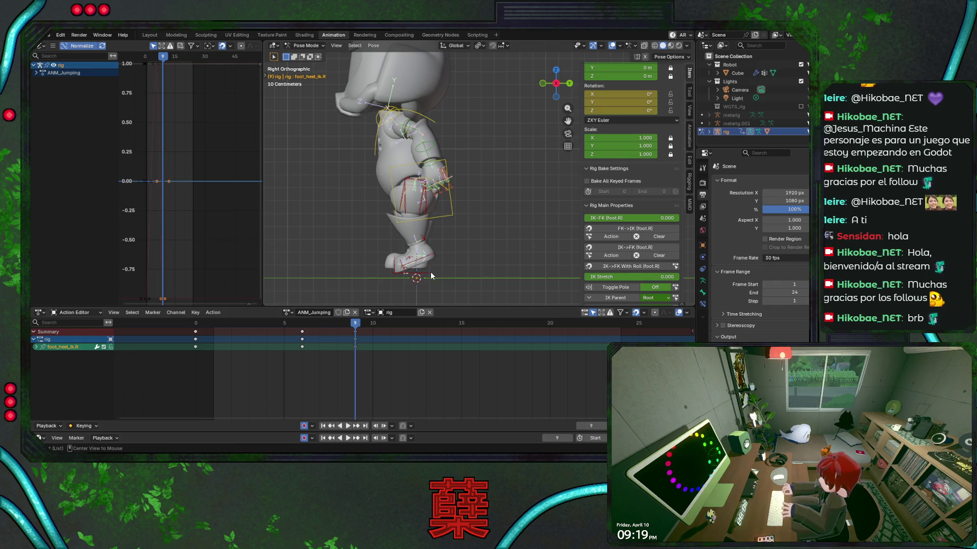
{"action": "key", "text": "r"}
{"action": "left_click", "coordinate": [451, 251]}
{"action": "left_click", "coordinate": [446, 229]}
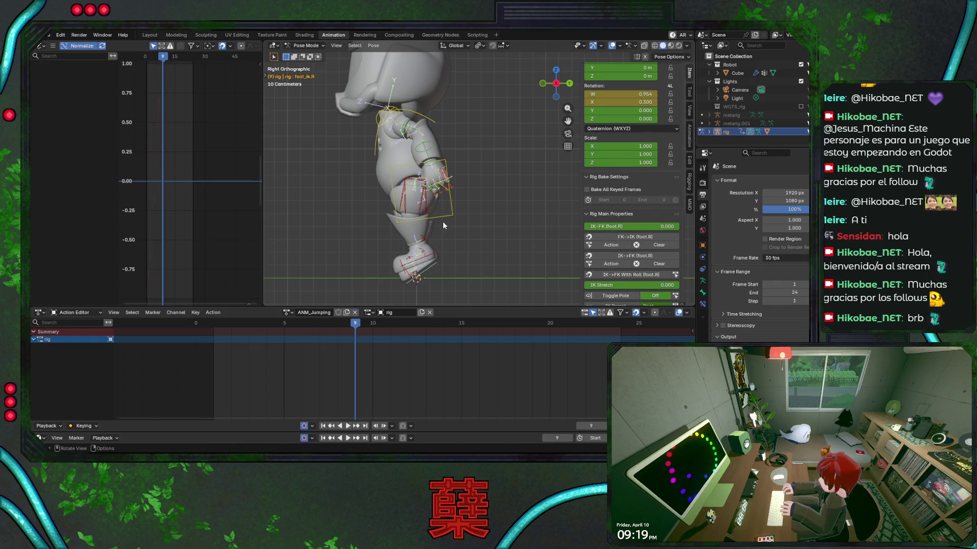
{"action": "key", "text": "g"}
{"action": "key", "text": "z"}
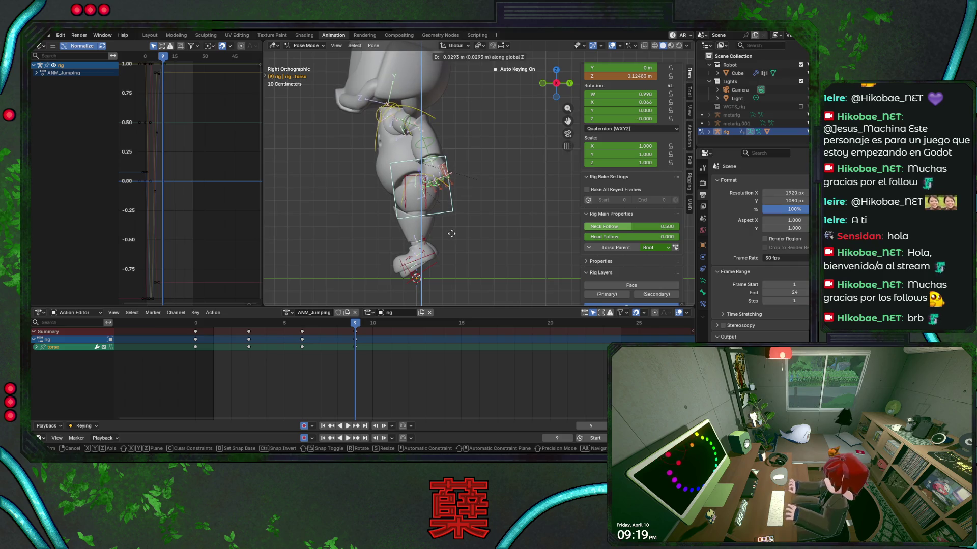
{"action": "left_click", "coordinate": [451, 234]}
Cancel a right heel rotation, then lift and tilt the left foot control.
{"action": "left_click", "coordinate": [428, 249]}
{"action": "key", "text": "r"}
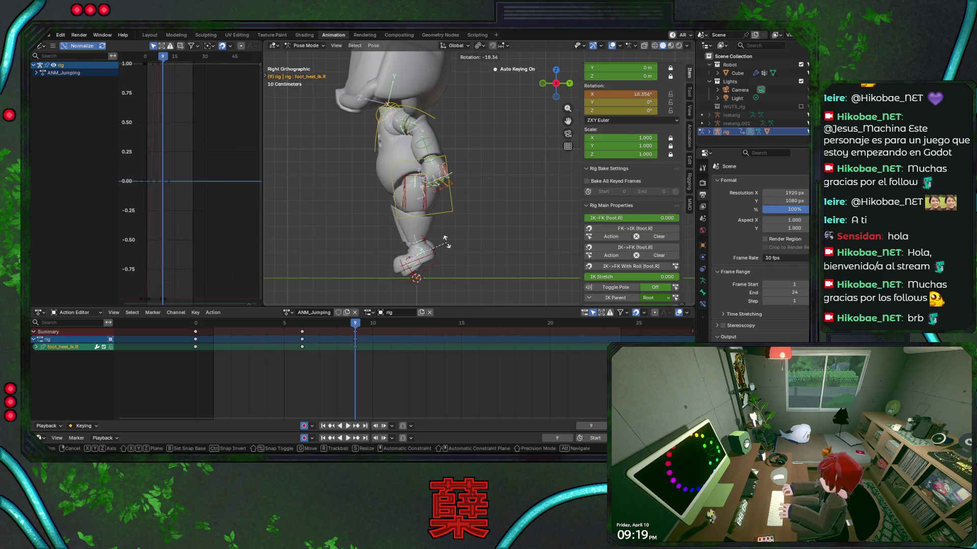
{"action": "right_click", "coordinate": [451, 262]}
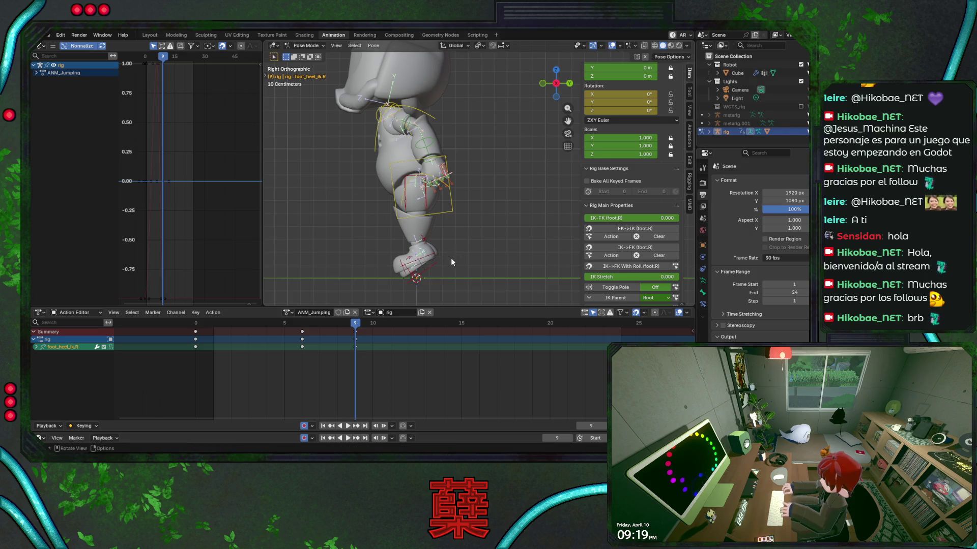
{"action": "left_click", "coordinate": [414, 257]}
{"action": "key", "text": "g"}
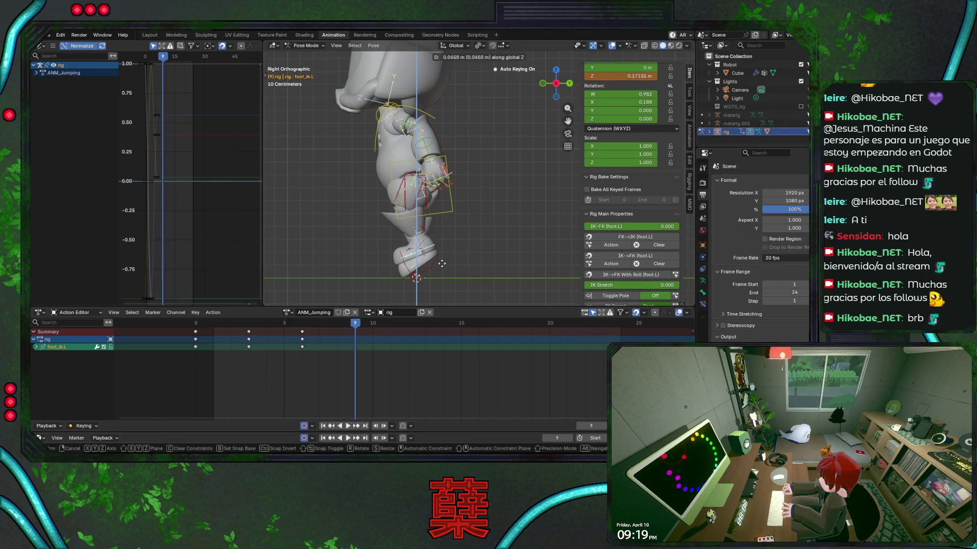
{"action": "left_click", "coordinate": [455, 258]}
{"action": "key", "text": "r"}
{"action": "left_click", "coordinate": [450, 214]}
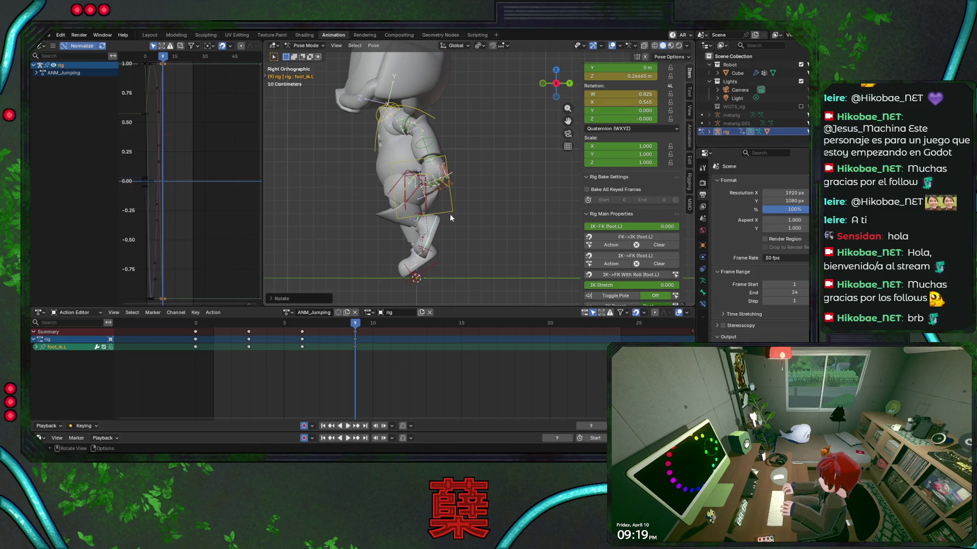
Rotate the head back and the torso, save BaseRobot.blend, and preview the jump.
{"action": "scroll", "coordinate": [484, 197], "scroll_direction": "up", "scroll_amount": 5, "text": "shift"}
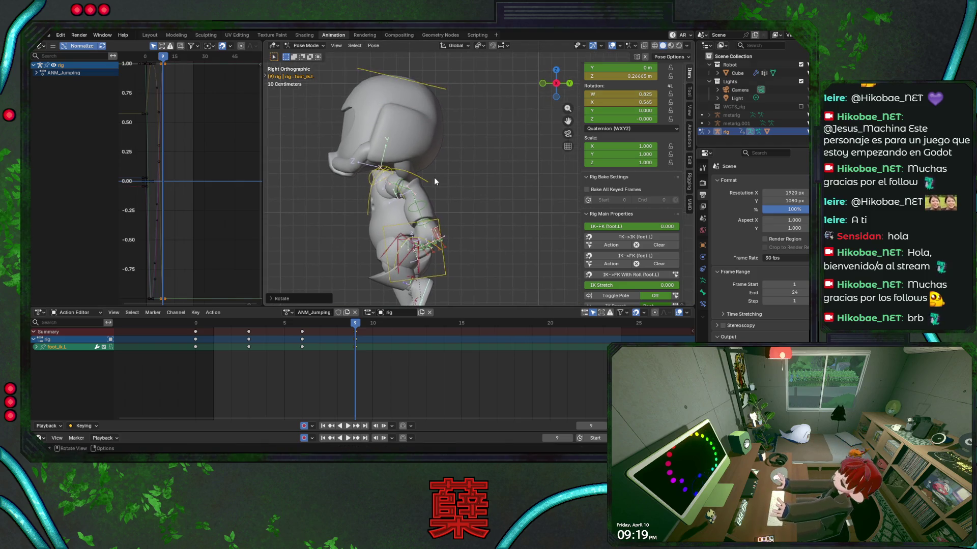
{"action": "left_click", "coordinate": [436, 190]}
{"action": "left_click", "coordinate": [456, 84]}
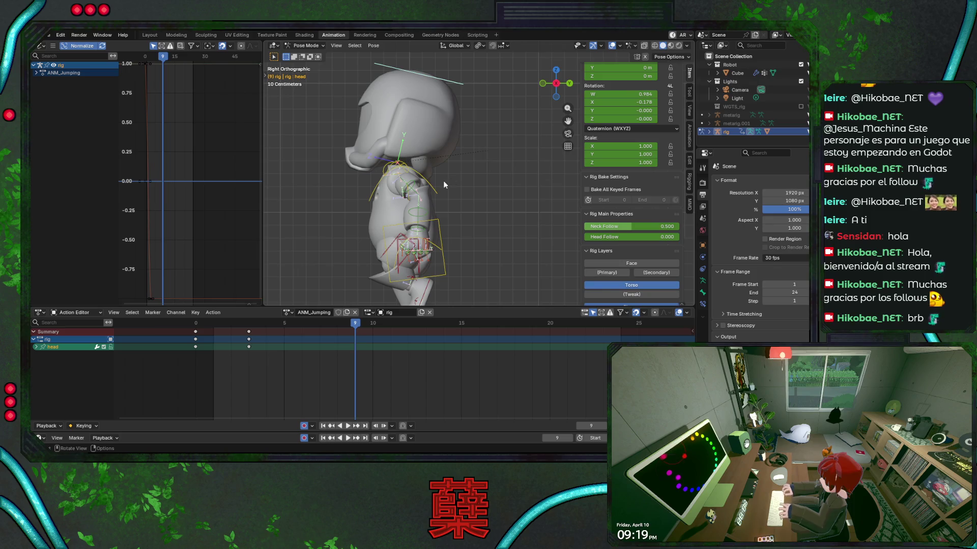
{"action": "key", "text": "r"}
{"action": "left_click", "coordinate": [473, 122]}
{"action": "left_click", "coordinate": [446, 230]}
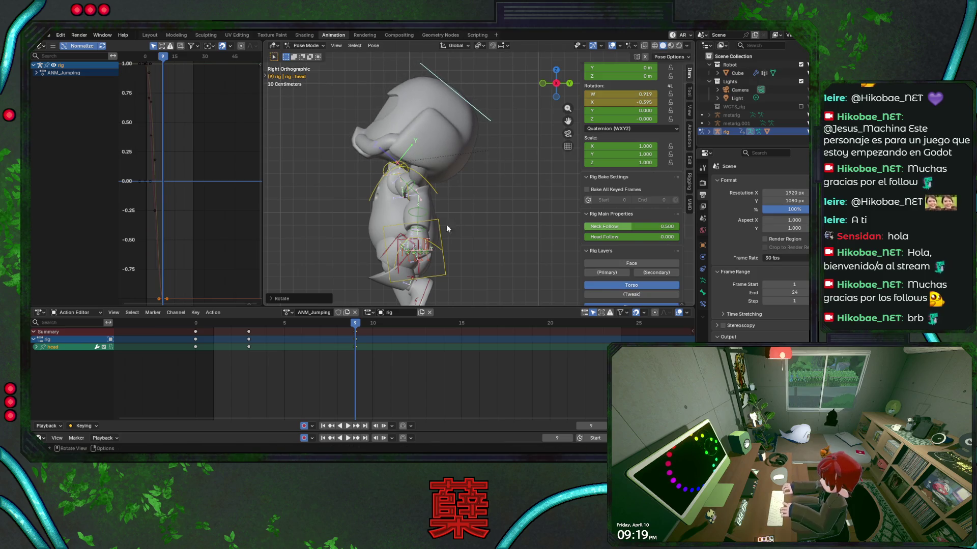
{"action": "key", "text": "r"}
{"action": "left_click", "coordinate": [473, 233]}
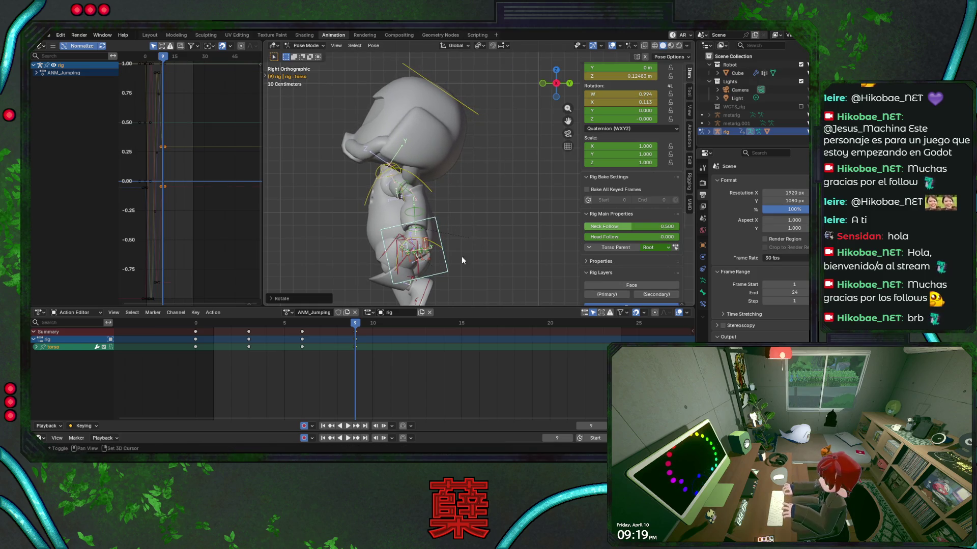
{"action": "key", "text": "ctrl+s"}
{"action": "key", "text": "space"}
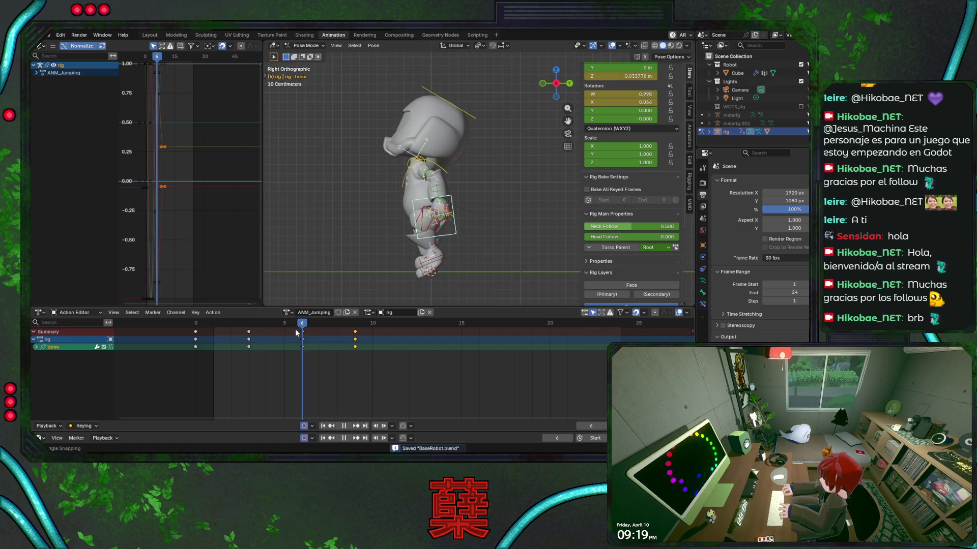
Replay the jump, tilt the head bone at frame 9, and save.
{"action": "key", "text": "Escape"}
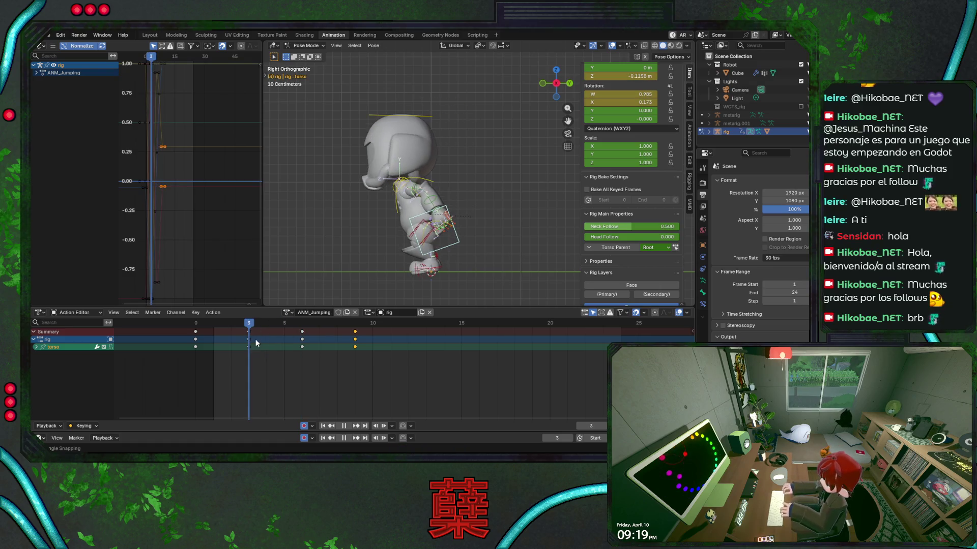
{"action": "key", "text": "space"}
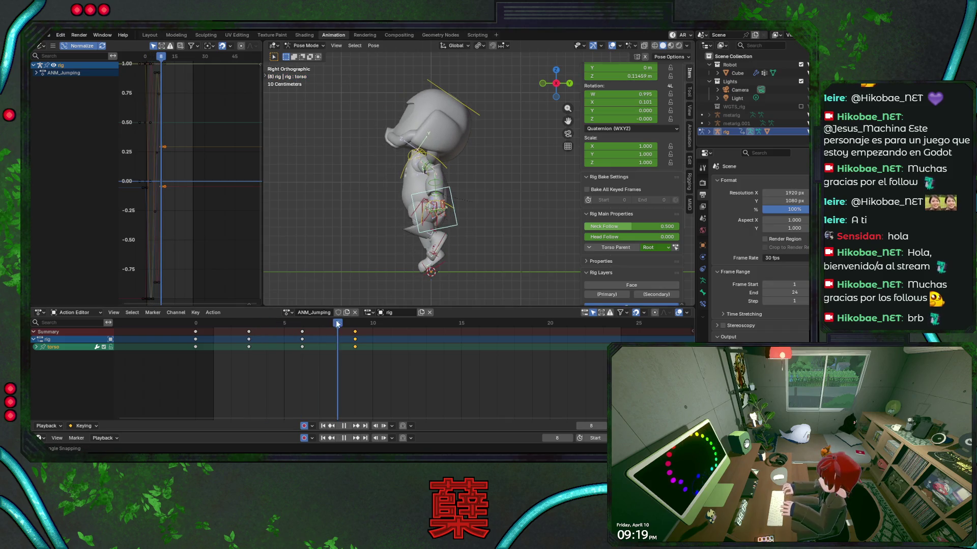
{"action": "key", "text": "space"}
{"action": "left_click", "coordinate": [471, 113]}
{"action": "key", "text": "r"}
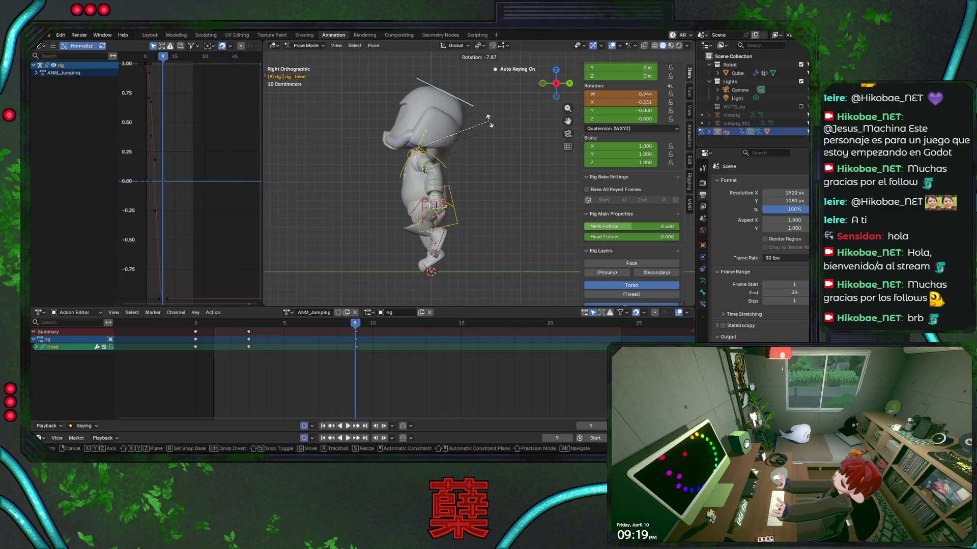
{"action": "left_click", "coordinate": [487, 115]}
{"action": "key", "text": "ctrl+s"}
Paste a head pose at frame 6, review the playback, and select the right foot control.
{"action": "key", "text": "space"}
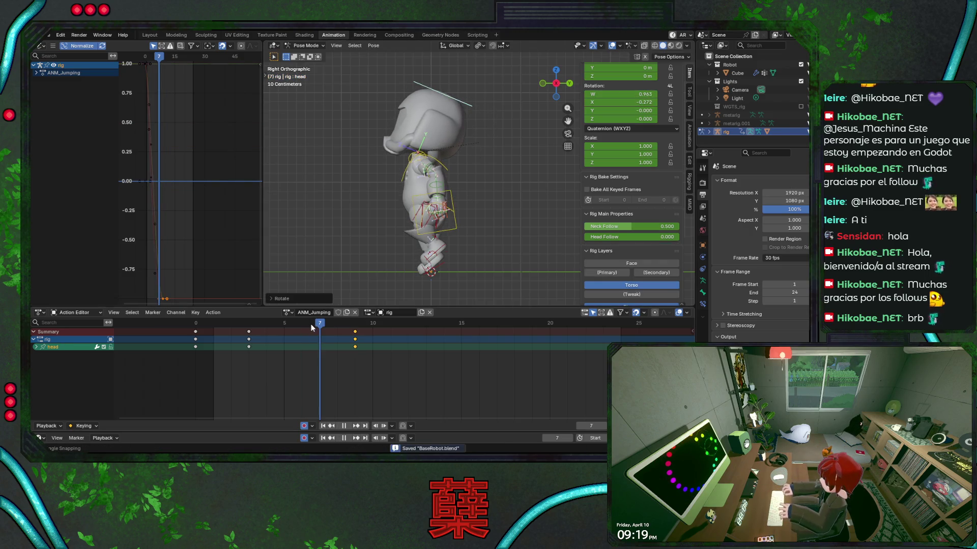
{"action": "key", "text": "space"}
{"action": "key", "text": "ctrl+v"}
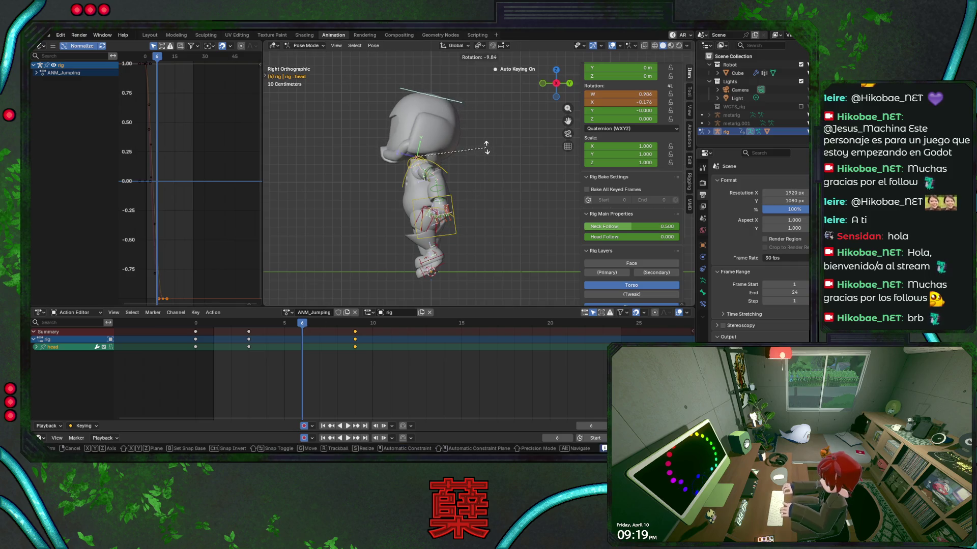
{"action": "key", "text": "space"}
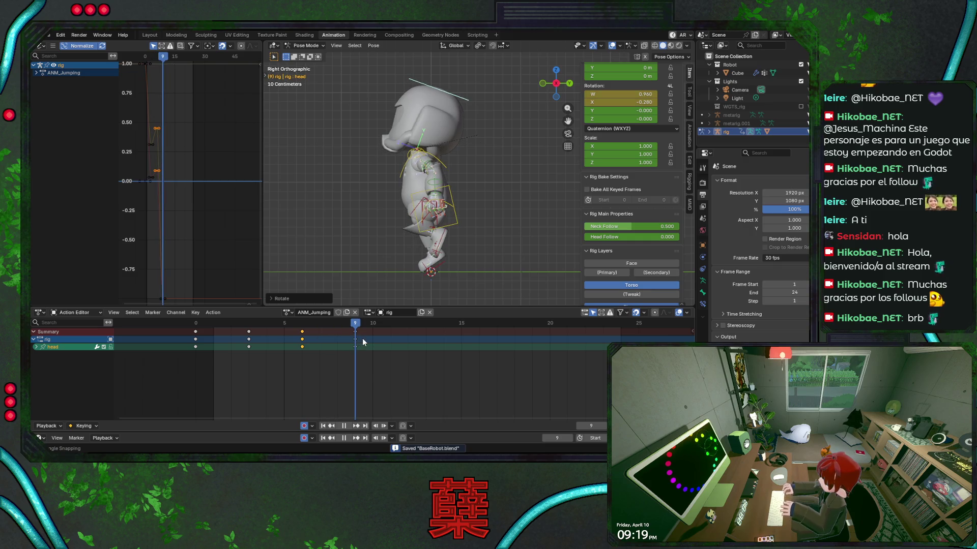
{"action": "key", "text": "space"}
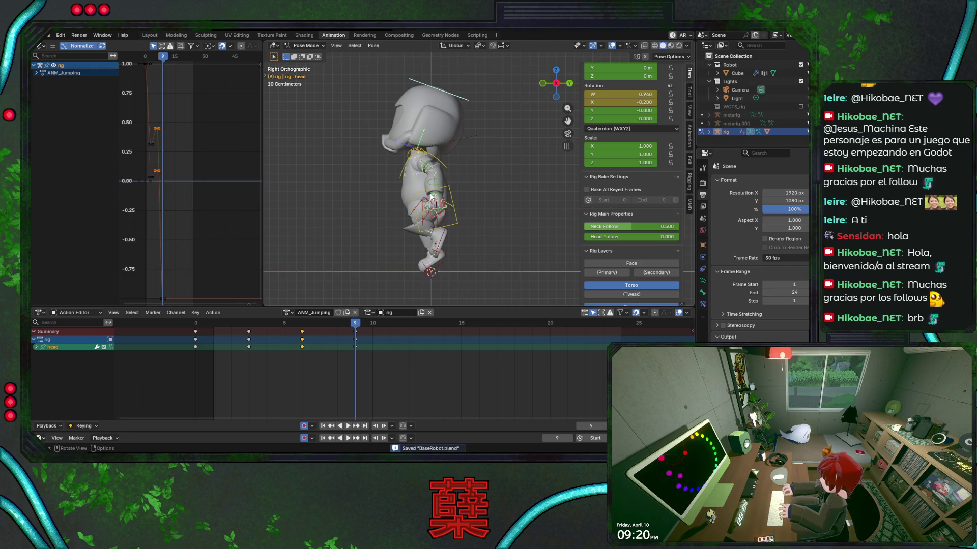
{"action": "scroll", "coordinate": [462, 190], "scroll_direction": "down", "scroll_amount": 1}
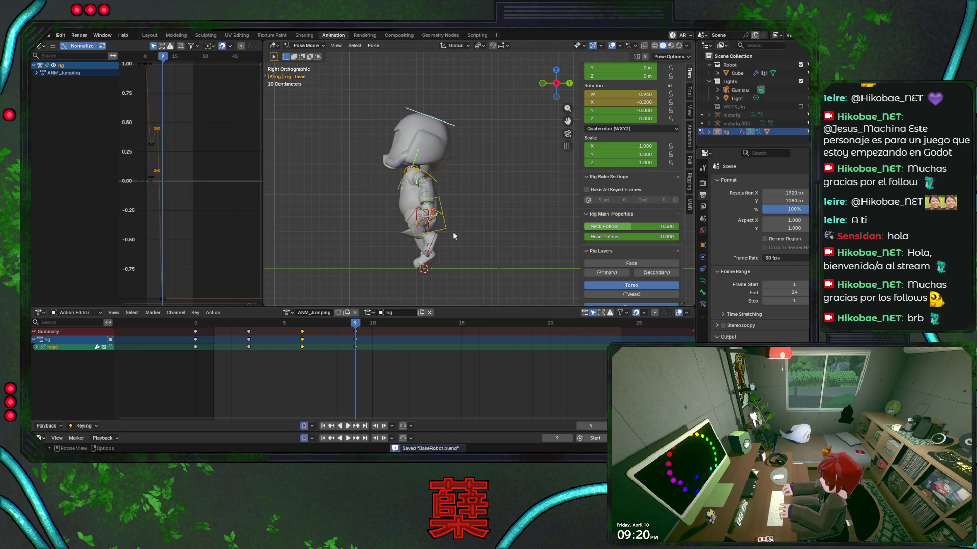
{"action": "key", "text": "space"}
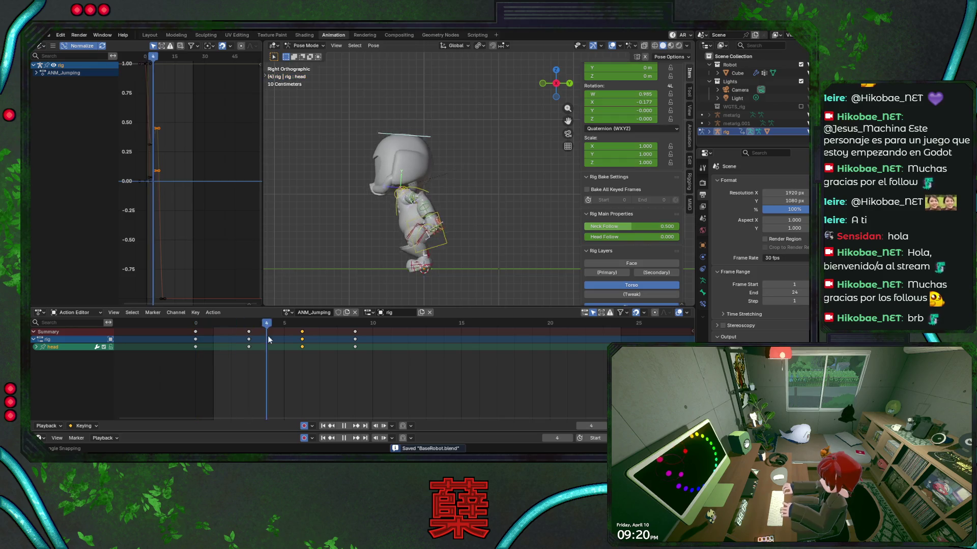
{"action": "key", "text": "space"}
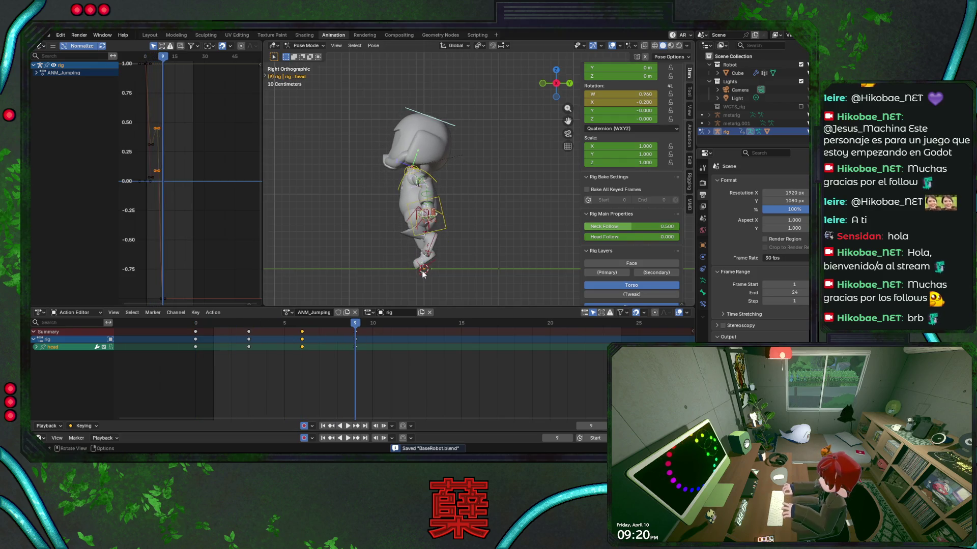
{"action": "left_click", "coordinate": [431, 267]}
{"action": "key", "text": "Right"}
{"action": "key", "text": "Right"}
{"action": "key", "text": "Right"}
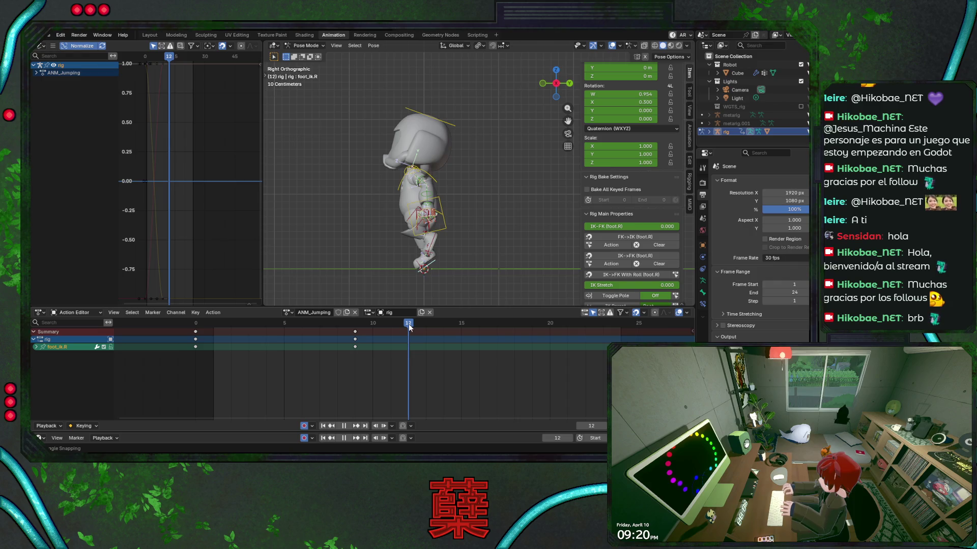
Raise the right foot control vertically to 0.236 m and switch to front view.
{"action": "key", "text": "g"}
{"action": "key", "text": "z"}
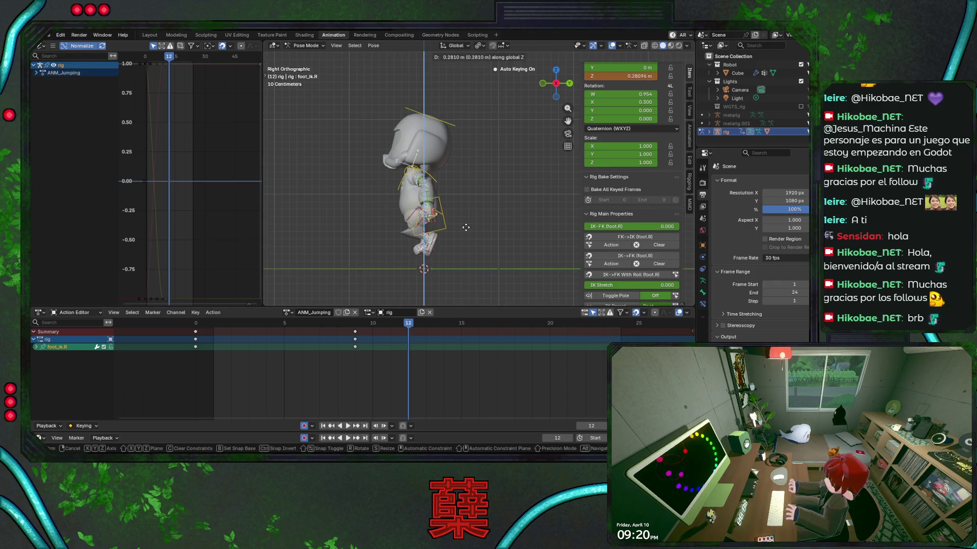
{"action": "left_click", "coordinate": [461, 231]}
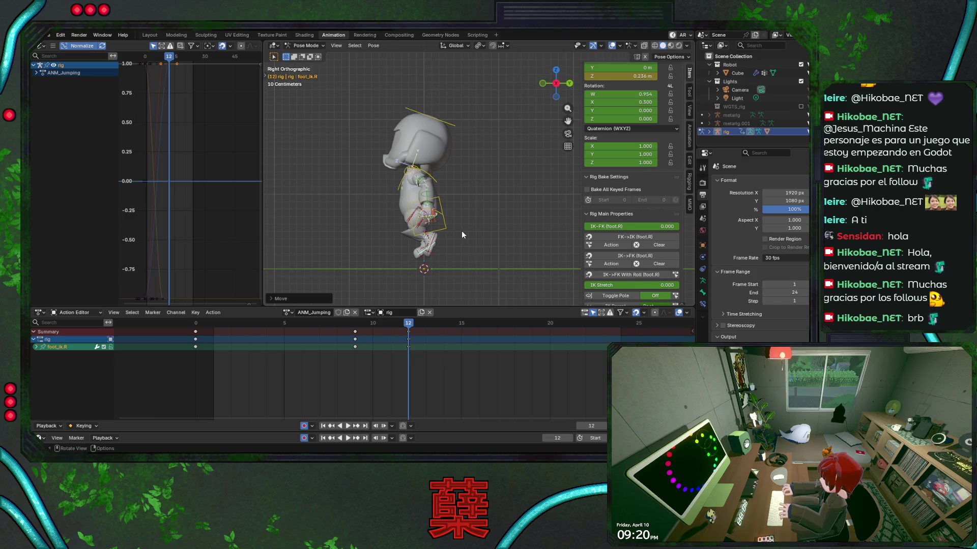
{"action": "key", "text": "KP_1"}
{"action": "scroll", "coordinate": [492, 235], "scroll_direction": "up", "scroll_amount": 1}
Trackball-rotate the left thigh control and start moving the left foot control.
{"action": "left_click", "coordinate": [478, 234]}
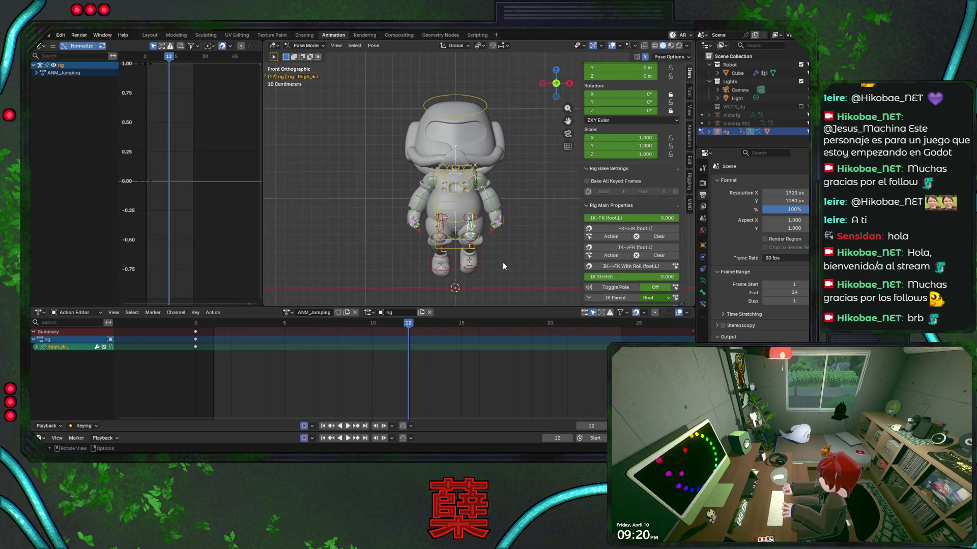
{"action": "key", "text": "r"}
{"action": "key", "text": "r"}
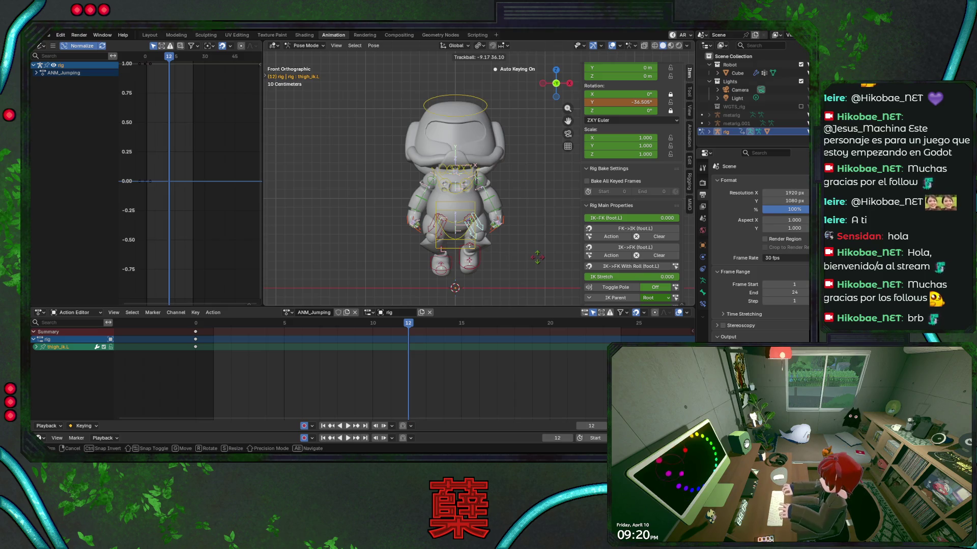
{"action": "left_click", "coordinate": [490, 266]}
{"action": "left_click", "coordinate": [469, 258]}
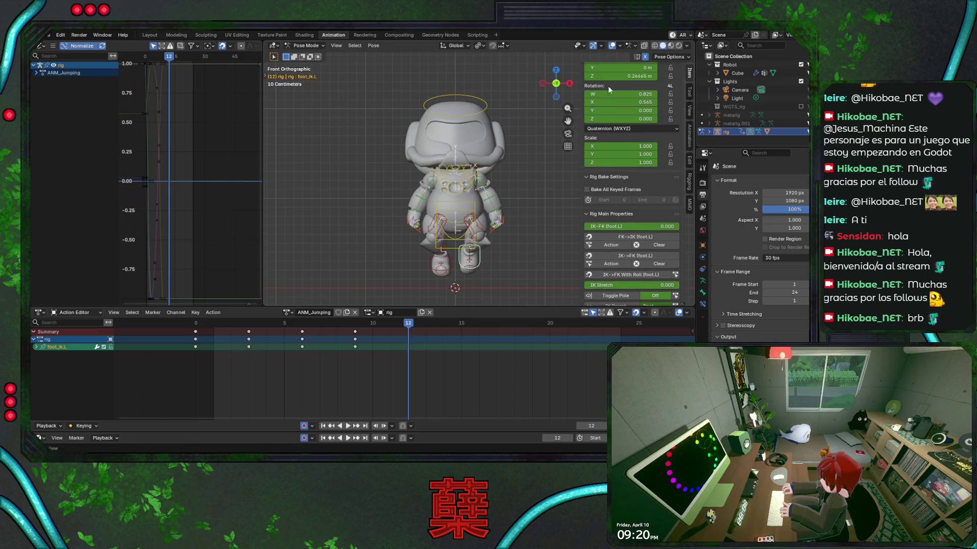
{"action": "key", "text": "g"}
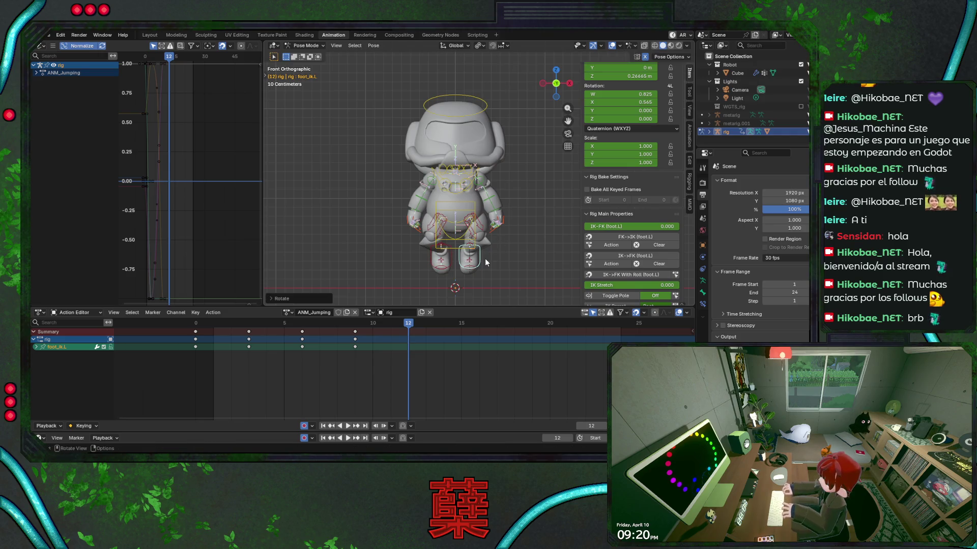